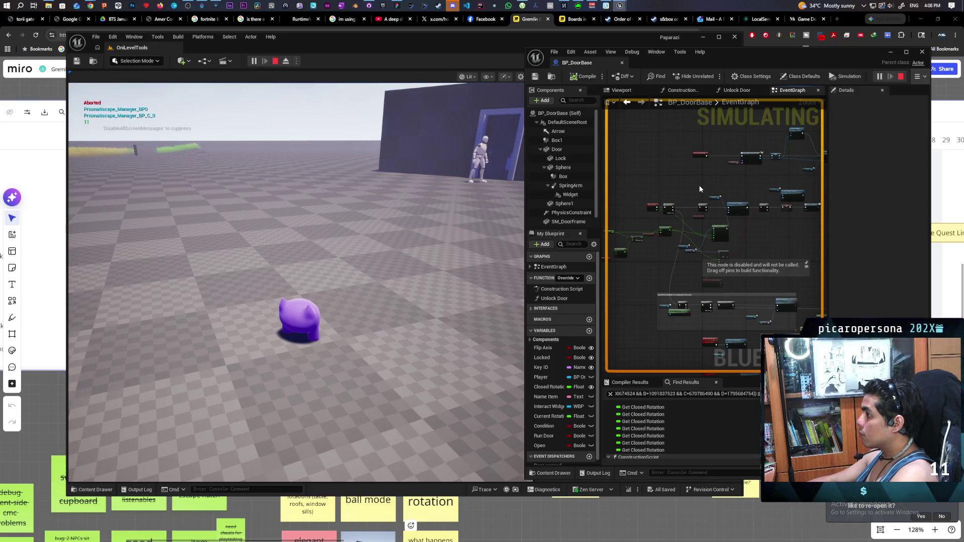
- Set the EventGraph's debug object to the spawned BP_DoorBase8 instance
{"action": "left_click", "coordinate": [920, 77]}
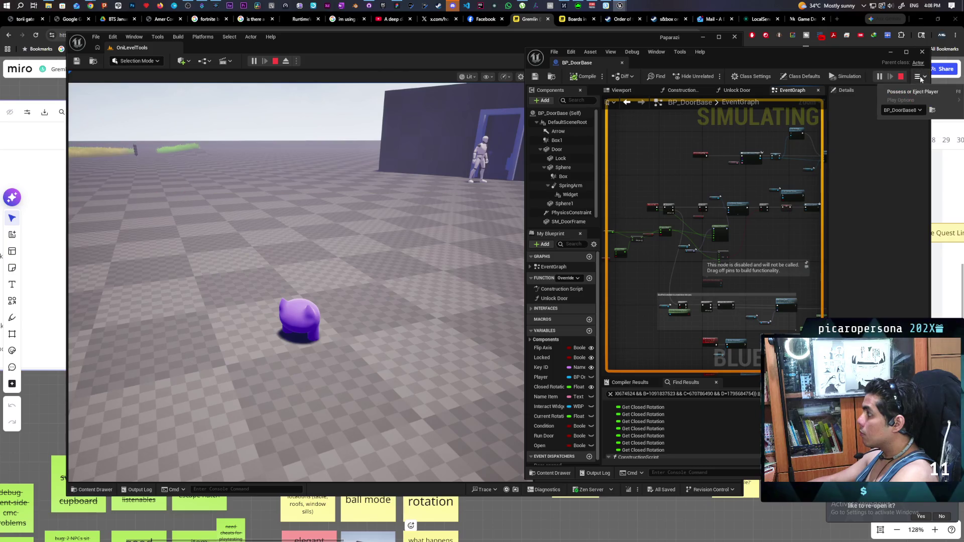
{"action": "left_click", "coordinate": [920, 108]}
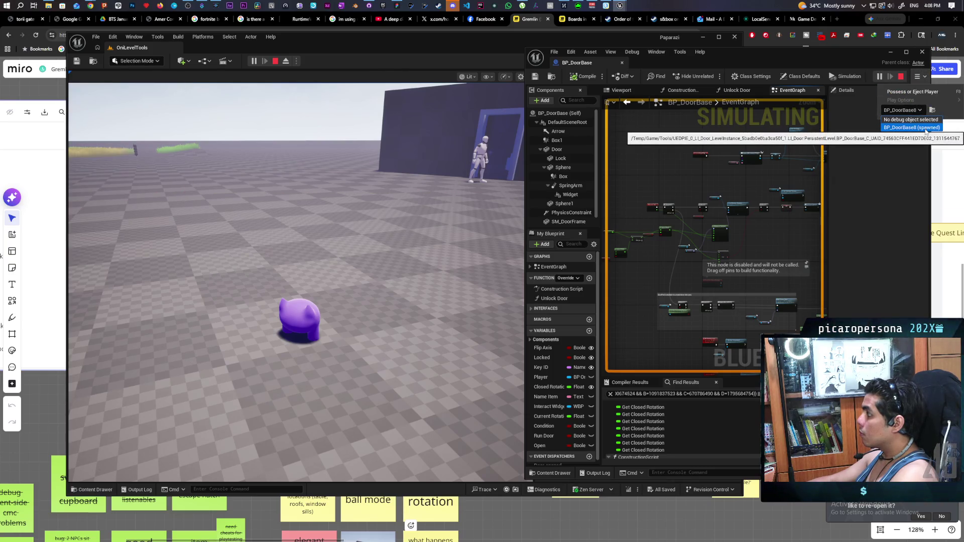
{"action": "left_click", "coordinate": [926, 125]}
- Zoom the graph, stop the play session, and select the Event Tick node
{"action": "scroll", "coordinate": [654, 219], "scroll_direction": "up", "scroll_amount": 4}
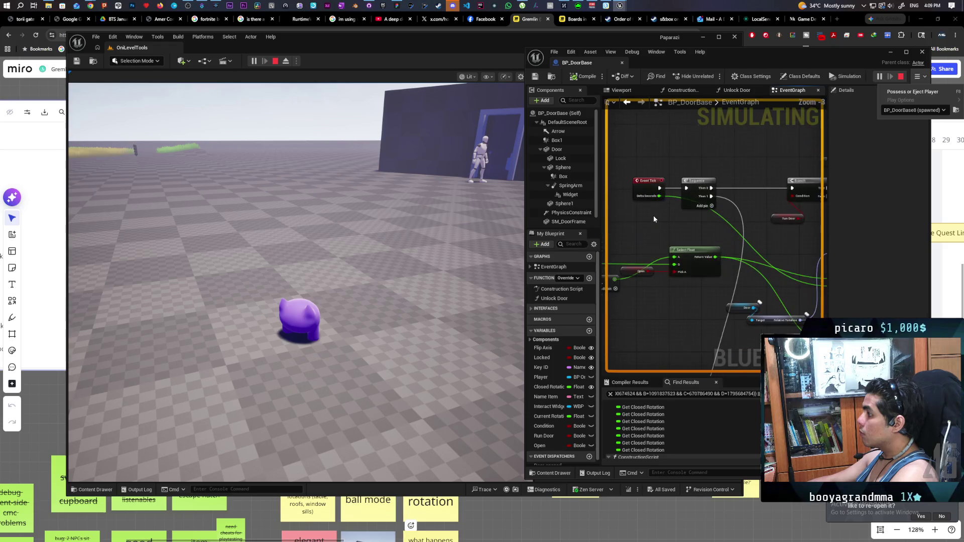
{"action": "left_click", "coordinate": [900, 77]}
{"action": "left_click", "coordinate": [649, 185]}
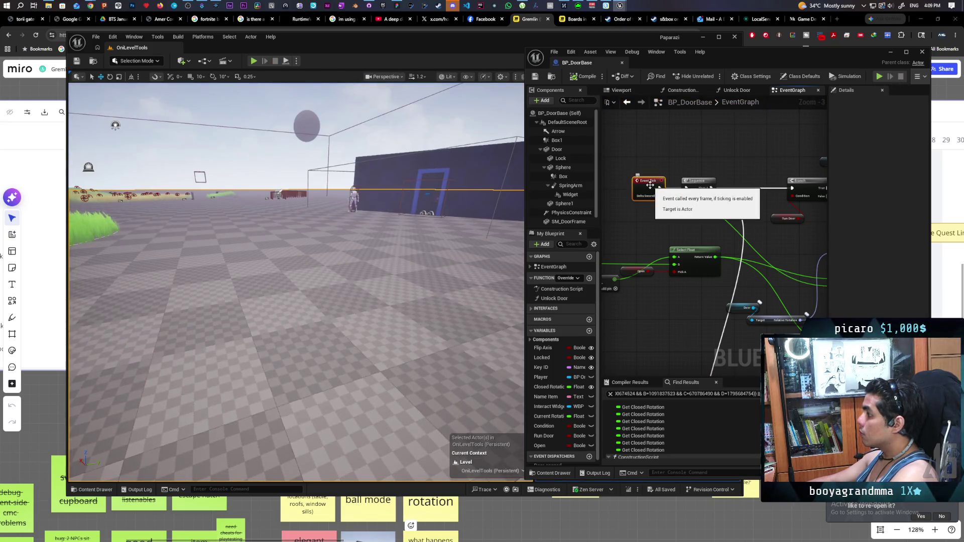
- Add an F9 breakpoint on Event Tick and play the level until it triggers
{"action": "key", "text": "F9"}
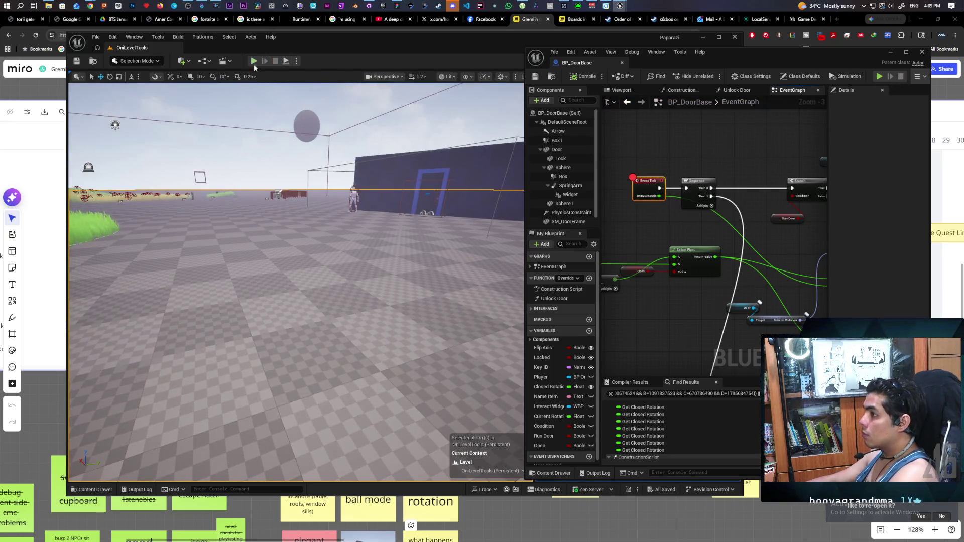
{"action": "left_click", "coordinate": [253, 61]}
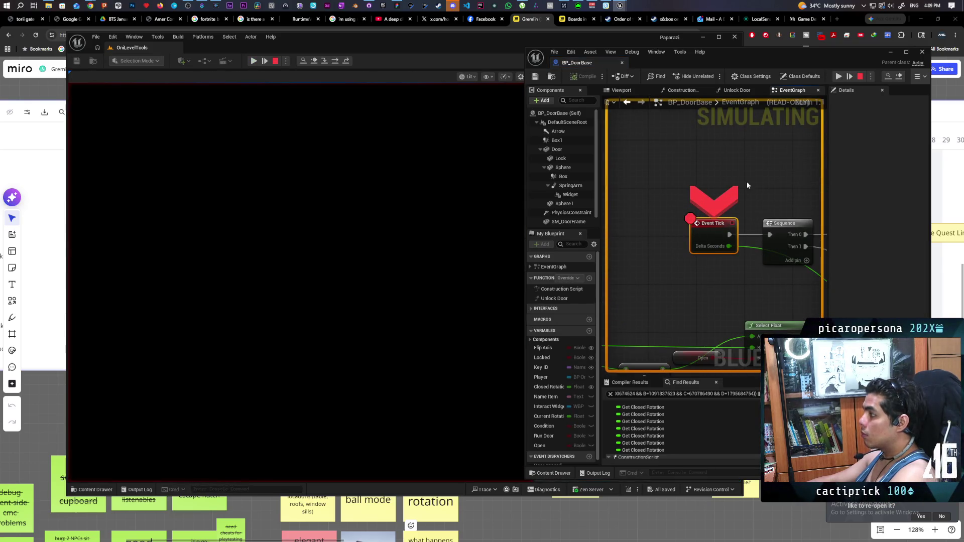
{"action": "left_click", "coordinate": [926, 77]}
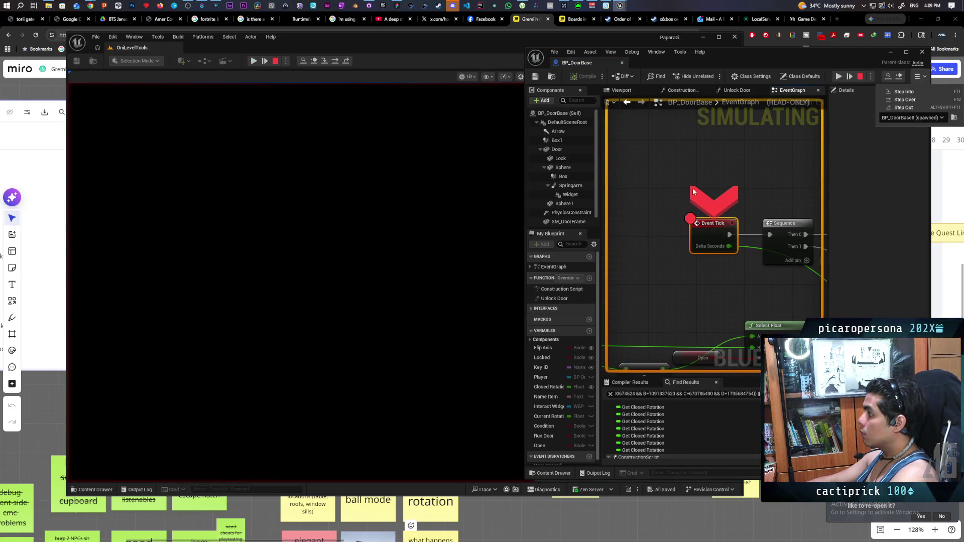
{"action": "scroll", "coordinate": [751, 179], "scroll_direction": "down", "scroll_amount": 4}
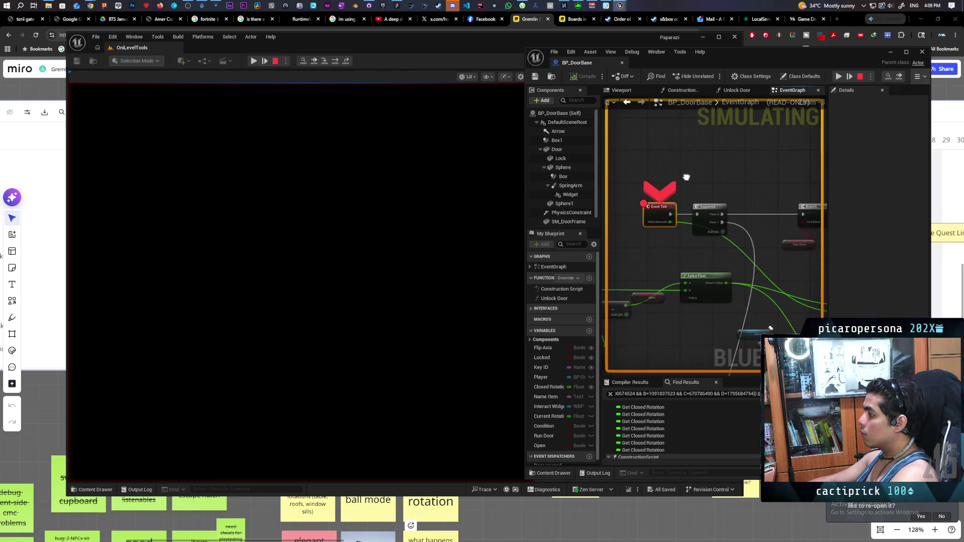
{"action": "scroll", "coordinate": [668, 155], "scroll_direction": "down", "scroll_amount": 1}
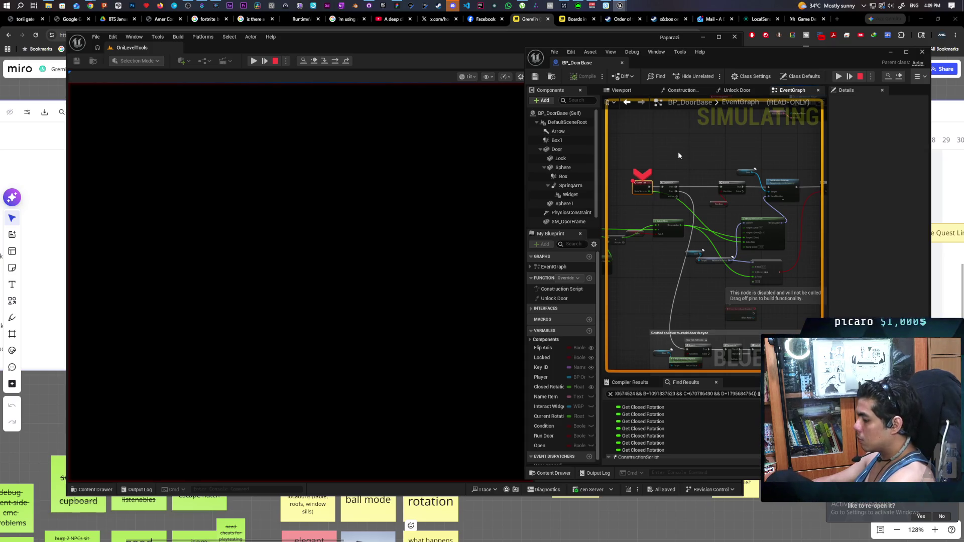
- Step over execution through the Branch and Sequence nodes, then resume the game
{"action": "key", "text": "F10"}
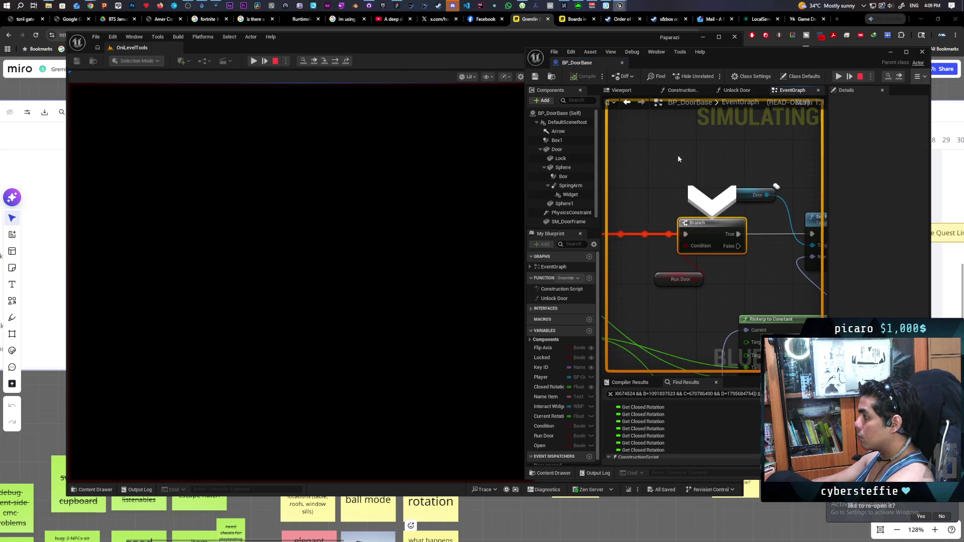
{"action": "key", "text": "F10"}
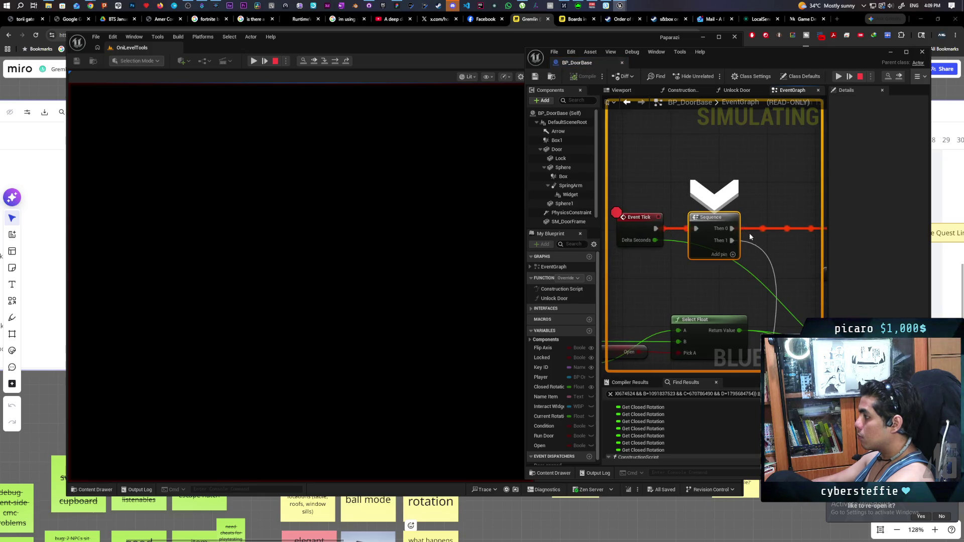
{"action": "key", "text": "F10"}
{"action": "mouse_move", "coordinate": [656, 232]}
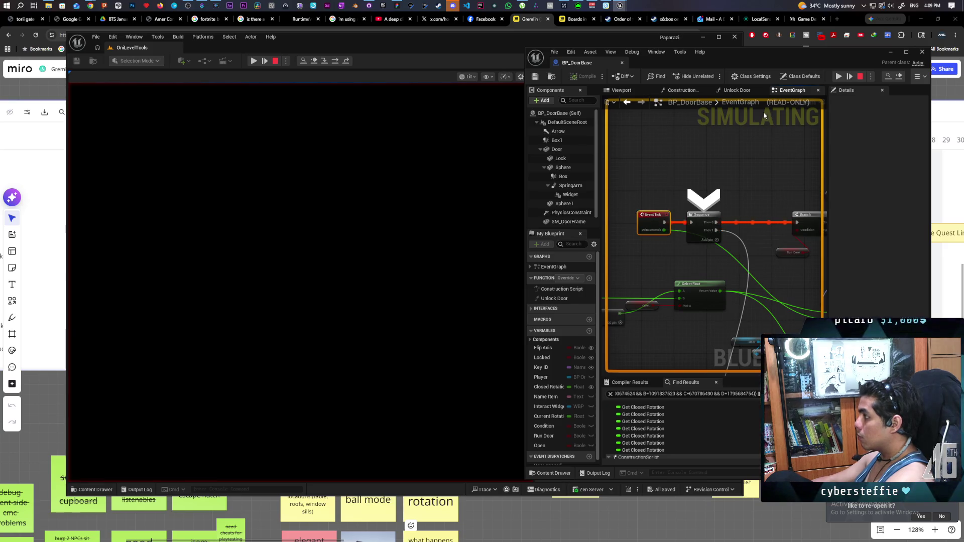
{"action": "left_click", "coordinate": [839, 76]}
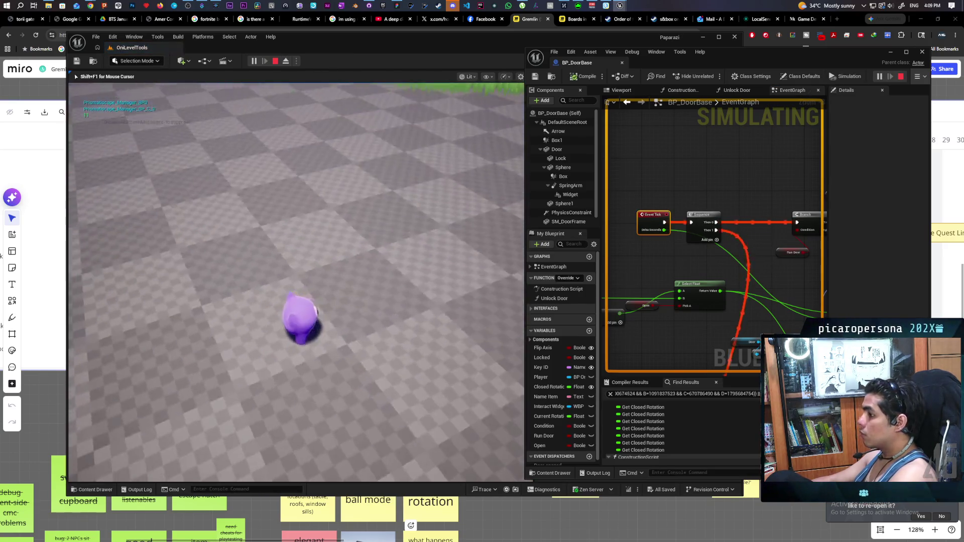
- Free the mouse with Shift+F1 and pan to the Set Relative Rotation and RInterp To Constant nodes
{"action": "key", "text": "shift+F1"}
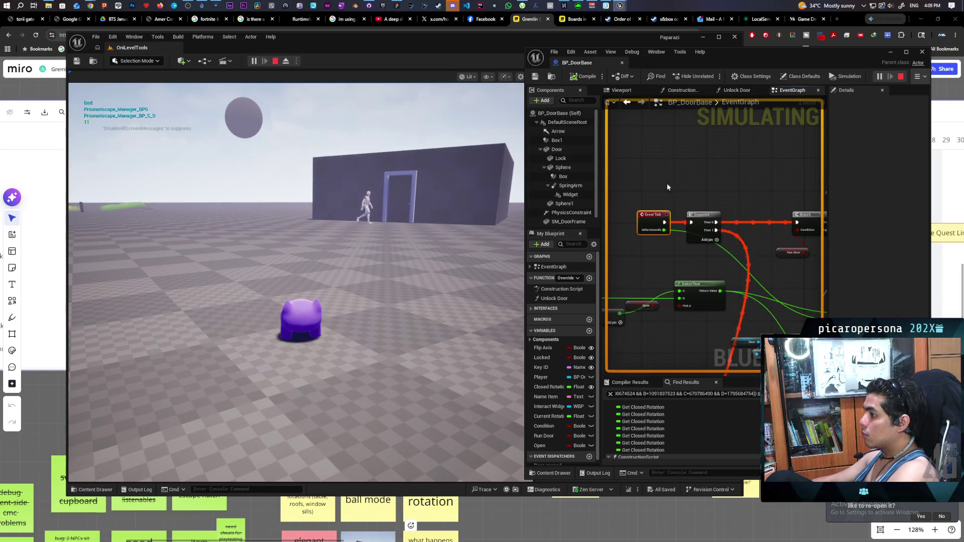
{"action": "scroll", "coordinate": [722, 191], "scroll_direction": "down", "scroll_amount": 5}
{"action": "left_click_drag", "start_coordinate": [722, 191], "coordinate": [679, 196]}
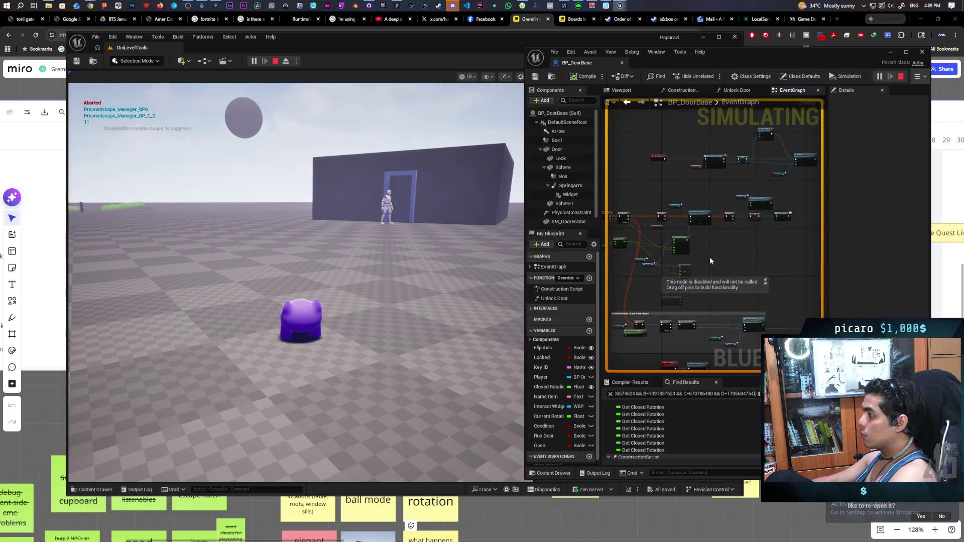
{"action": "scroll", "coordinate": [706, 257], "scroll_direction": "up", "scroll_amount": 5}
{"action": "mouse_move", "coordinate": [670, 289]}
{"action": "left_mouse_down"}
{"action": "mouse_move", "coordinate": [690, 269]}
{"action": "mouse_move", "coordinate": [732, 271]}
{"action": "left_mouse_up"}
{"action": "mouse_move", "coordinate": [650, 304]}
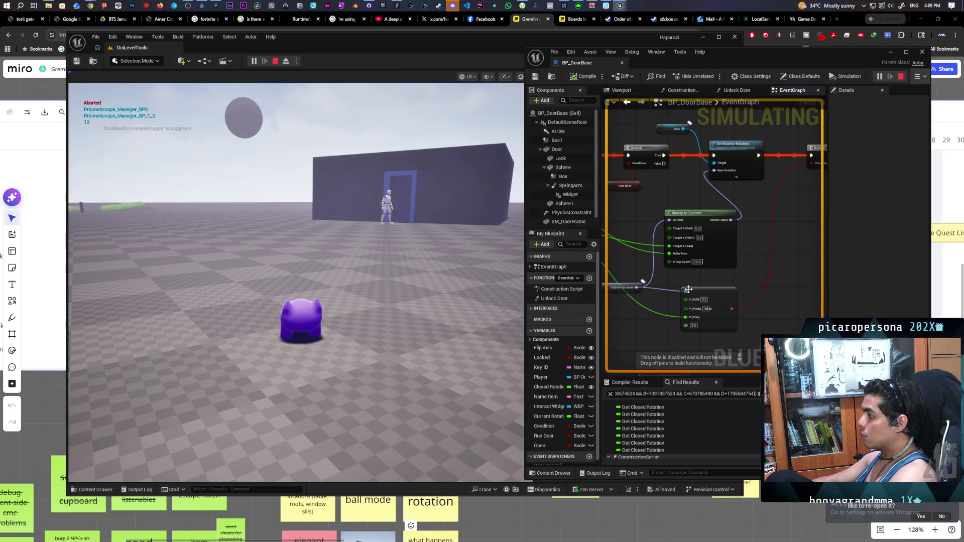
- Compare the live Relative Rotation Yaw (-25.77) with RInterp To Constant's Yaw (80), then stop play
{"action": "mouse_move", "coordinate": [684, 290]}
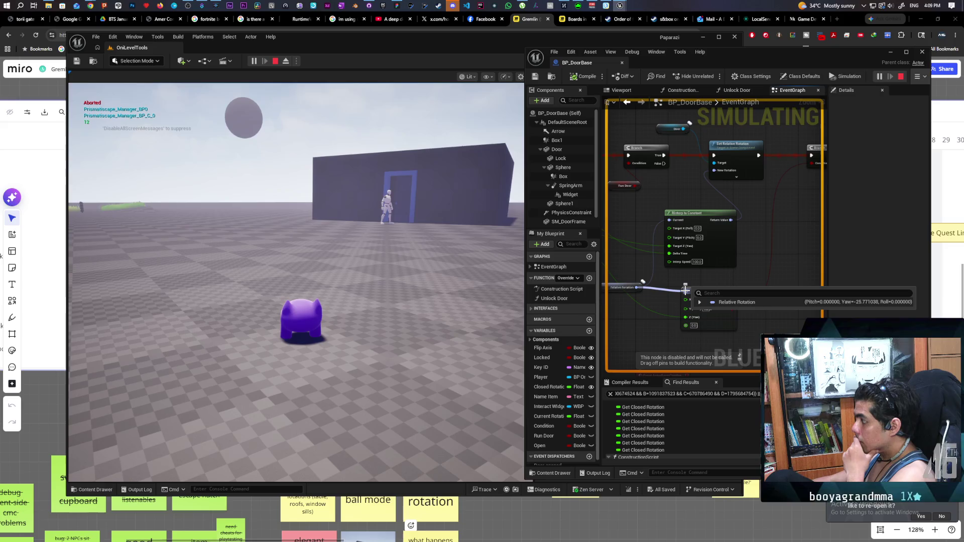
{"action": "left_click_drag", "start_coordinate": [678, 239], "coordinate": [721, 240]}
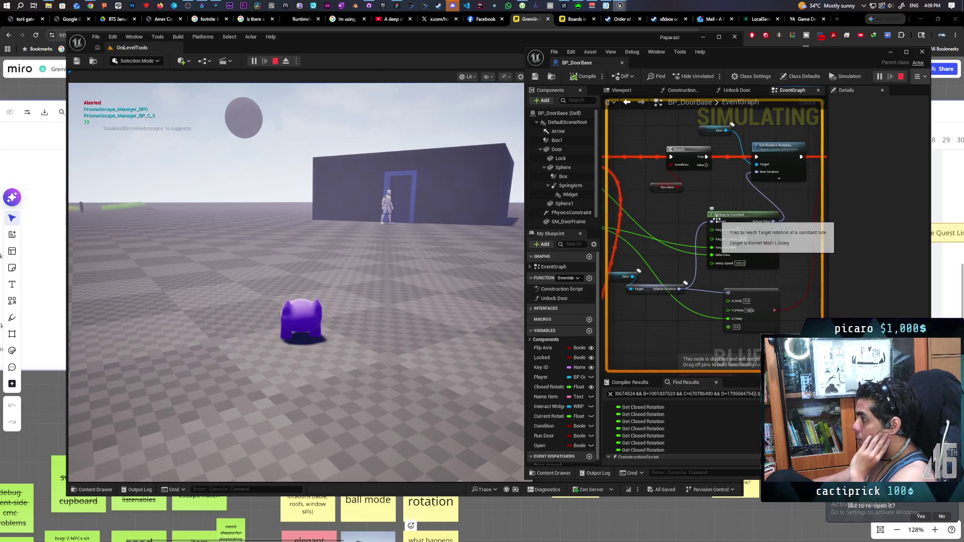
{"action": "mouse_move", "coordinate": [774, 225]}
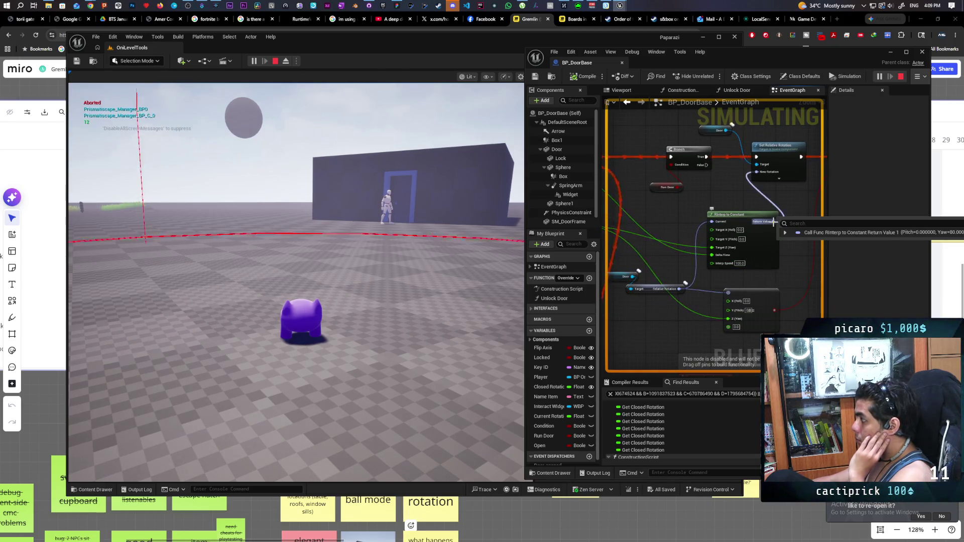
{"action": "left_click_drag", "start_coordinate": [773, 221], "coordinate": [654, 237]}
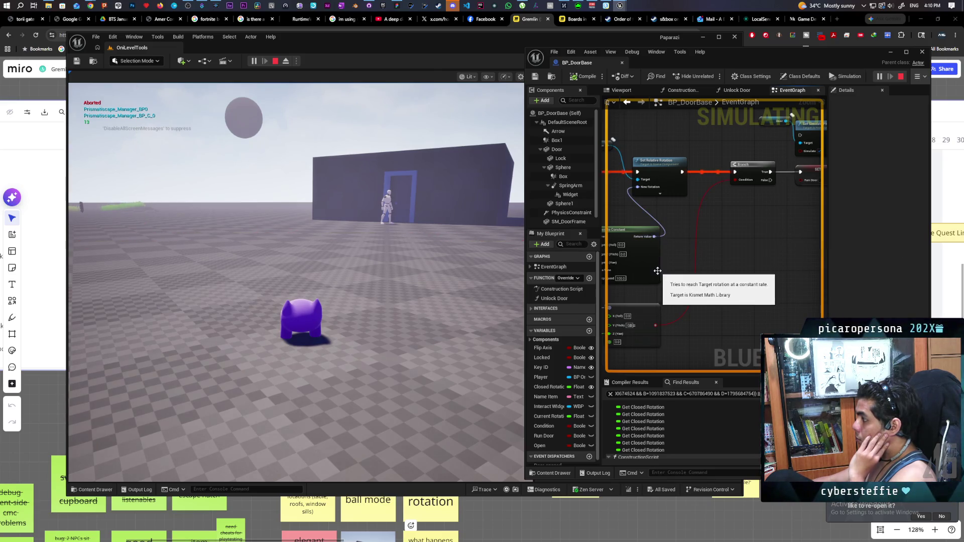
{"action": "left_click_drag", "start_coordinate": [661, 293], "coordinate": [720, 276]}
{"action": "mouse_move", "coordinate": [717, 220]}
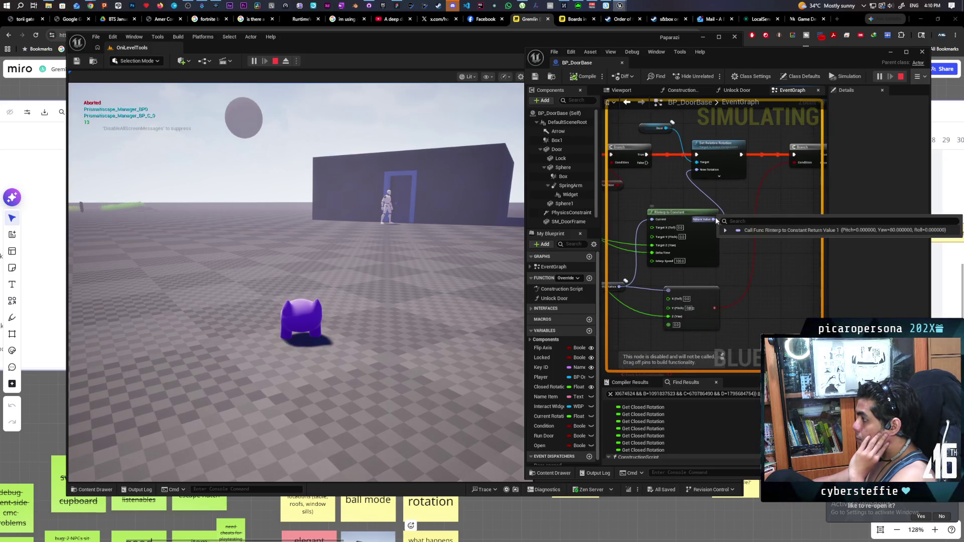
{"action": "mouse_move", "coordinate": [625, 289]}
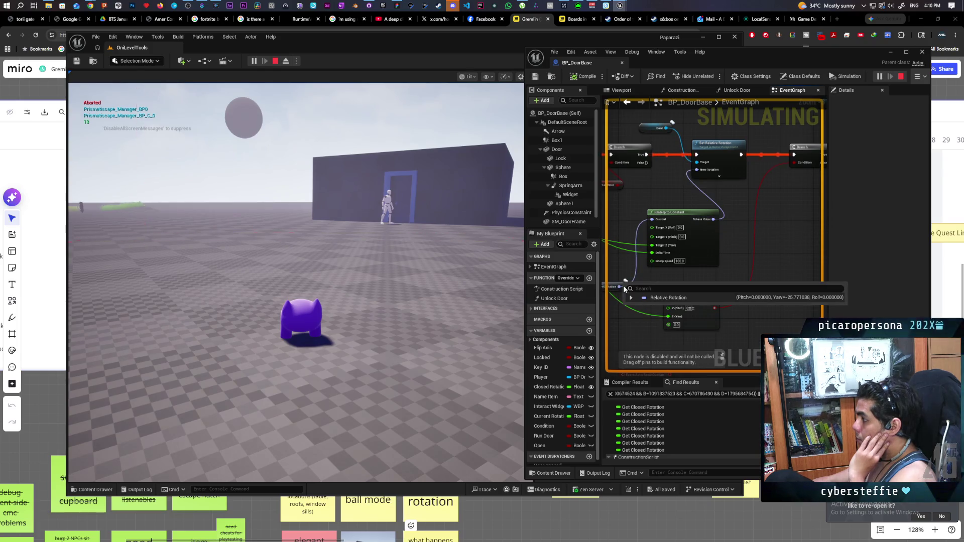
{"action": "left_click_drag", "start_coordinate": [689, 274], "coordinate": [713, 263]}
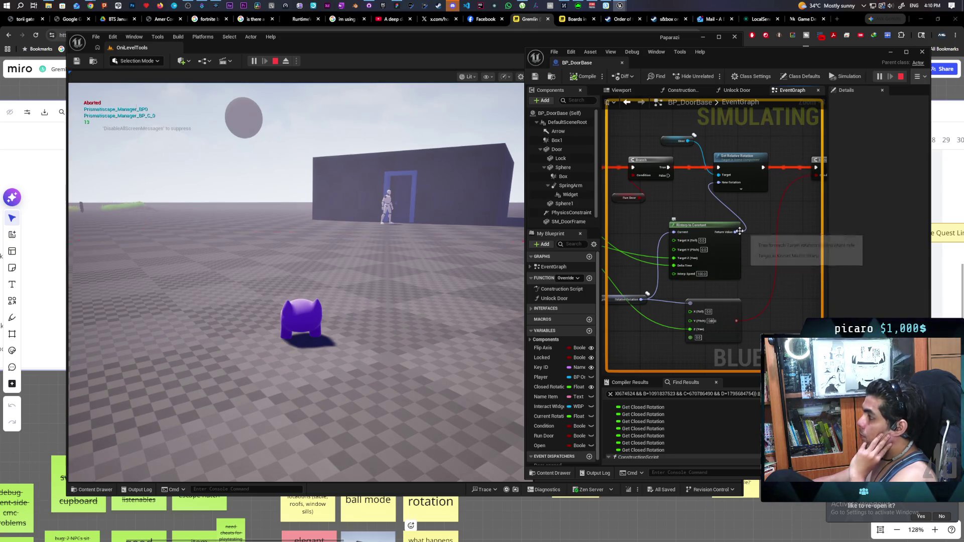
{"action": "mouse_move", "coordinate": [737, 231]}
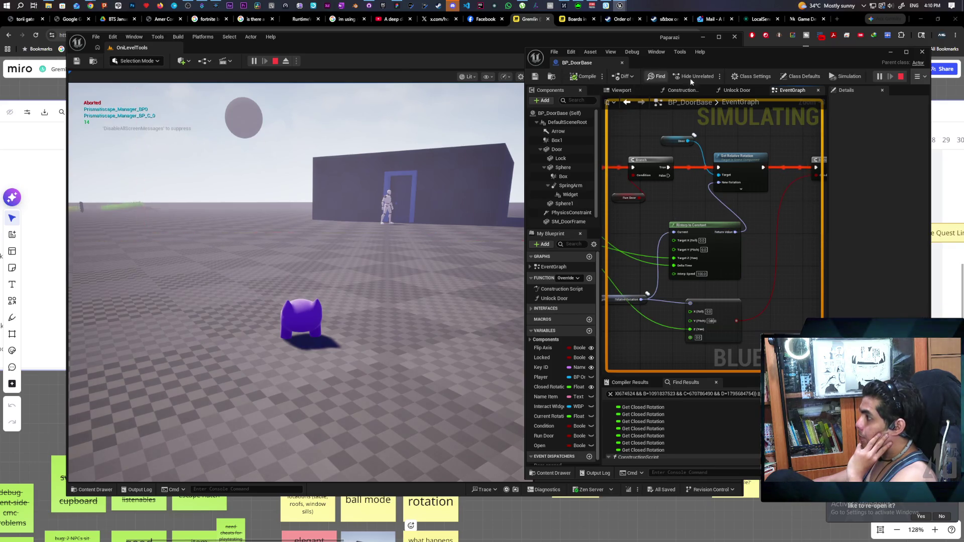
{"action": "left_click", "coordinate": [901, 76]}
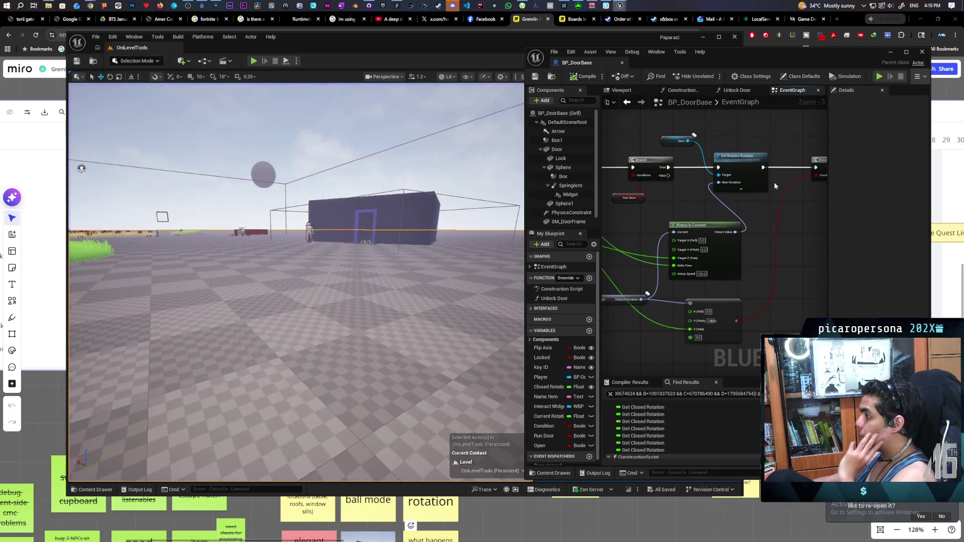
- Wire RInterp To Constant's Return Value directly into Set Relative Rotation's New Rotation and compile
{"action": "mouse_move", "coordinate": [739, 211]}
{"action": "left_mouse_down"}
{"action": "mouse_move", "coordinate": [735, 185]}
{"action": "mouse_move", "coordinate": [784, 179]}
{"action": "mouse_move", "coordinate": [738, 192]}
{"action": "mouse_move", "coordinate": [712, 245]}
{"action": "left_mouse_up"}
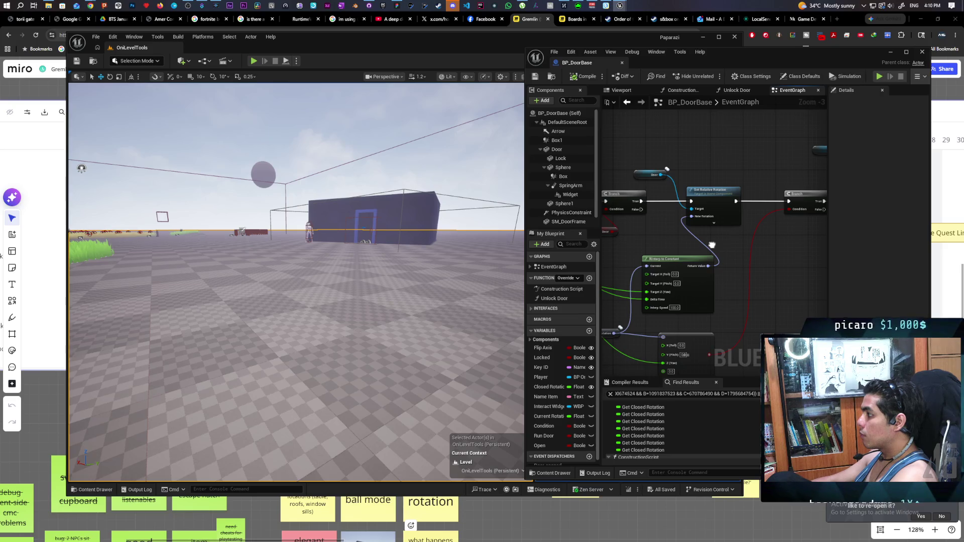
{"action": "mouse_move", "coordinate": [712, 245]}
{"action": "left_mouse_down"}
{"action": "mouse_move", "coordinate": [769, 219]}
{"action": "mouse_move", "coordinate": [785, 201]}
{"action": "mouse_move", "coordinate": [773, 179]}
{"action": "left_mouse_up"}
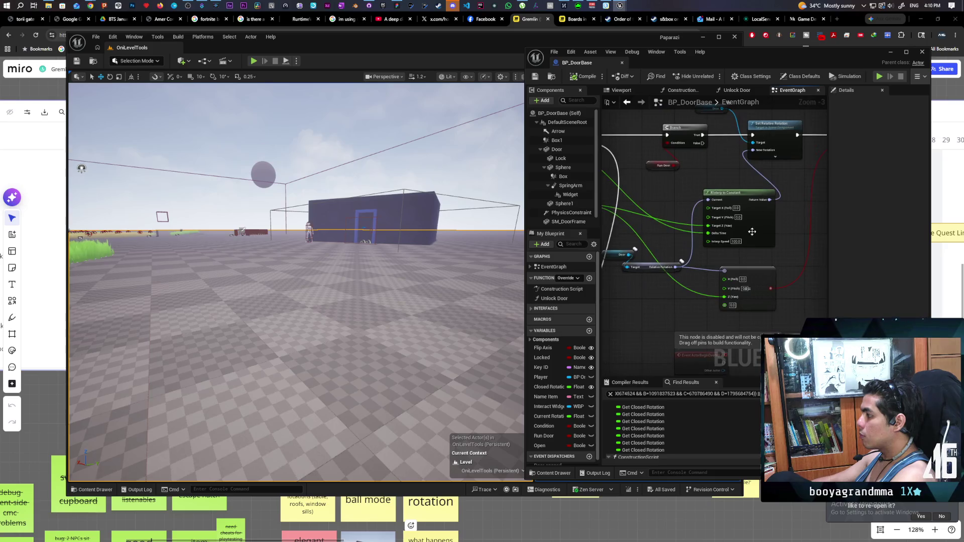
{"action": "left_click_drag", "start_coordinate": [697, 280], "coordinate": [733, 256]}
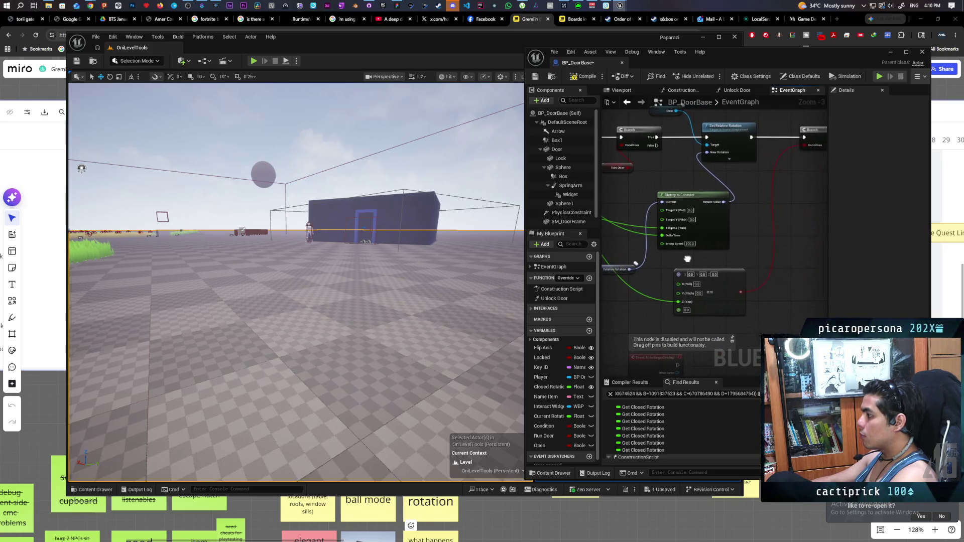
{"action": "mouse_move", "coordinate": [725, 200]}
{"action": "left_mouse_down"}
{"action": "mouse_move", "coordinate": [729, 216]}
{"action": "mouse_move", "coordinate": [682, 275]}
{"action": "left_mouse_up"}
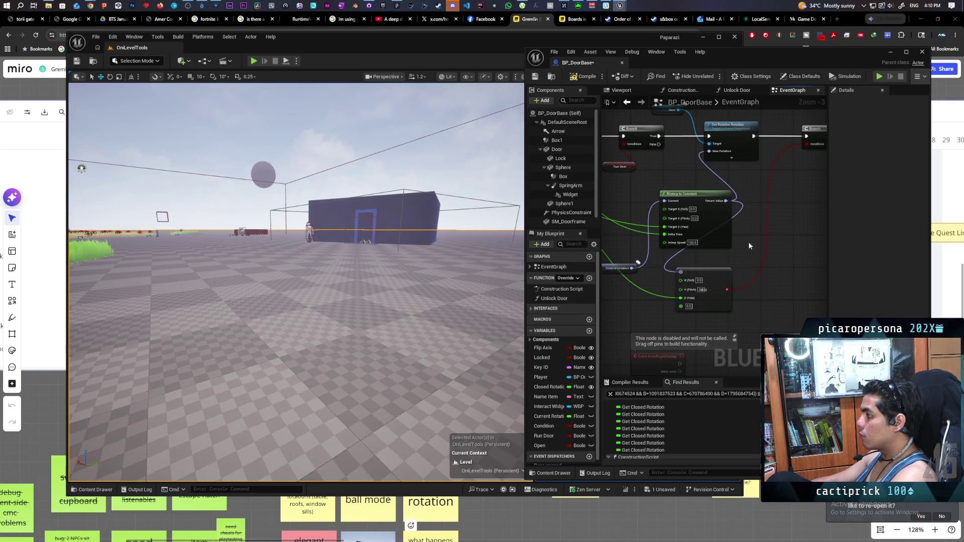
{"action": "key", "text": "F7"}
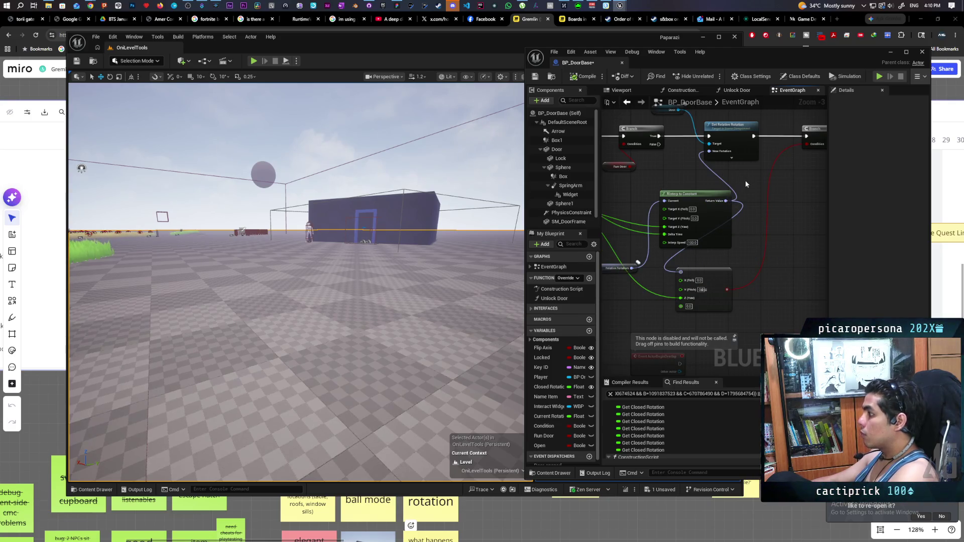
{"action": "mouse_move", "coordinate": [745, 222]}
{"action": "left_mouse_down"}
{"action": "mouse_move", "coordinate": [705, 261]}
{"action": "mouse_move", "coordinate": [789, 276]}
{"action": "mouse_move", "coordinate": [735, 256]}
{"action": "left_mouse_up"}
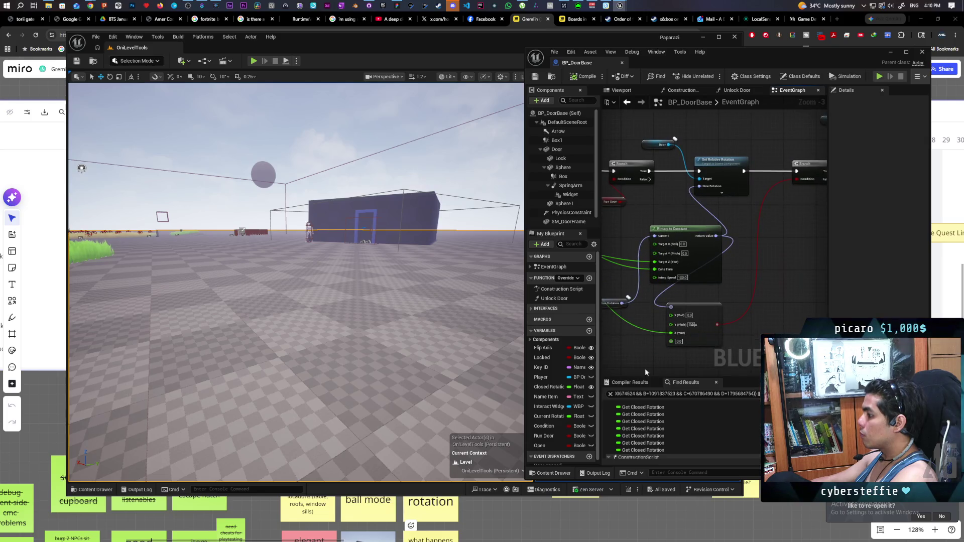
- Delete the float Current Rotation variable and promote RInterp To Constant's output to a Rotator Current Rotation
{"action": "left_click", "coordinate": [550, 417]}
{"action": "key", "text": "Delete"}
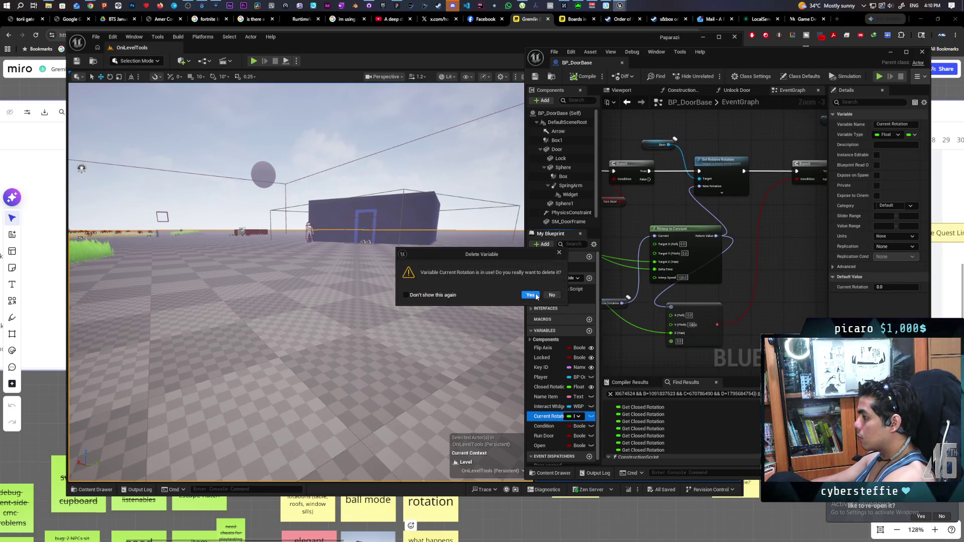
{"action": "left_click", "coordinate": [530, 296]}
{"action": "mouse_move", "coordinate": [721, 248]}
{"action": "left_mouse_down"}
{"action": "mouse_move", "coordinate": [773, 261]}
{"action": "mouse_move", "coordinate": [739, 212]}
{"action": "left_mouse_up"}
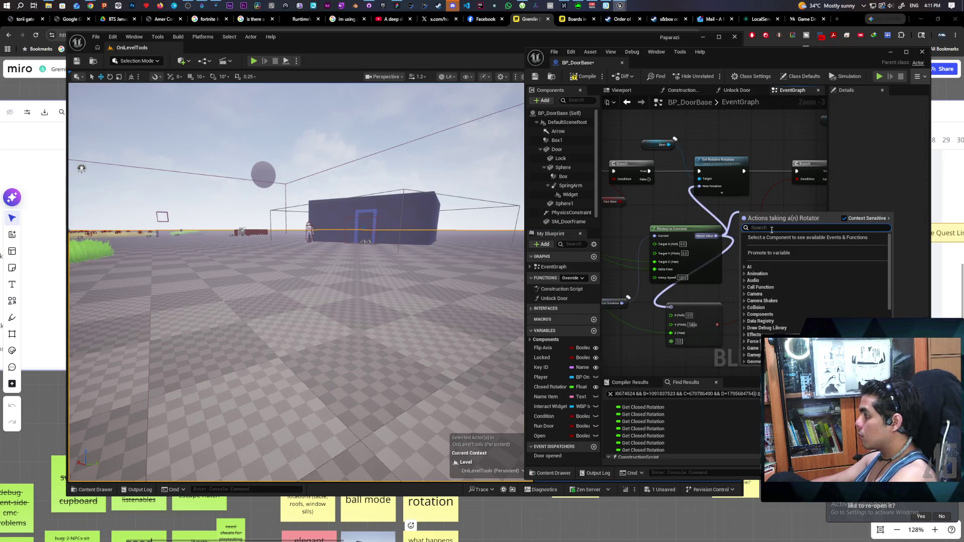
{"action": "left_click", "coordinate": [782, 254]}
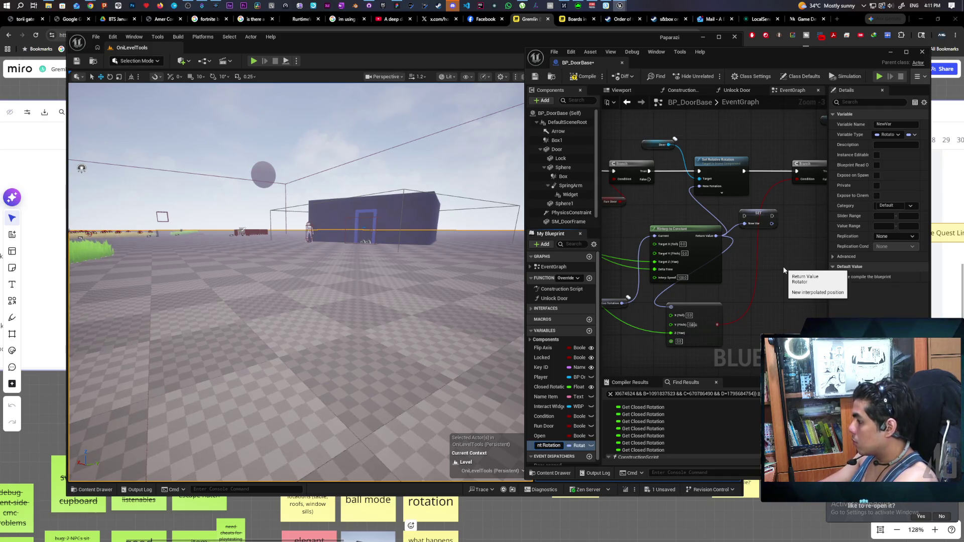
{"action": "key", "text": "Return"}
- Place the SET Current Rotation node in the execution line, wire it onward, and tidy the rotator node
{"action": "left_click_drag", "start_coordinate": [784, 270], "coordinate": [786, 261]}
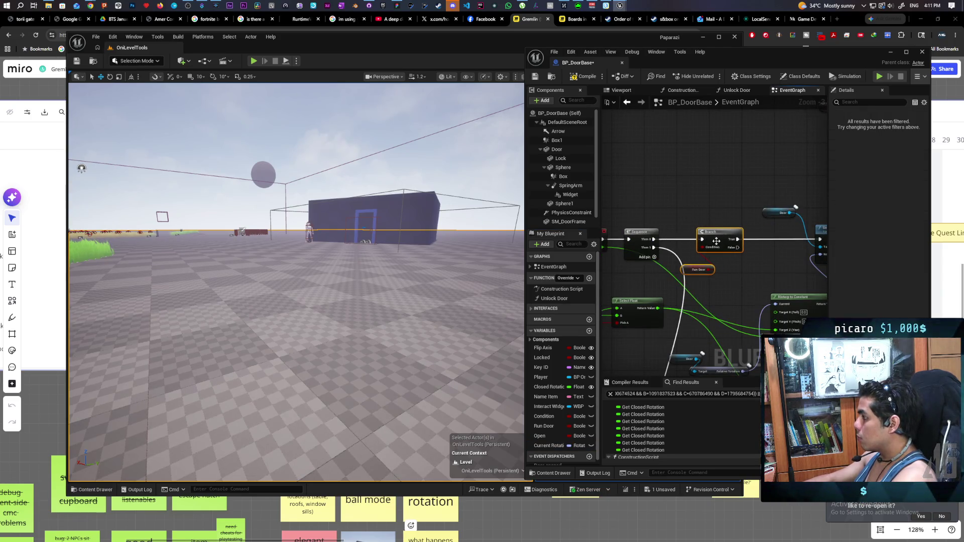
{"action": "left_click_drag", "start_coordinate": [723, 311], "coordinate": [752, 313]}
{"action": "left_click_drag", "start_coordinate": [749, 280], "coordinate": [653, 242]}
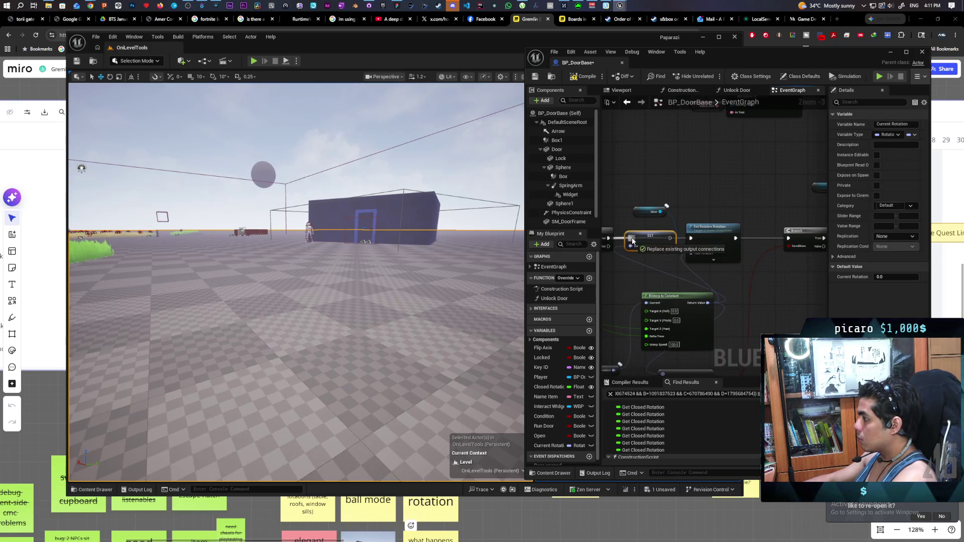
{"action": "mouse_move", "coordinate": [665, 247]}
{"action": "left_mouse_down"}
{"action": "mouse_move", "coordinate": [697, 260]}
{"action": "mouse_move", "coordinate": [685, 219]}
{"action": "left_mouse_up"}
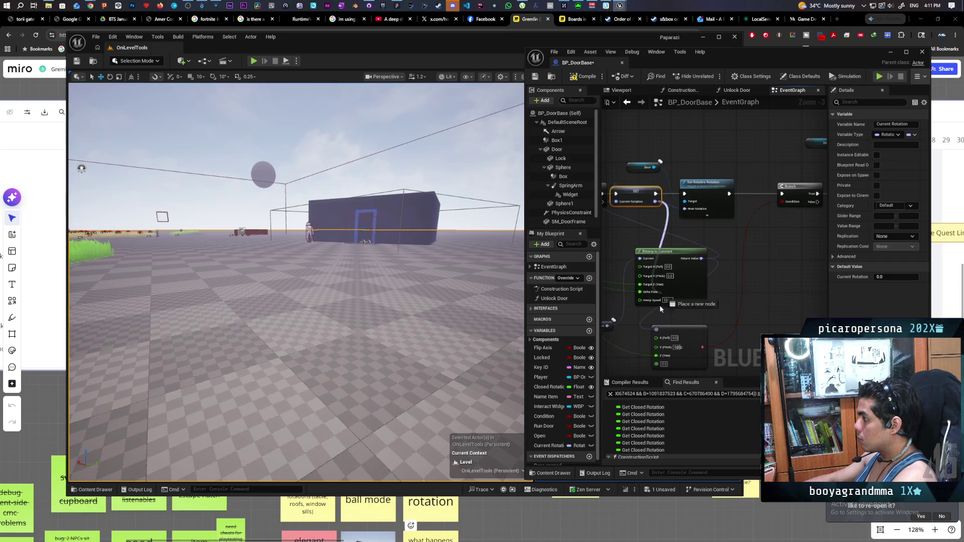
{"action": "mouse_move", "coordinate": [675, 331]}
{"action": "left_mouse_down"}
{"action": "mouse_move", "coordinate": [780, 296]}
{"action": "mouse_move", "coordinate": [760, 268]}
{"action": "left_mouse_up"}
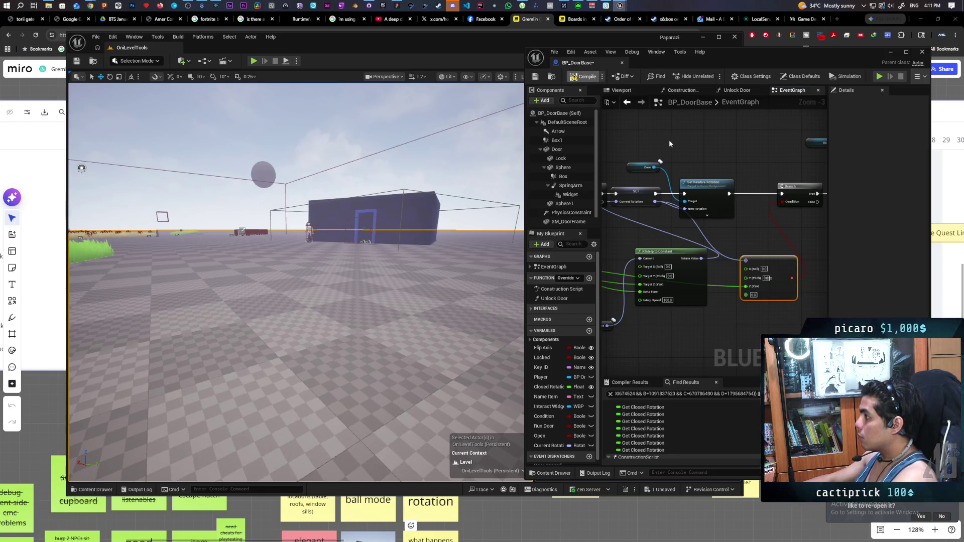
{"action": "right_click", "coordinate": [315, 299]}
{"action": "left_click", "coordinate": [348, 290]}
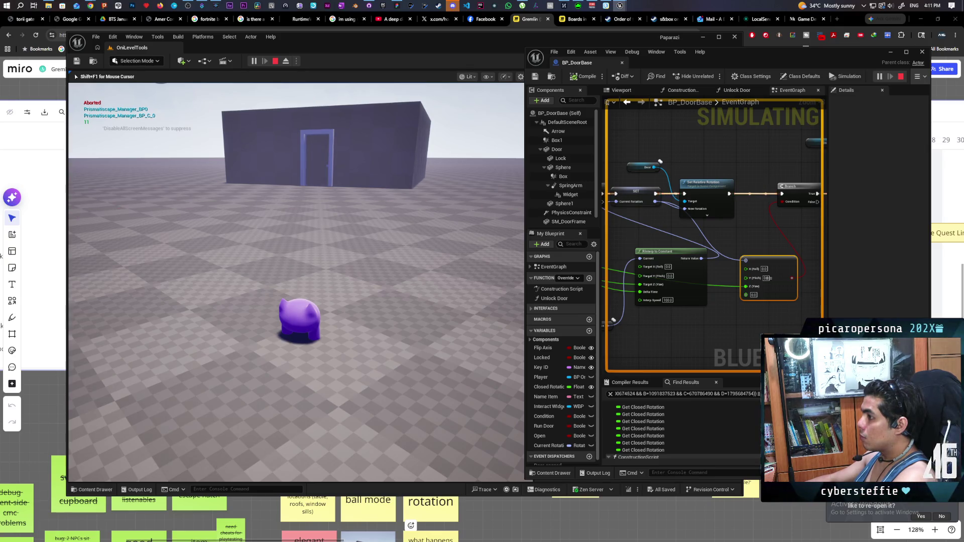
{"action": "key", "text": "w"}
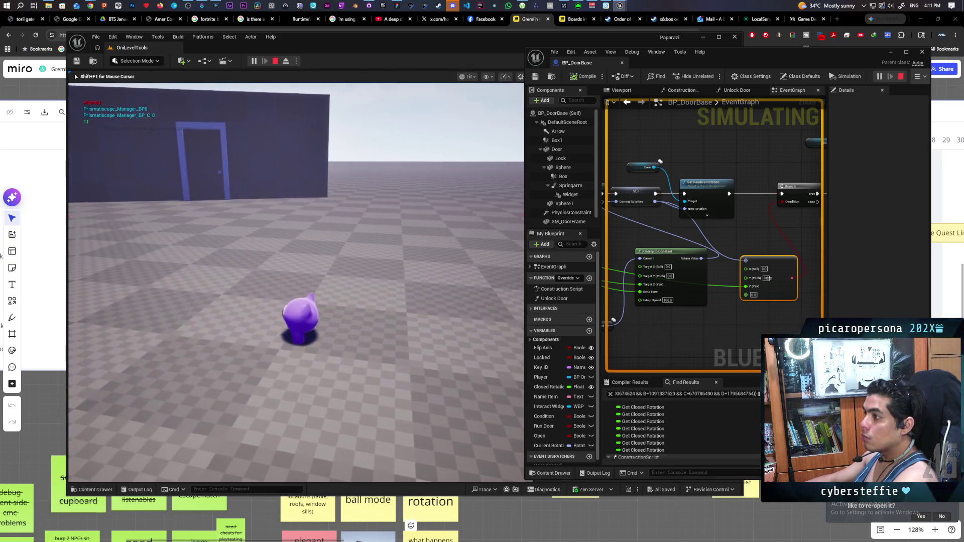
{"action": "key", "text": "Escape"}
{"action": "scroll", "coordinate": [721, 228], "scroll_direction": "down", "scroll_amount": 4}
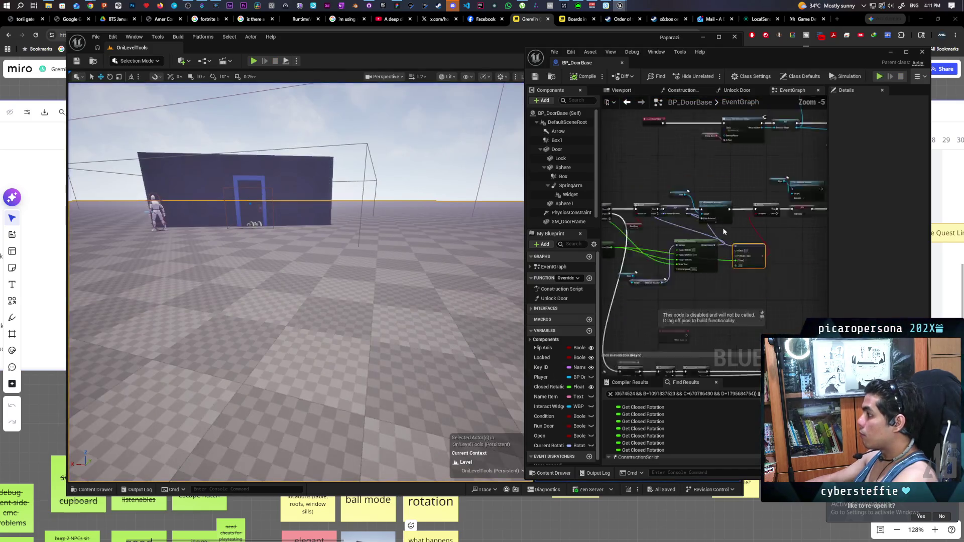
{"action": "scroll", "coordinate": [722, 227], "scroll_direction": "down", "scroll_amount": 7}
{"action": "scroll", "coordinate": [677, 211], "scroll_direction": "up", "scroll_amount": 11}
- Connect the SET Run Door node's exec output to the Branch and save BP_DoorBase
{"action": "left_click_drag", "start_coordinate": [754, 215], "coordinate": [745, 213]}
{"action": "left_click_drag", "start_coordinate": [664, 191], "coordinate": [691, 192]}
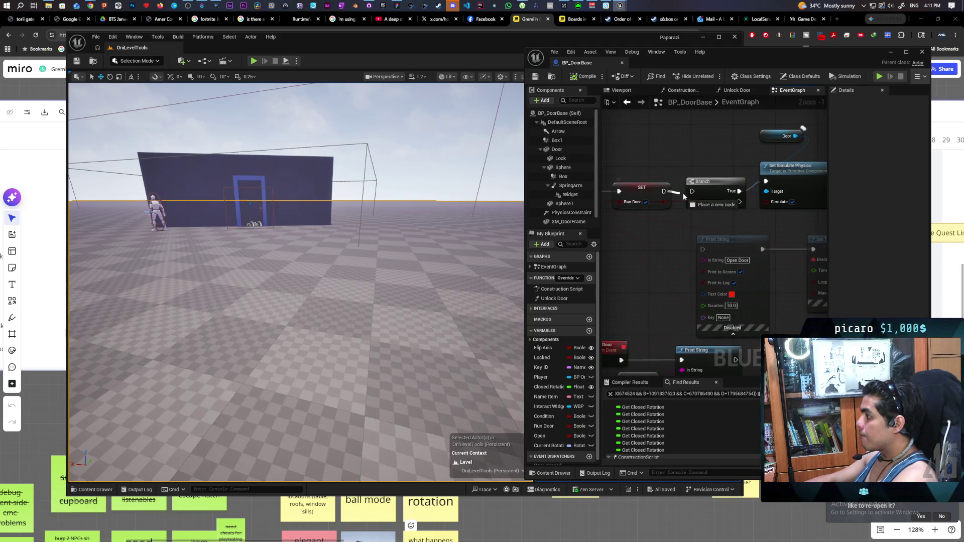
{"action": "key", "text": "ctrl+s"}
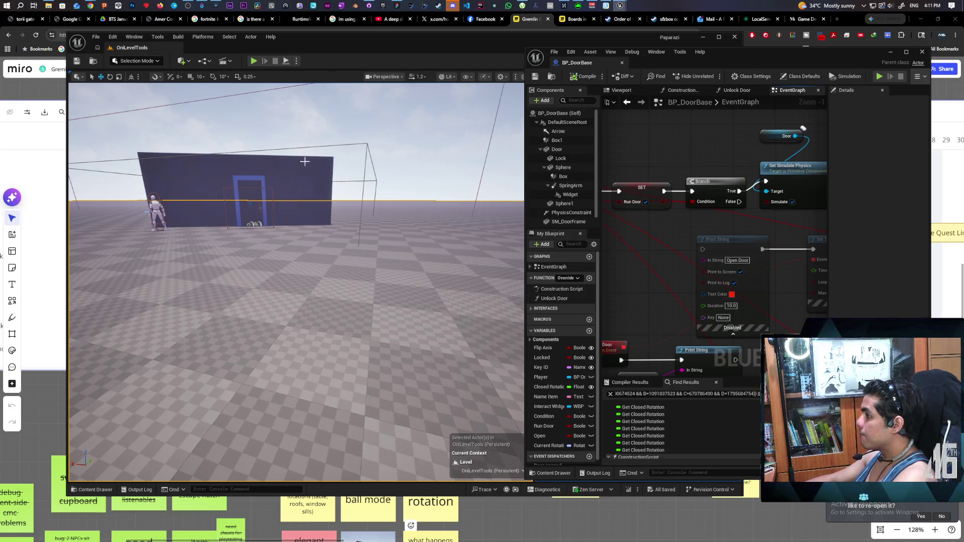
- Play-test the level with Alt+P, walk the character up to the door wall, then exit
{"action": "key", "text": "alt+p"}
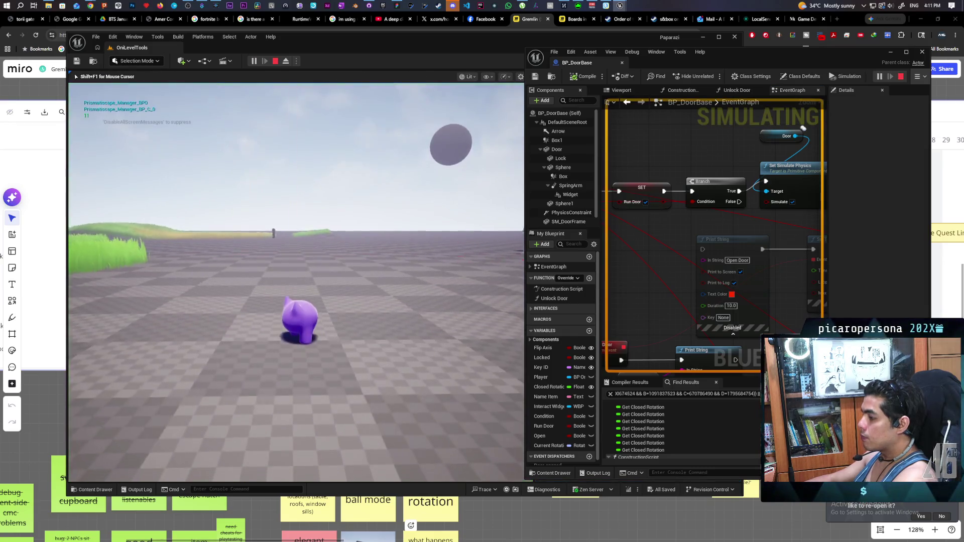
{"action": "key", "text": "w"}
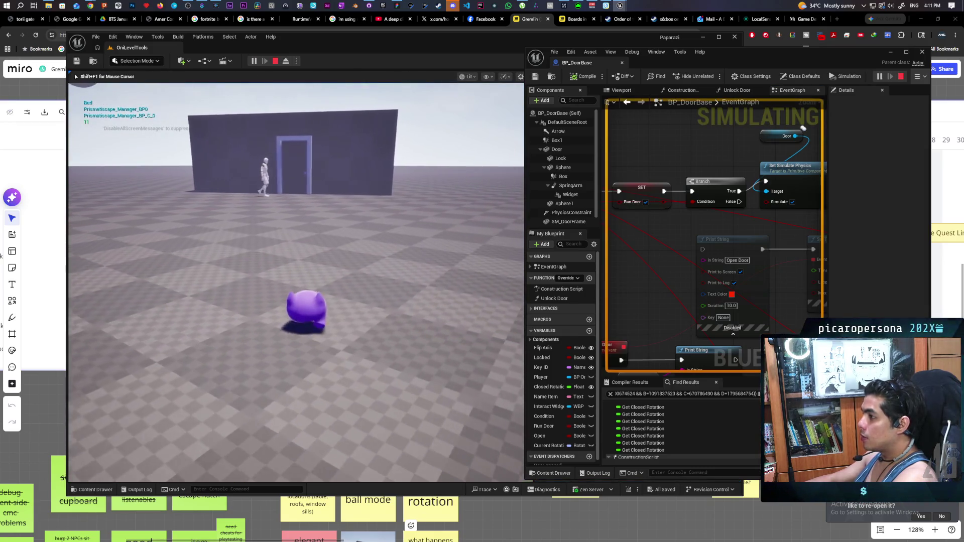
{"action": "key", "text": "a"}
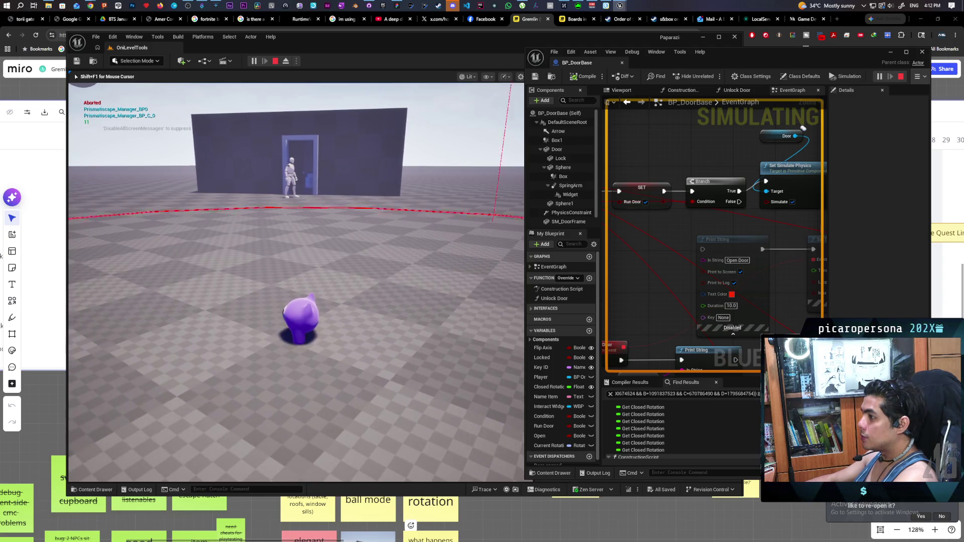
{"action": "key", "text": "w"}
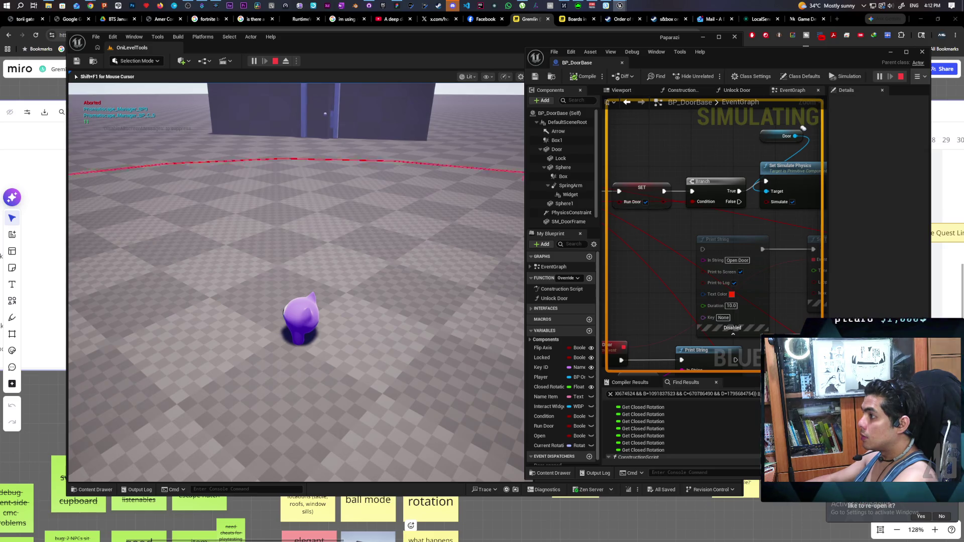
{"action": "key", "text": "Escape"}
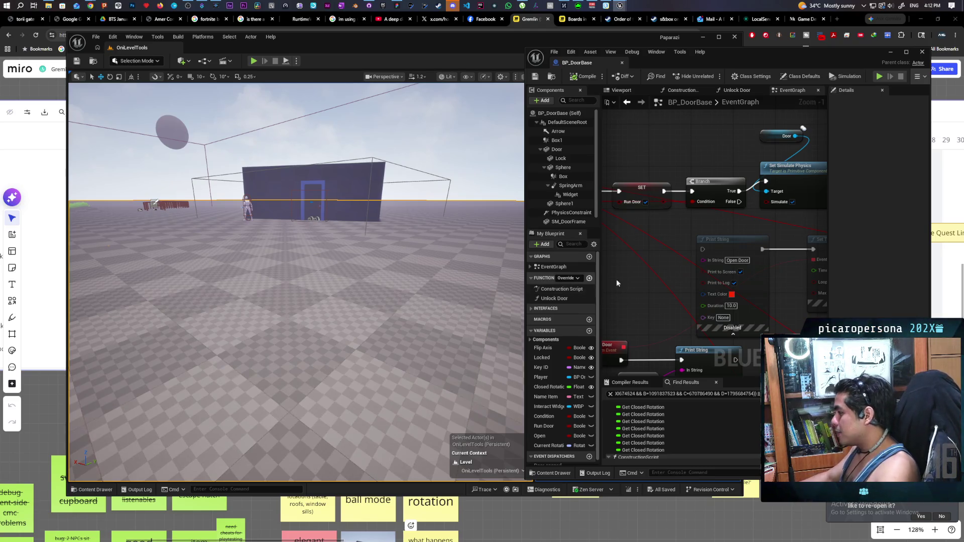
- Disconnect the SET node from the Branch, save BP_DoorBase, and start a play-test
{"action": "left_click", "coordinate": [677, 196], "text": "alt"}
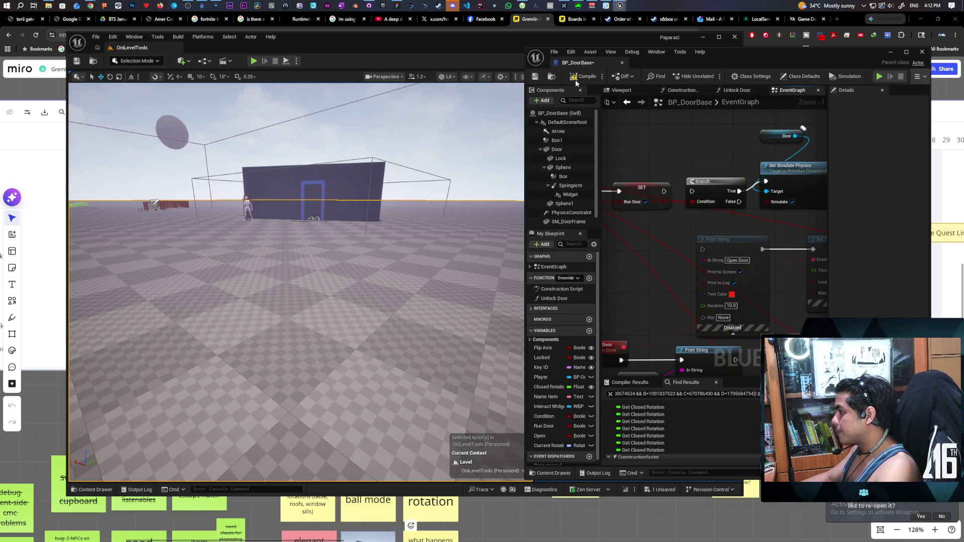
{"action": "key", "text": "ctrl+s"}
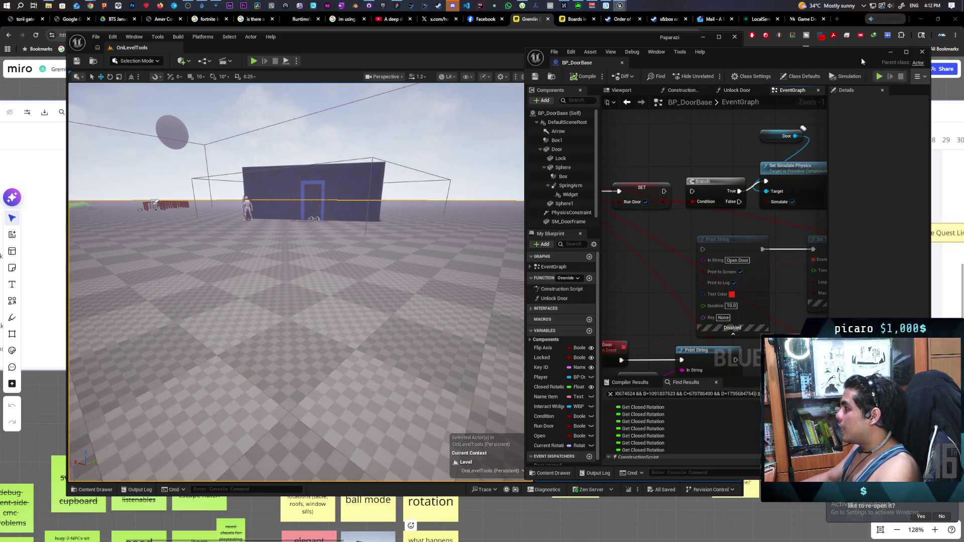
{"action": "left_click", "coordinate": [254, 60]}
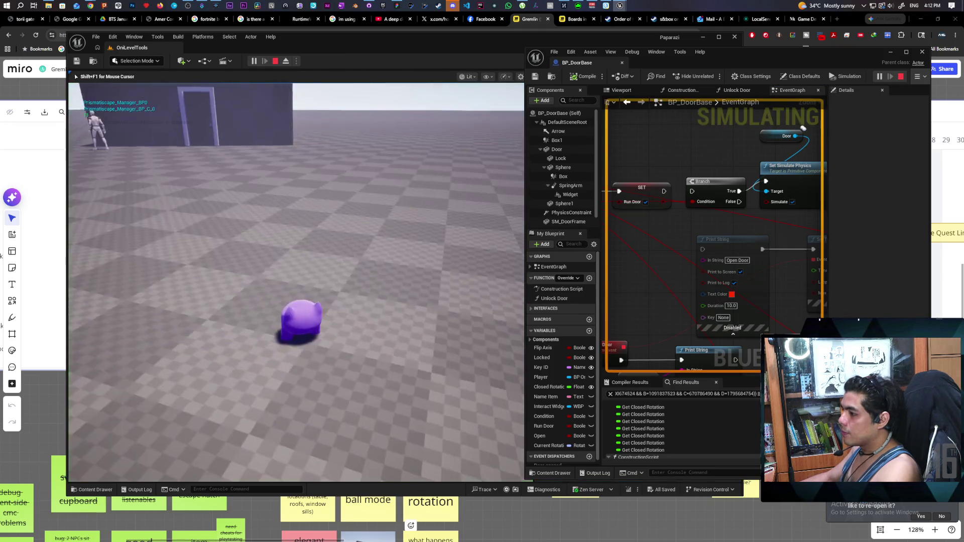
- Walk the character to the wall and trigger the door interaction with E
{"action": "key", "text": "a"}
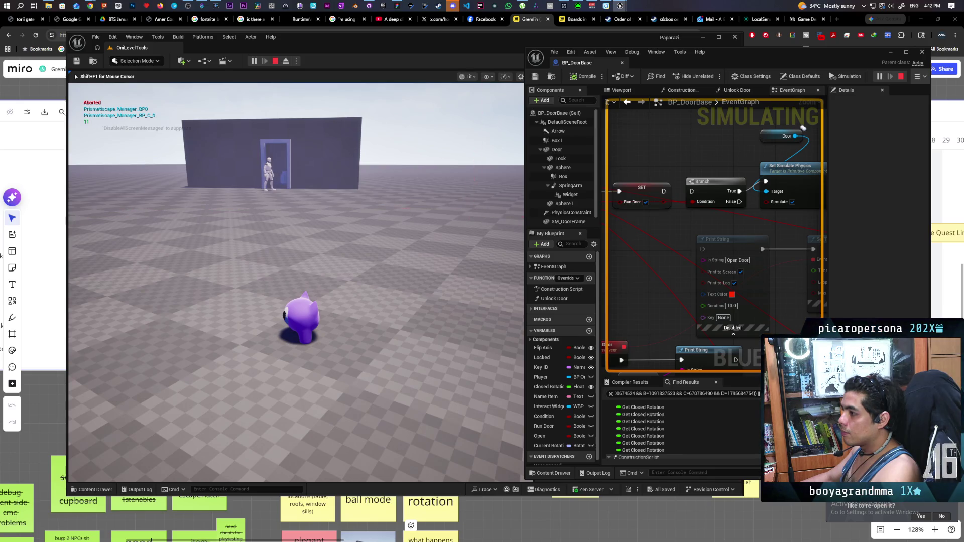
{"action": "key", "text": "w"}
{"action": "key", "text": "w"}
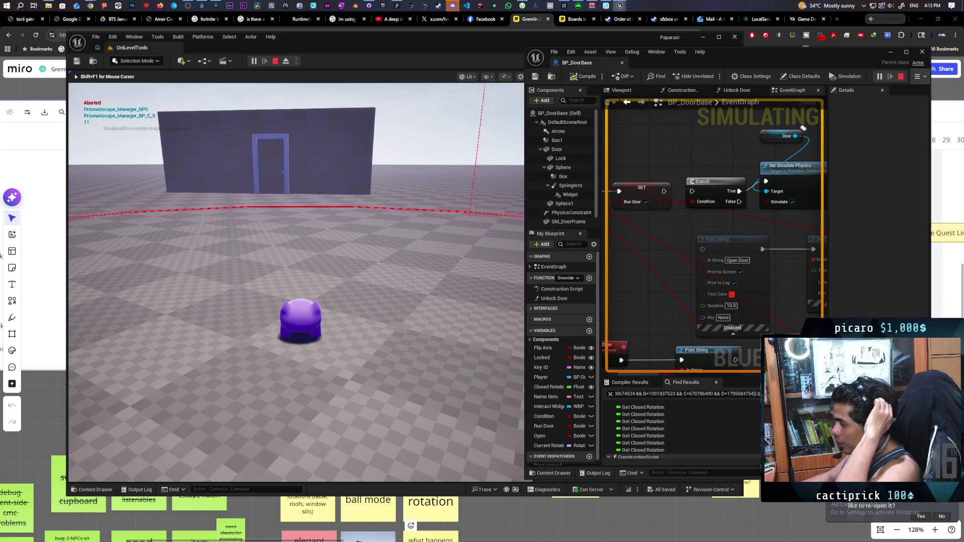
{"action": "key", "text": "e"}
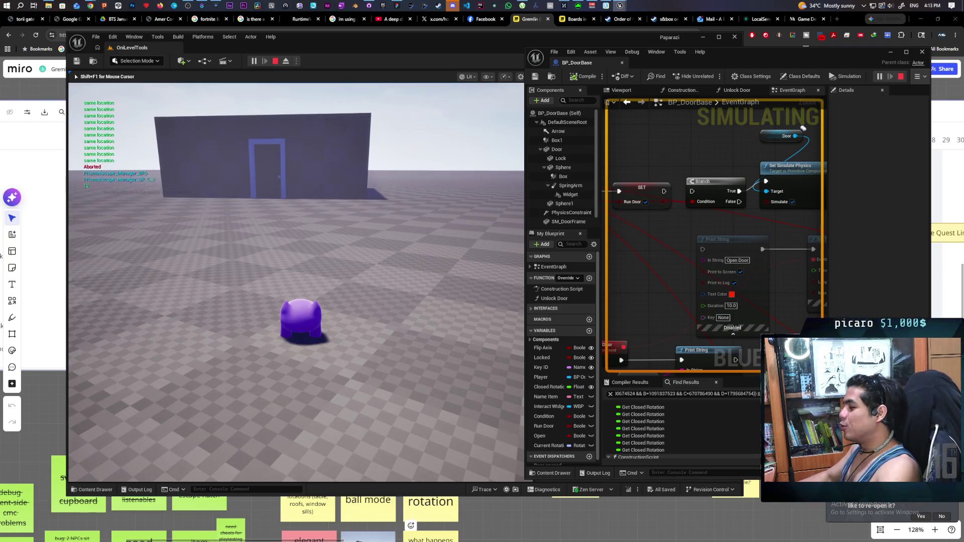
- Move the character around the doorway and blue wall, then stop the play-test
{"action": "key", "text": "w"}
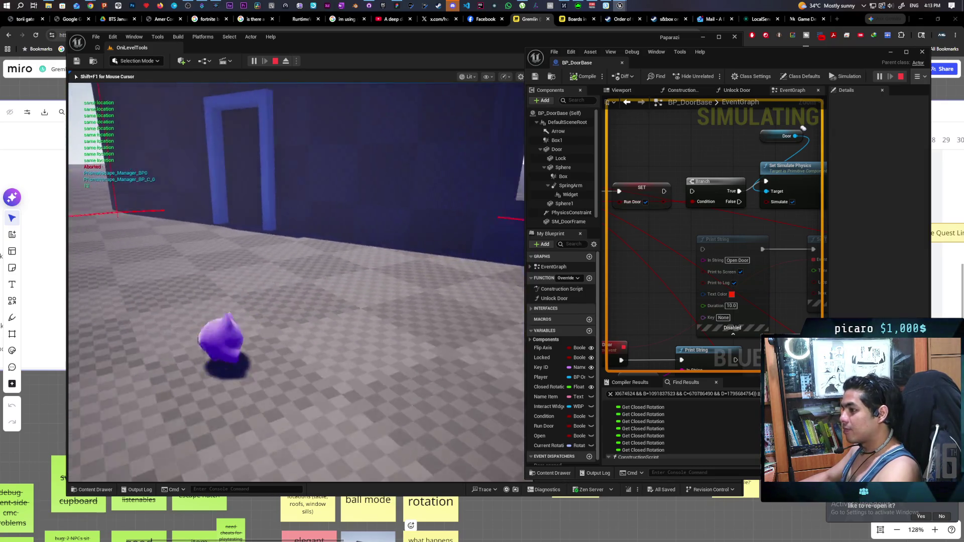
{"action": "key", "text": "space"}
{"action": "key", "text": "a"}
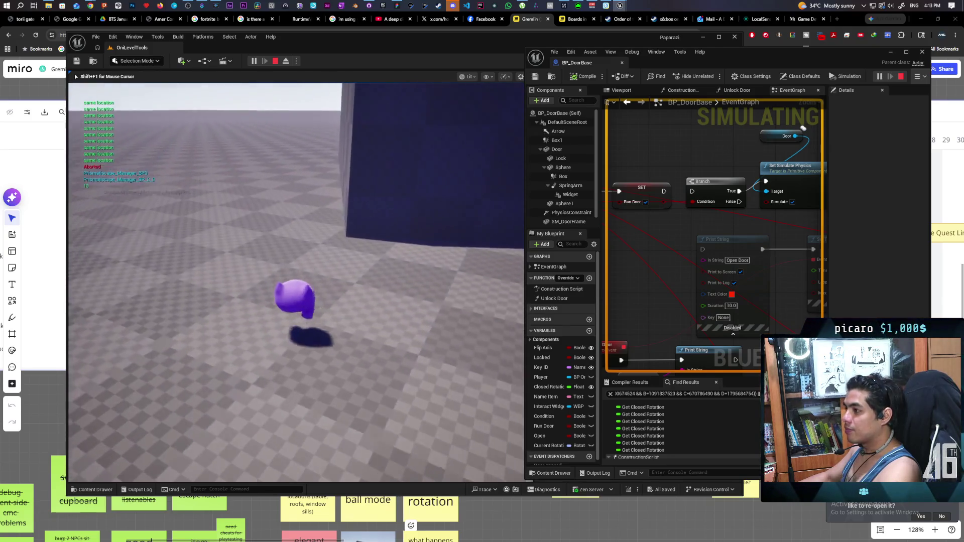
{"action": "key", "text": "w"}
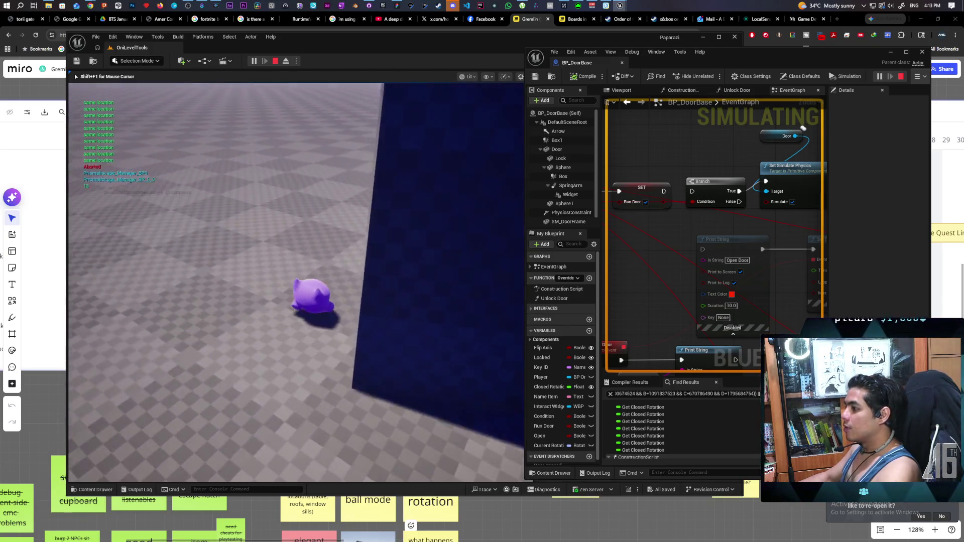
{"action": "key", "text": "s"}
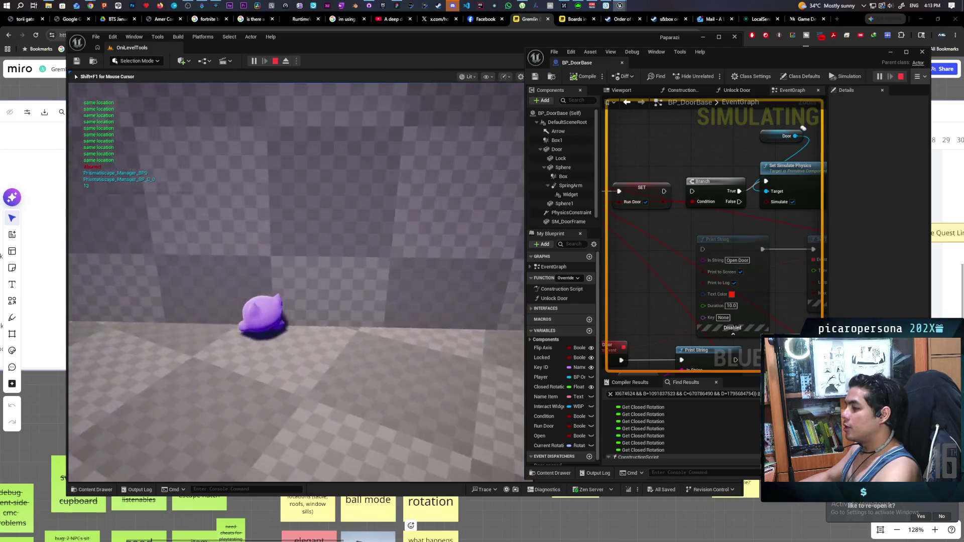
{"action": "key", "text": "w"}
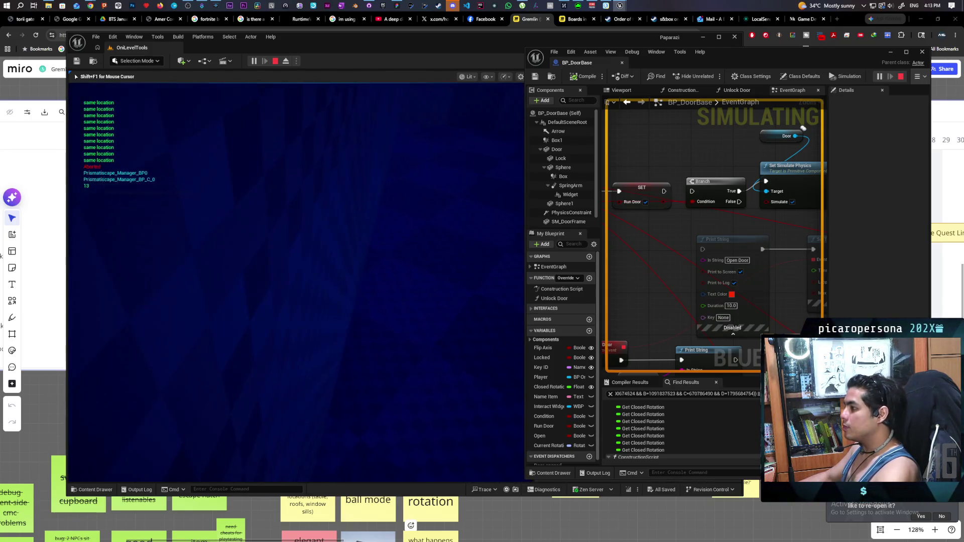
{"action": "key", "text": "s"}
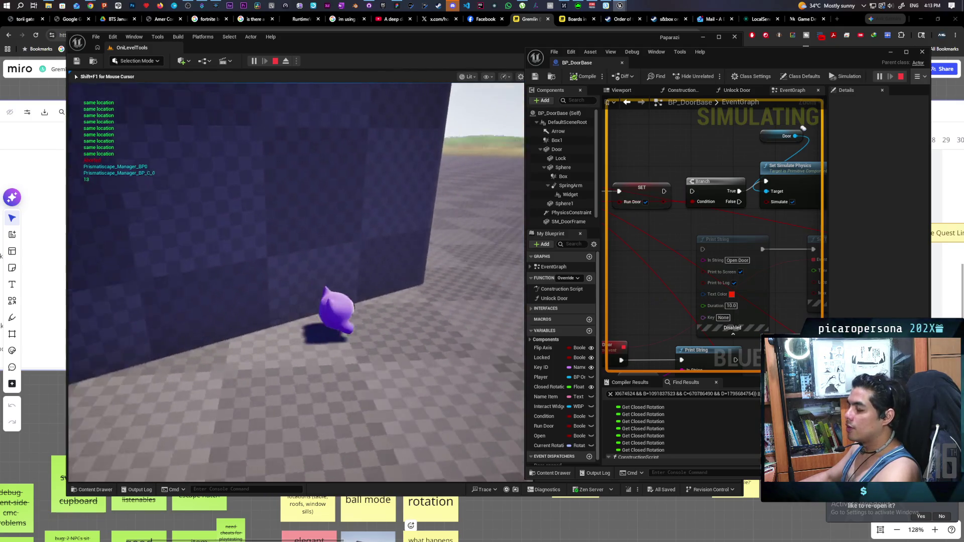
{"action": "key", "text": "w"}
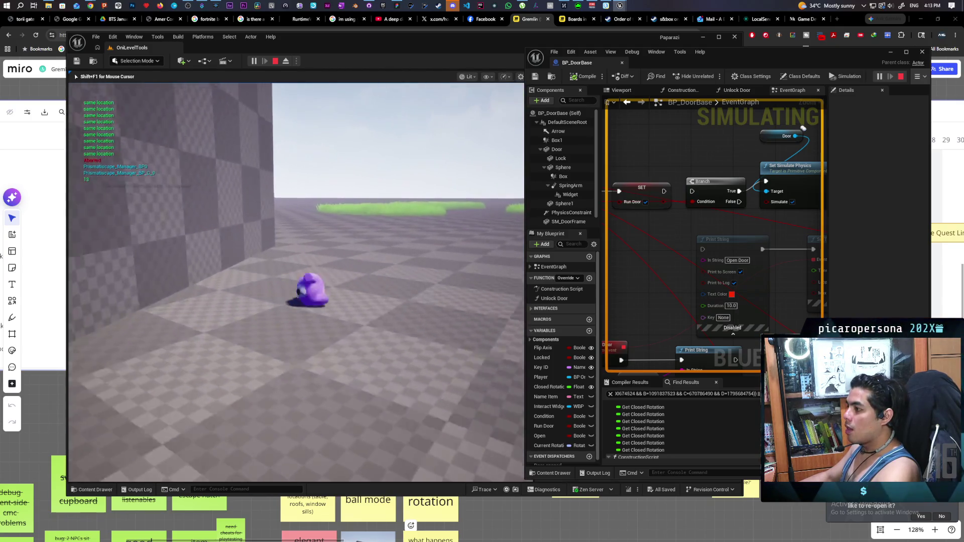
{"action": "key", "text": "s"}
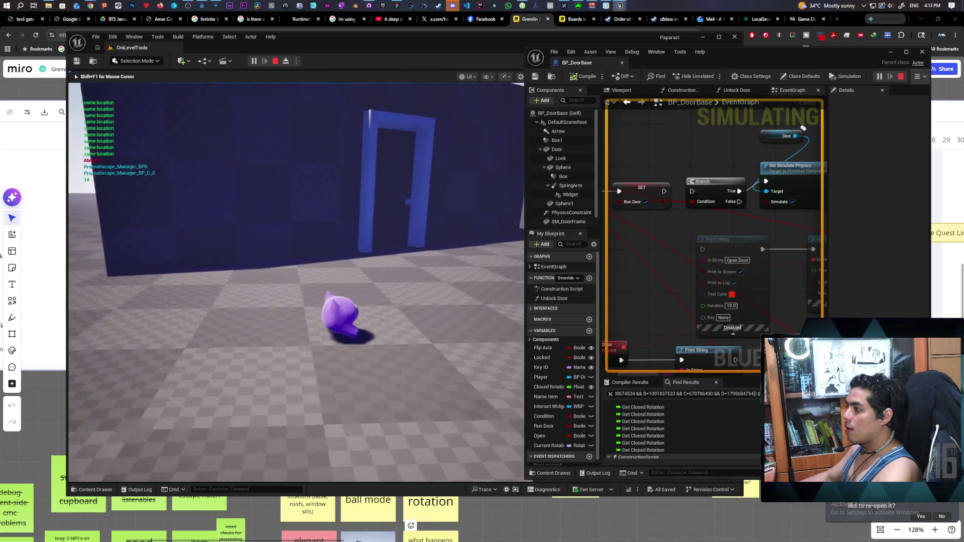
{"action": "key", "text": "Escape"}
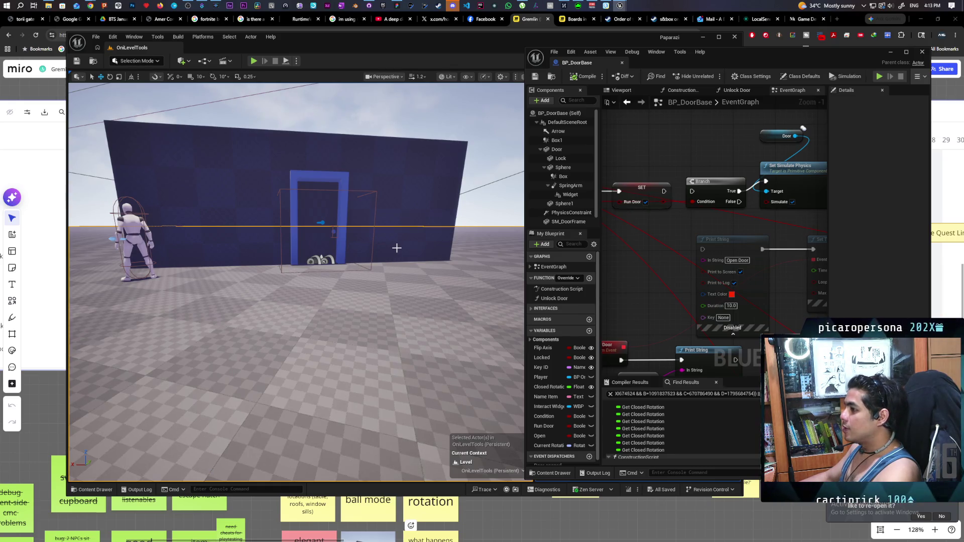
- Frame the blue building, move the BP_DoorBase window aside, and select the LI_Door level instance
{"action": "mouse_move", "coordinate": [410, 282]}
{"action": "left_mouse_down"}
{"action": "mouse_move", "coordinate": [372, 351]}
{"action": "mouse_move", "coordinate": [332, 311]}
{"action": "mouse_move", "coordinate": [296, 296]}
{"action": "mouse_move", "coordinate": [327, 275]}
{"action": "left_mouse_up"}
{"action": "left_click", "coordinate": [326, 275]}
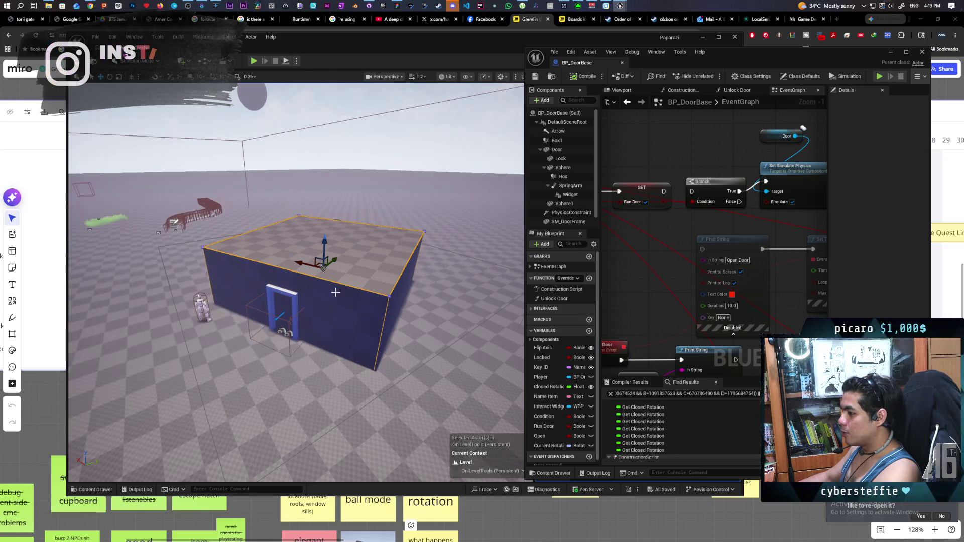
{"action": "left_click_drag", "start_coordinate": [724, 64], "coordinate": [640, 401]}
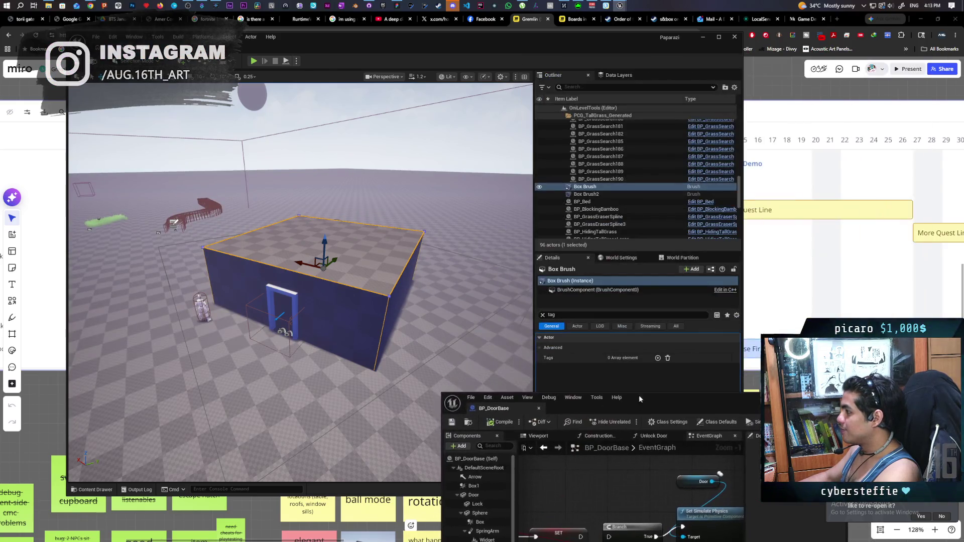
{"action": "left_click", "coordinate": [297, 294]}
{"action": "left_click", "coordinate": [298, 293]}
- Rotate LI_Door about 90° on its yaw axis and move it back and up
{"action": "key", "text": "e"}
{"action": "mouse_move", "coordinate": [315, 351]}
{"action": "left_mouse_down"}
{"action": "mouse_move", "coordinate": [251, 324]}
{"action": "mouse_move", "coordinate": [299, 355]}
{"action": "left_mouse_up"}
{"action": "key", "text": "w"}
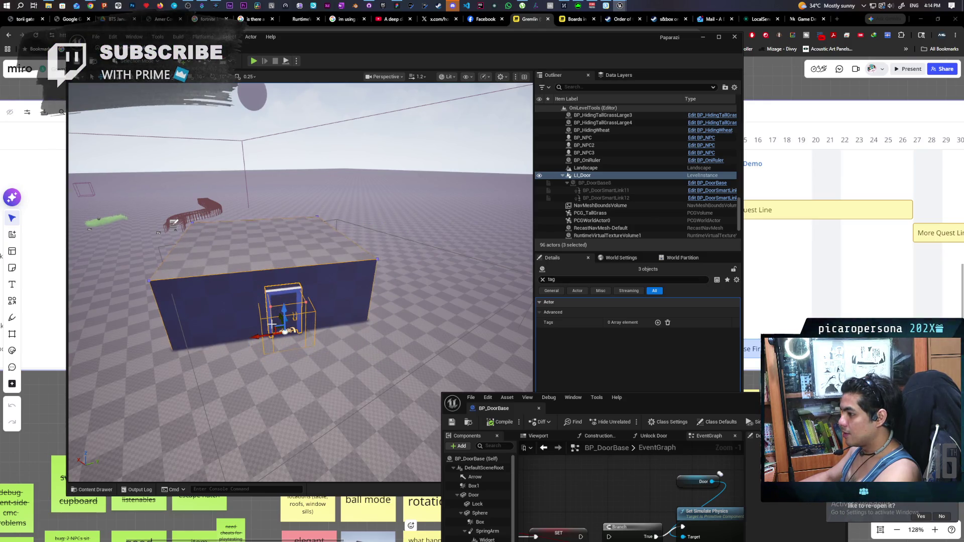
{"action": "mouse_move", "coordinate": [285, 332]}
{"action": "left_mouse_down"}
{"action": "mouse_move", "coordinate": [309, 291]}
{"action": "mouse_move", "coordinate": [291, 216]}
{"action": "left_mouse_up"}
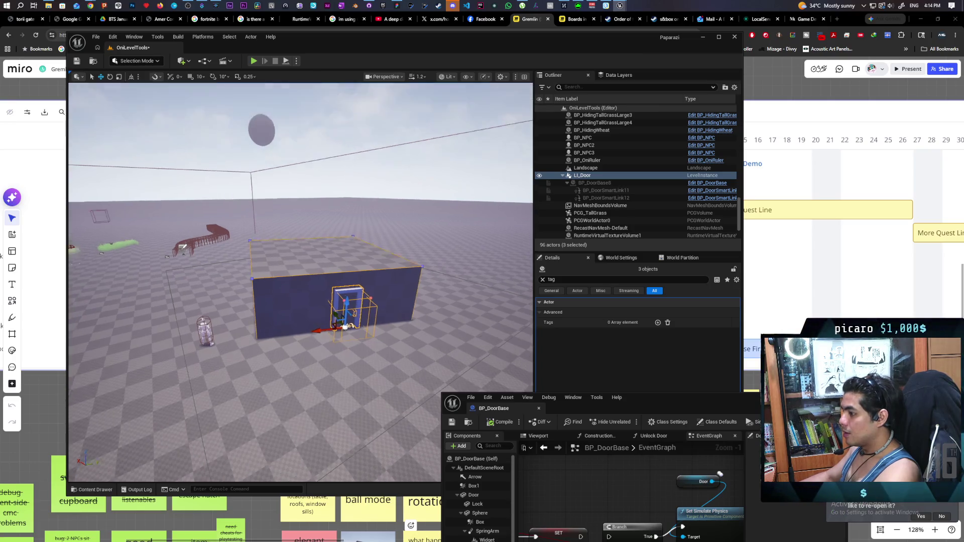
{"action": "right_click", "coordinate": [376, 398]}
- Play From Here on the floor, walk the character toward the rotated wall, then stop
{"action": "left_click", "coordinate": [407, 391]}
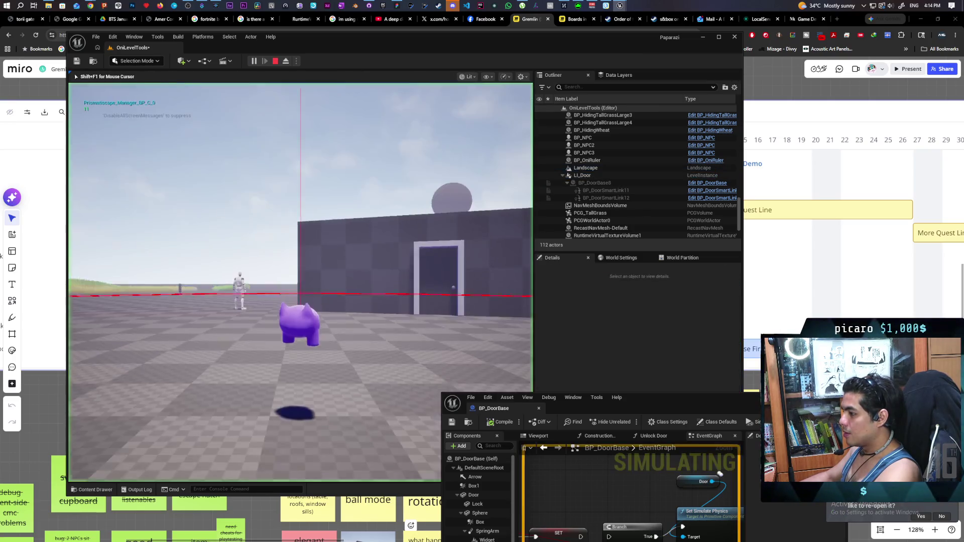
{"action": "key", "text": "d"}
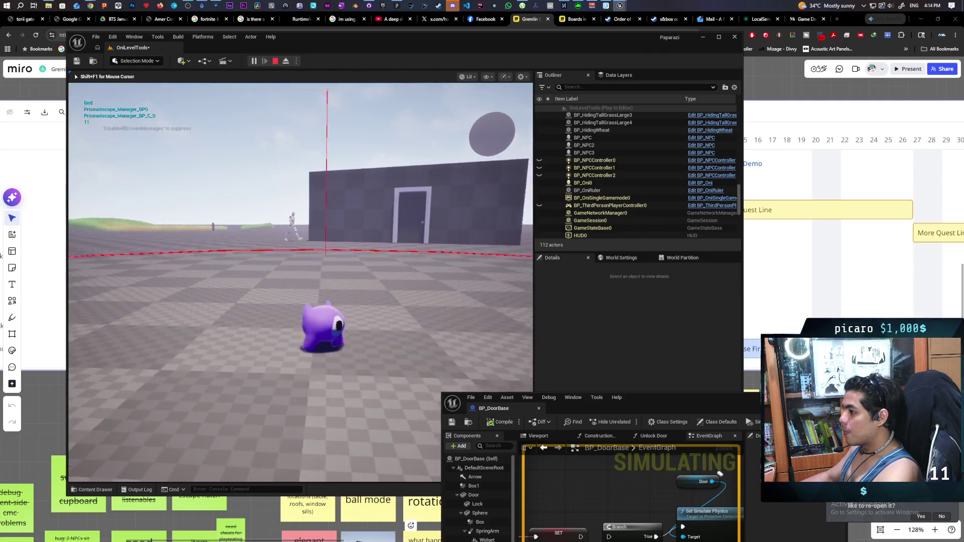
{"action": "key", "text": "w"}
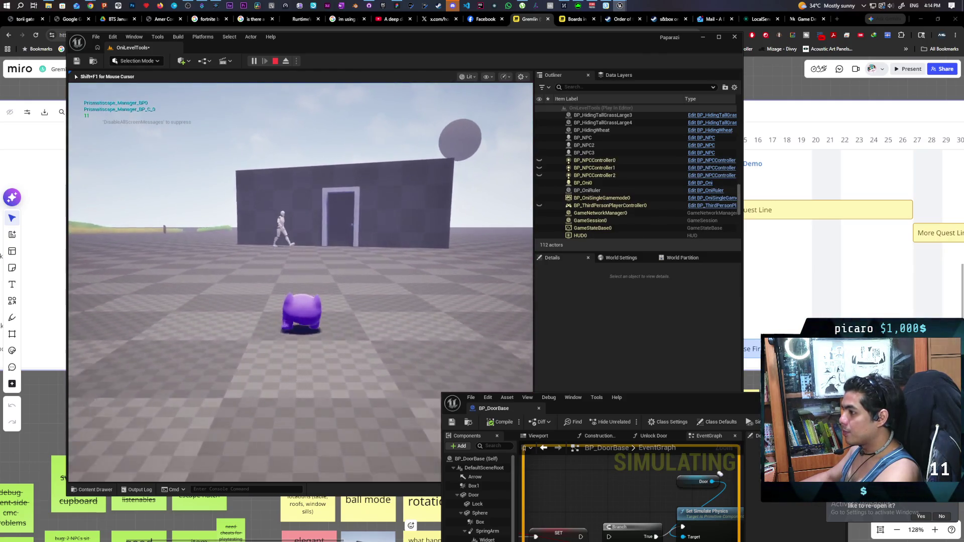
{"action": "key", "text": "w"}
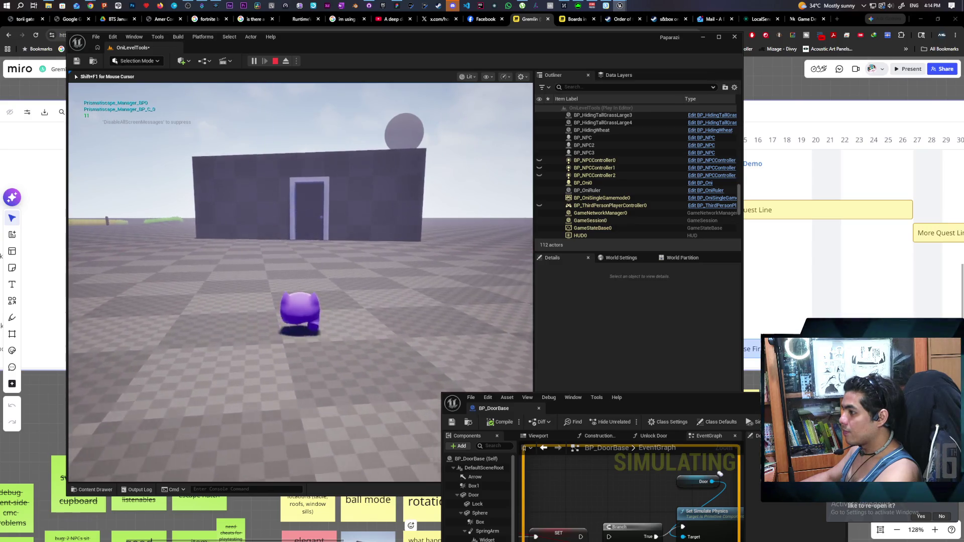
{"action": "key", "text": "Escape"}
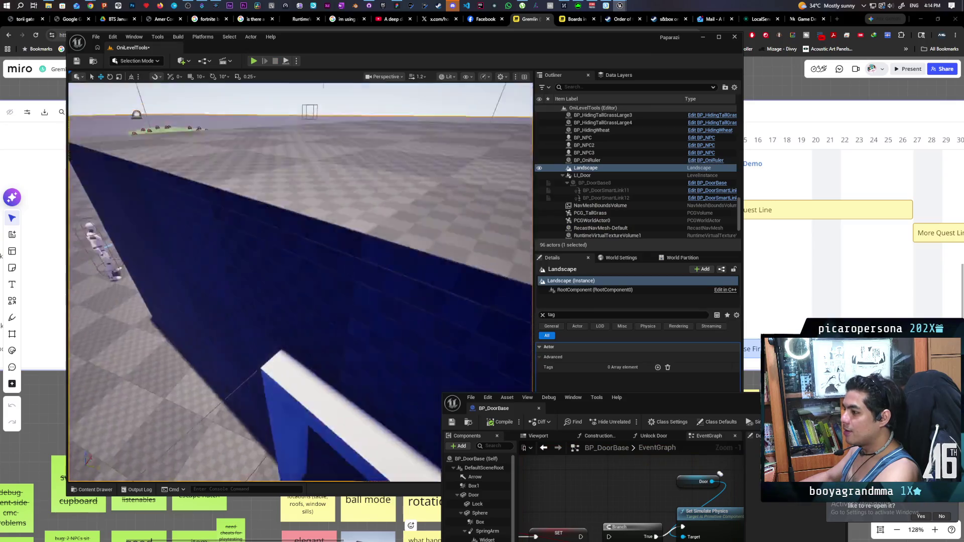
- Inspect the BP_Bed piece up close, then Play From Here again from the floor
{"action": "left_click_drag", "start_coordinate": [330, 358], "coordinate": [330, 358]}
{"action": "left_click", "coordinate": [254, 348]}
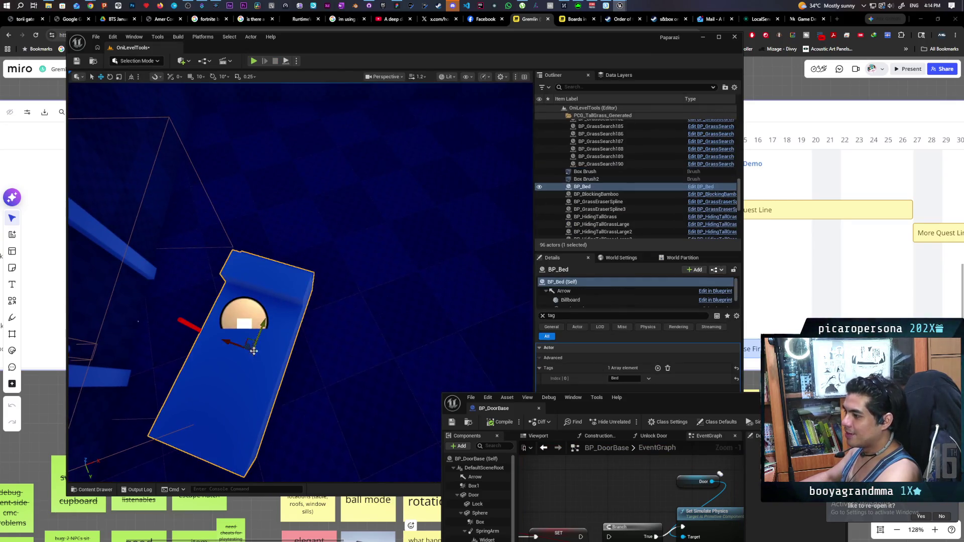
{"action": "left_click_drag", "start_coordinate": [256, 371], "coordinate": [255, 370]}
{"action": "left_click_drag", "start_coordinate": [407, 329], "coordinate": [407, 329]}
{"action": "left_click_drag", "start_coordinate": [400, 362], "coordinate": [400, 361]}
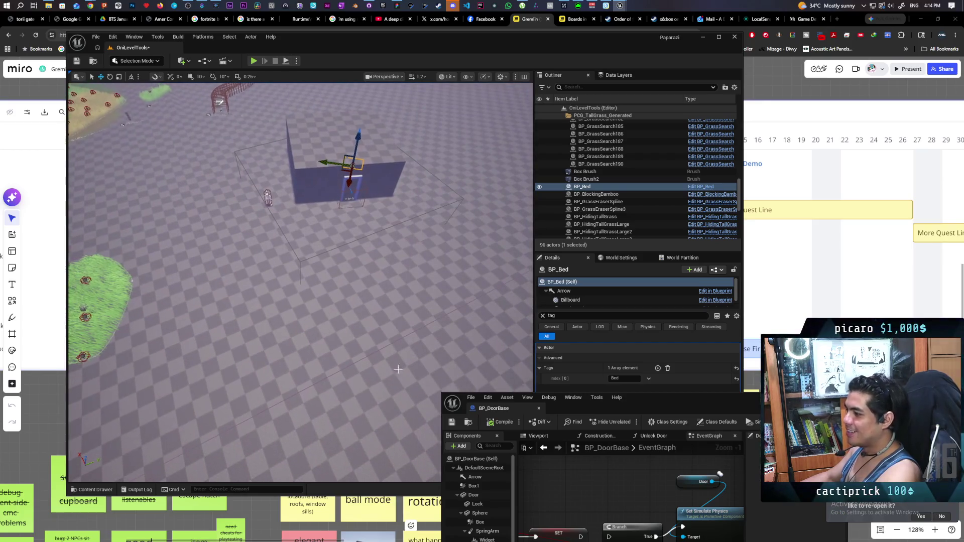
{"action": "right_click", "coordinate": [399, 362]}
{"action": "left_click", "coordinate": [414, 379]}
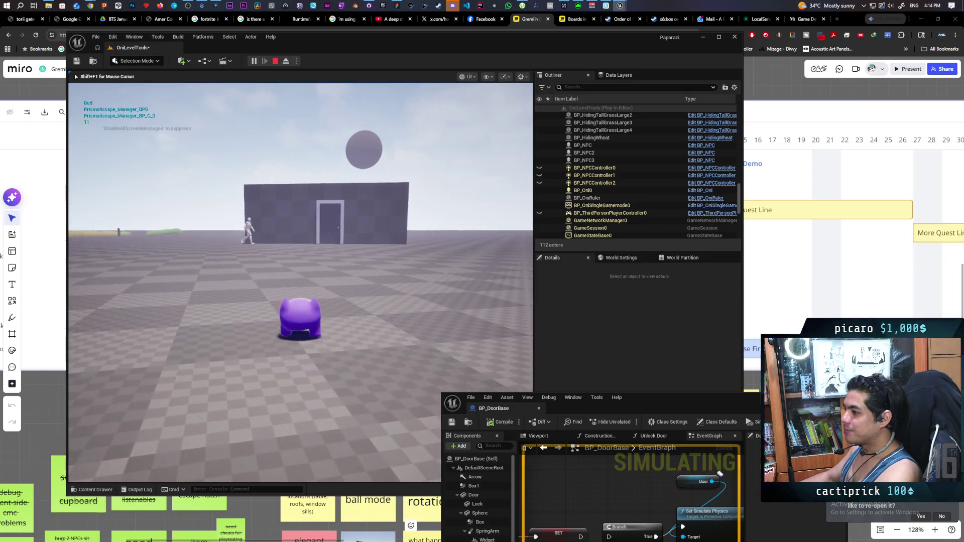
- Walk the character forward up to the rotated wall's doorway, then stop the play-test
{"action": "key", "text": "w"}
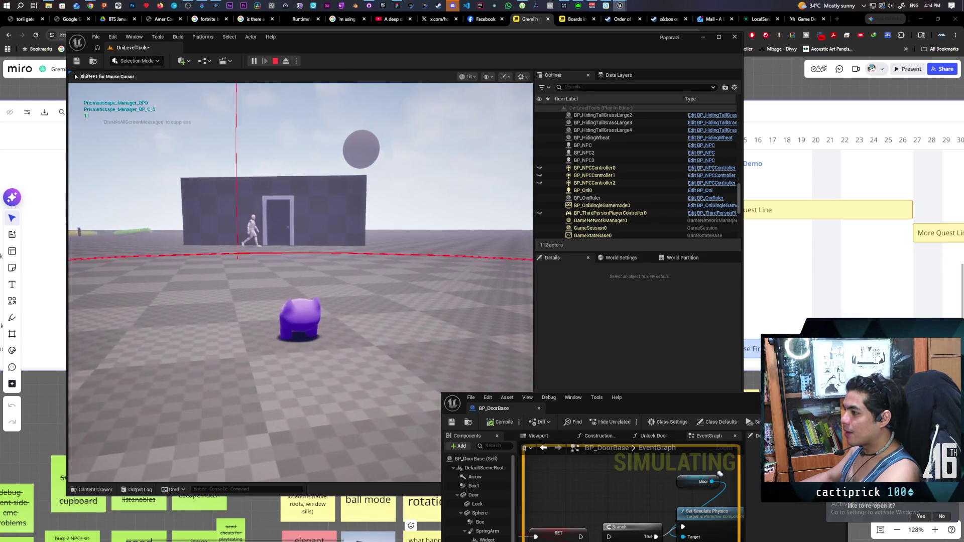
{"action": "key", "text": "w"}
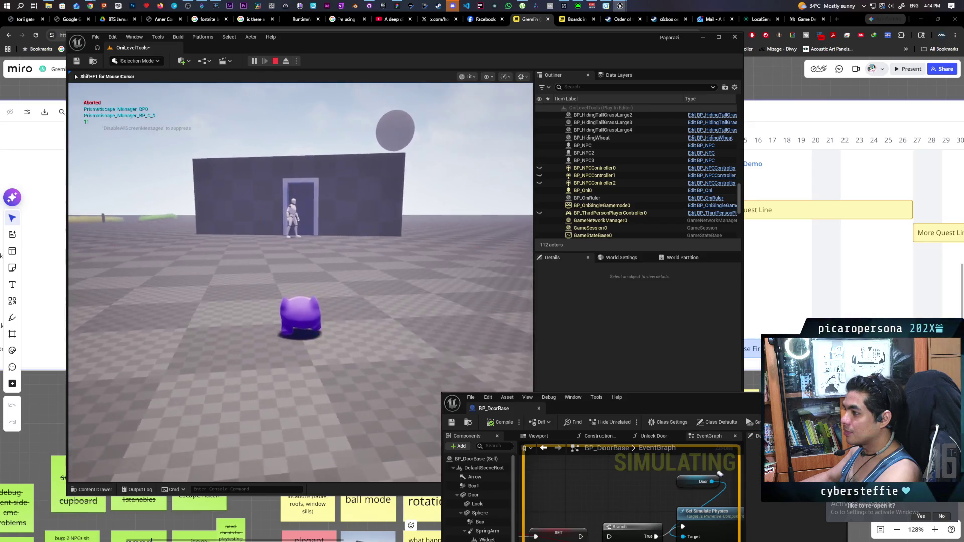
{"action": "key", "text": "w"}
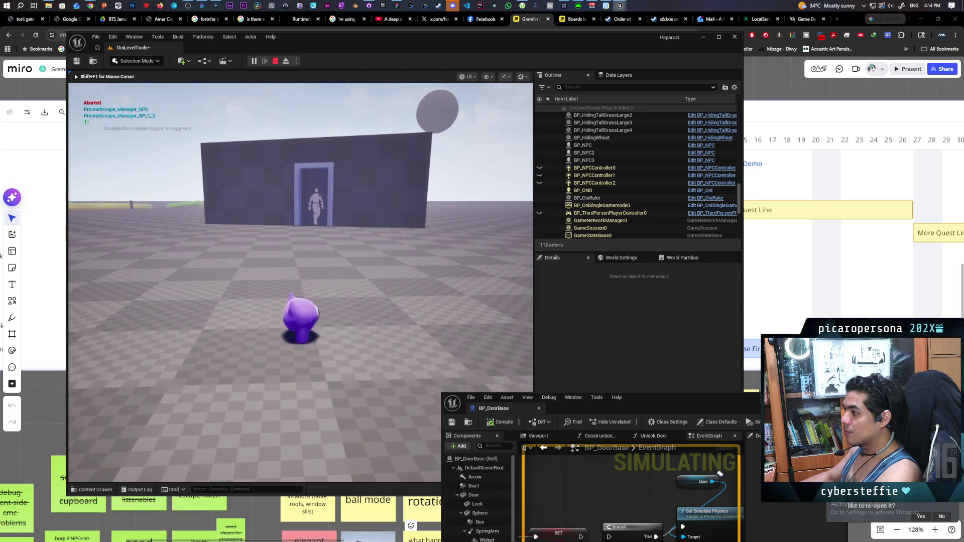
{"action": "key", "text": "w"}
{"action": "key", "text": "w"}
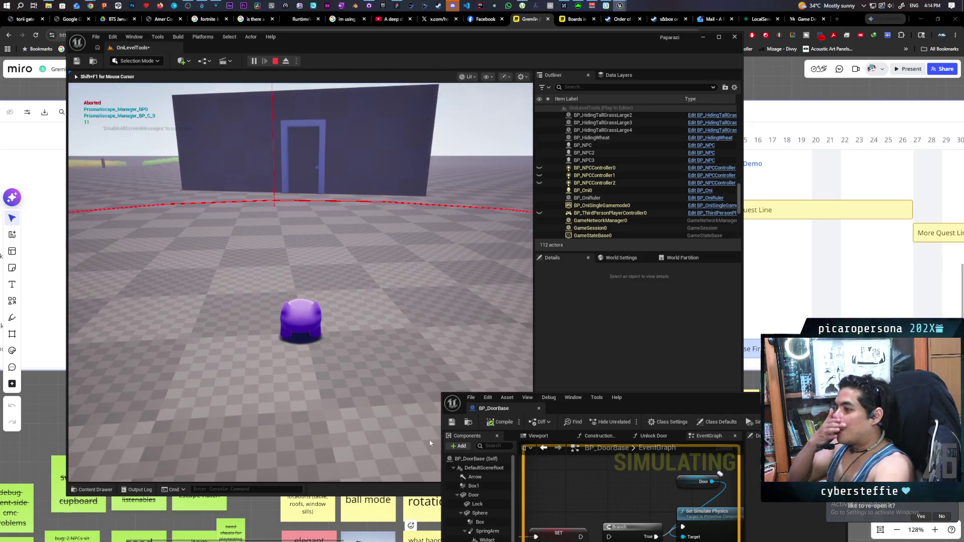
{"action": "key", "text": "Escape"}
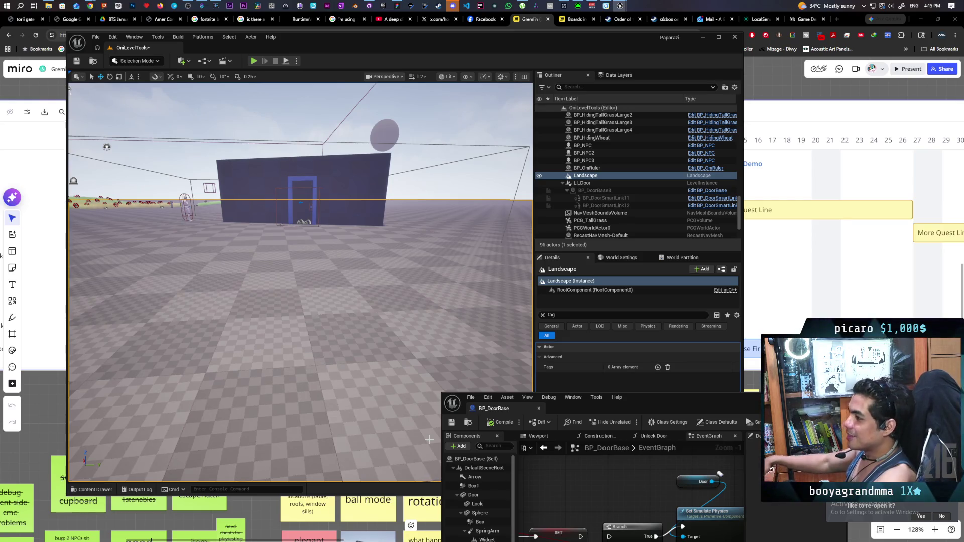
- Move the BP_DoorBase window up beside the level view and fly back to frame the blue door wall
{"action": "mouse_move", "coordinate": [655, 400]}
{"action": "left_mouse_down"}
{"action": "mouse_move", "coordinate": [689, 313]}
{"action": "mouse_move", "coordinate": [747, 81]}
{"action": "mouse_move", "coordinate": [746, 112]}
{"action": "left_mouse_up"}
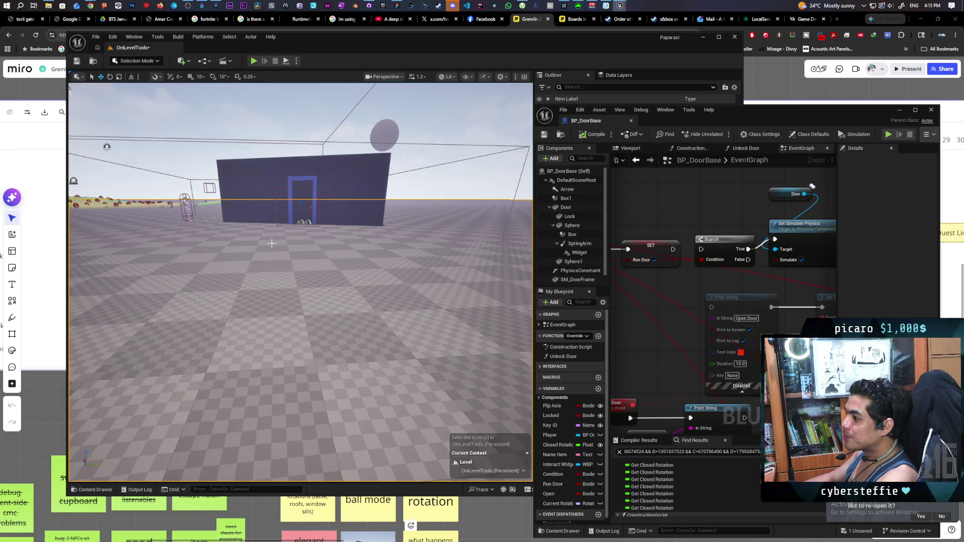
{"action": "key", "text": "s"}
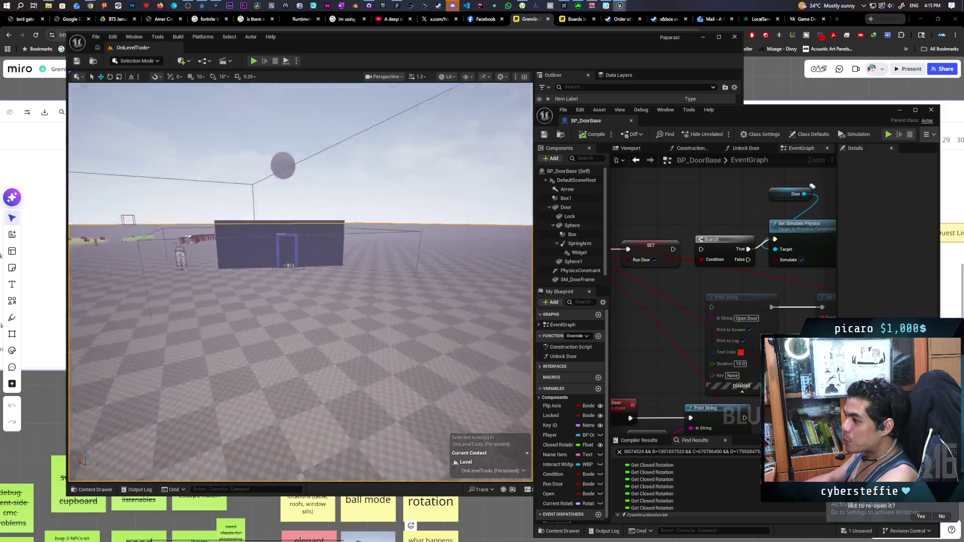
{"action": "key", "text": "w"}
{"action": "key", "text": "s"}
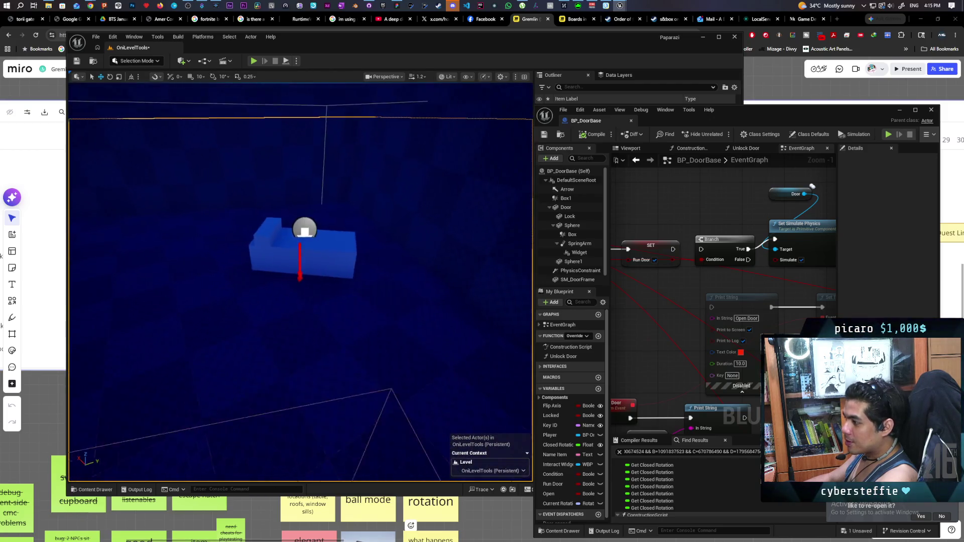
{"action": "key", "text": "s"}
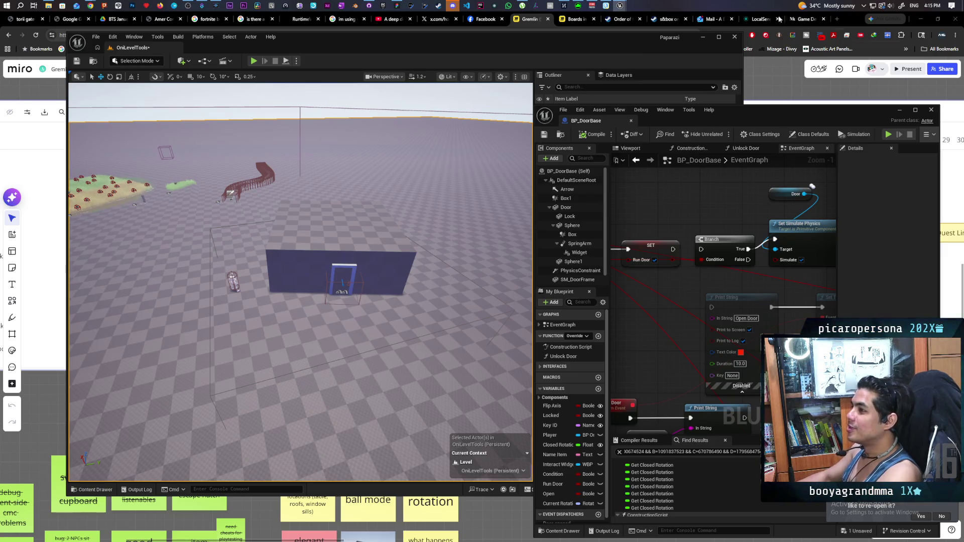
- Save the level and all changes with Ctrl+S, and turn the view toward the grass islands
{"action": "key", "text": "ctrl+s"}
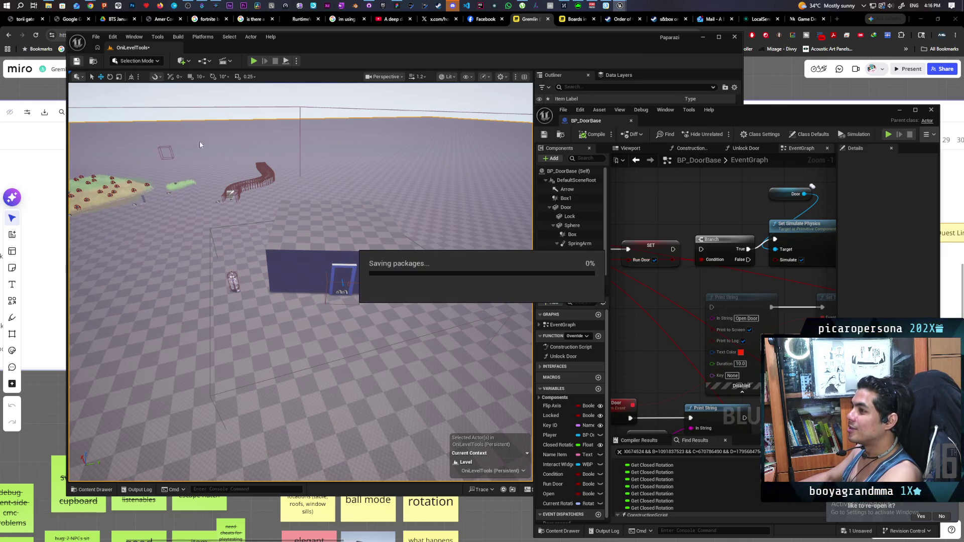
{"action": "mouse_move", "coordinate": [338, 217]}
{"action": "left_mouse_down"}
{"action": "mouse_move", "coordinate": [271, 191]}
{"action": "mouse_move", "coordinate": [301, 193]}
{"action": "mouse_move", "coordinate": [264, 187]}
{"action": "mouse_move", "coordinate": [326, 210]}
{"action": "mouse_move", "coordinate": [311, 214]}
{"action": "mouse_move", "coordinate": [311, 241]}
{"action": "mouse_move", "coordinate": [70, 165]}
{"action": "mouse_move", "coordinate": [68, 119]}
{"action": "left_mouse_up"}
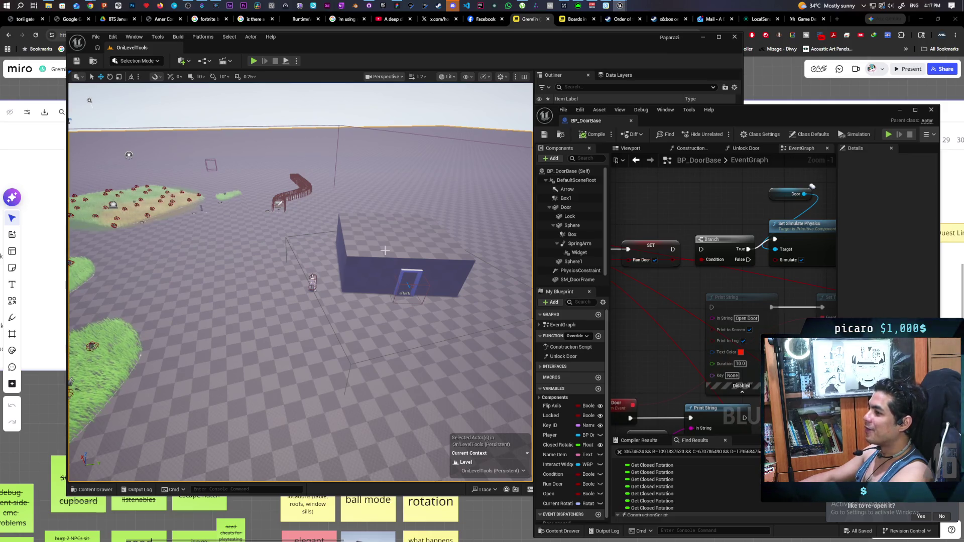
- Play From Here over the scene near the door wall, check the door, and stop the session
{"action": "left_click_drag", "start_coordinate": [379, 402], "coordinate": [343, 391]}
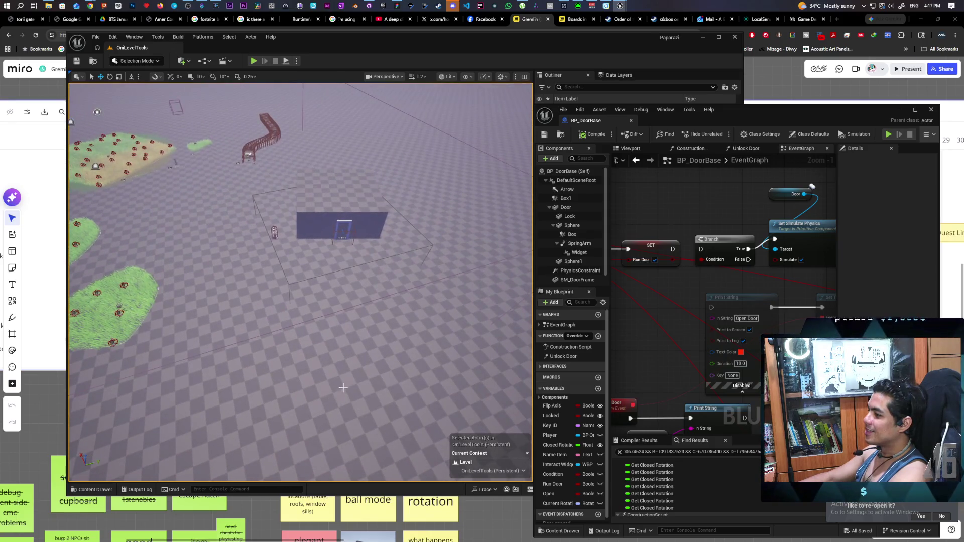
{"action": "right_click", "coordinate": [342, 389]}
{"action": "left_click", "coordinate": [375, 379]}
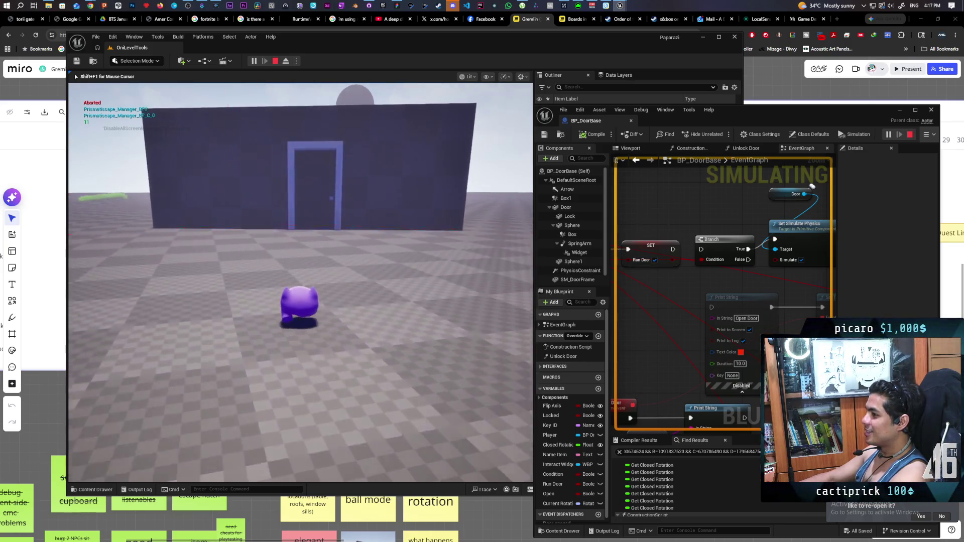
{"action": "key", "text": "Escape"}
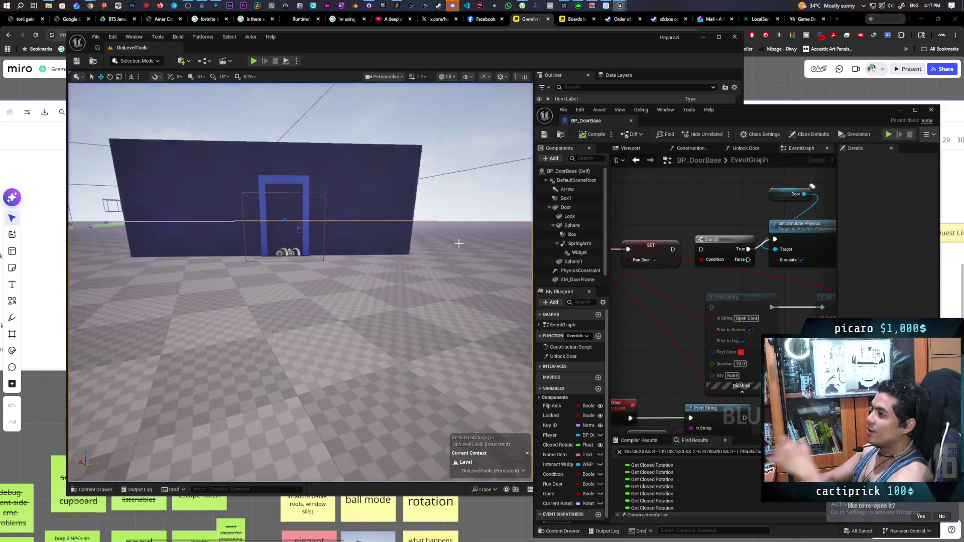
{"action": "mouse_move", "coordinate": [371, 6]}
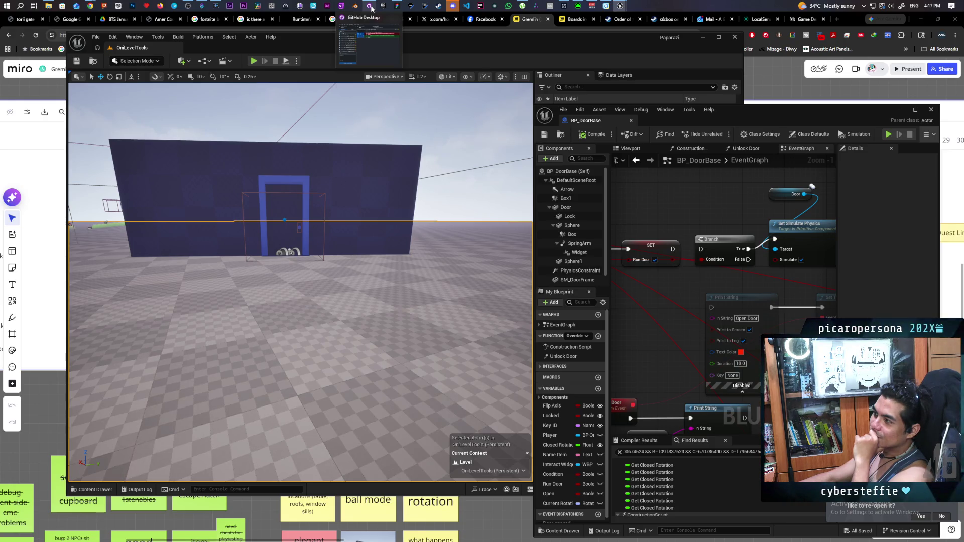
- Select the 'fix door not working at non 0 rotation' to-do on the Paparazi FigJam board, then return to Unreal
{"action": "left_click", "coordinate": [397, 6]}
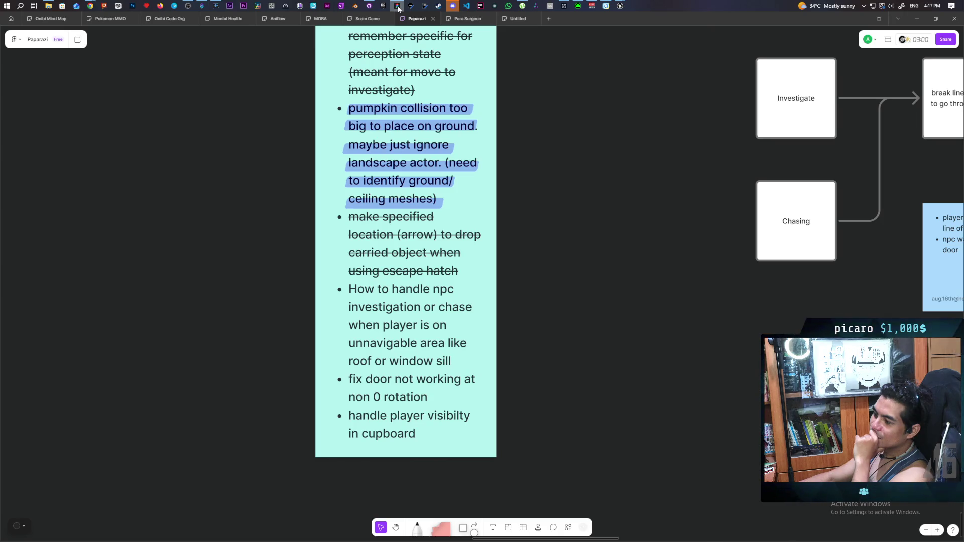
{"action": "triple_click", "coordinate": [387, 384]}
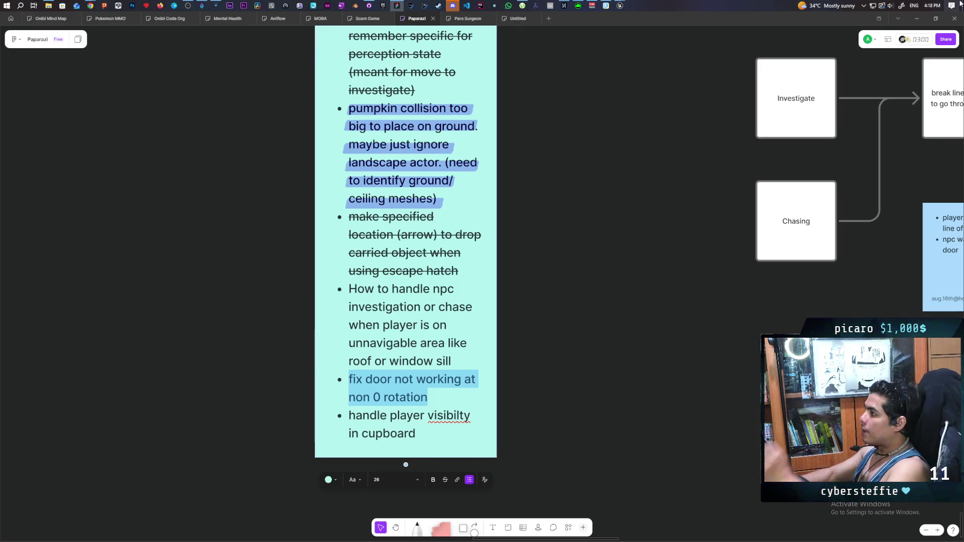
{"action": "mouse_move", "coordinate": [620, 5]}
{"action": "left_click", "coordinate": [590, 45]}
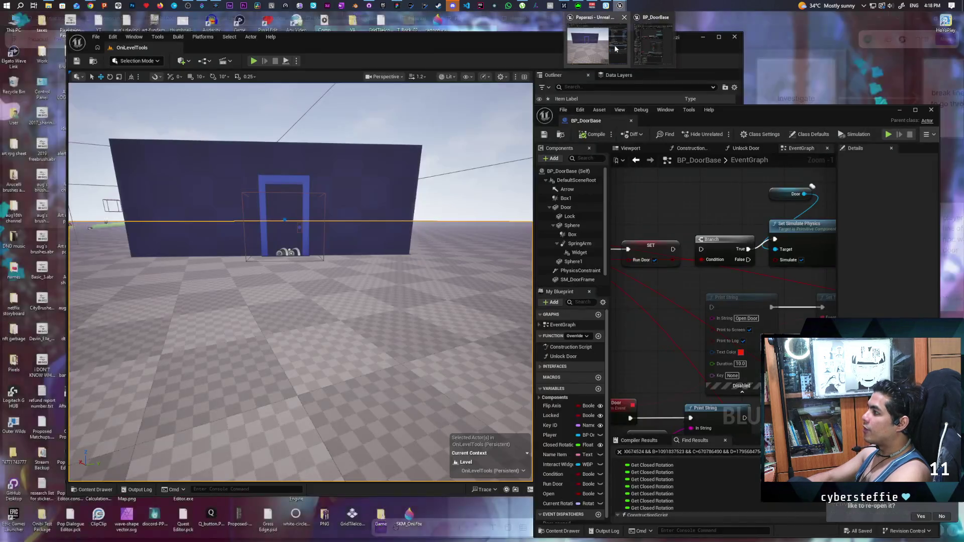
- Paste copies of the Door and Set Simulate Physics nodes between SET and Call Door Opened
{"action": "scroll", "coordinate": [703, 266], "scroll_direction": "down", "scroll_amount": 11}
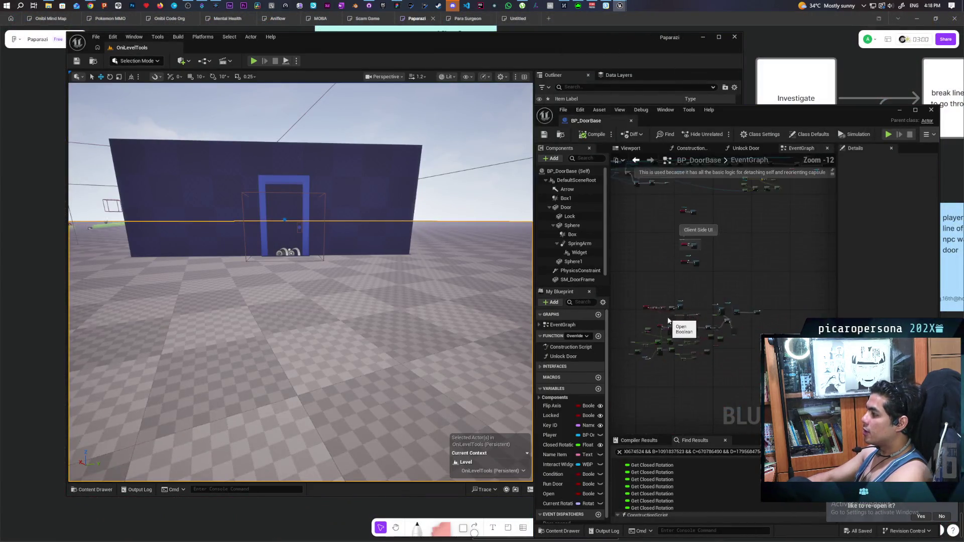
{"action": "scroll", "coordinate": [711, 231], "scroll_direction": "up", "scroll_amount": 10}
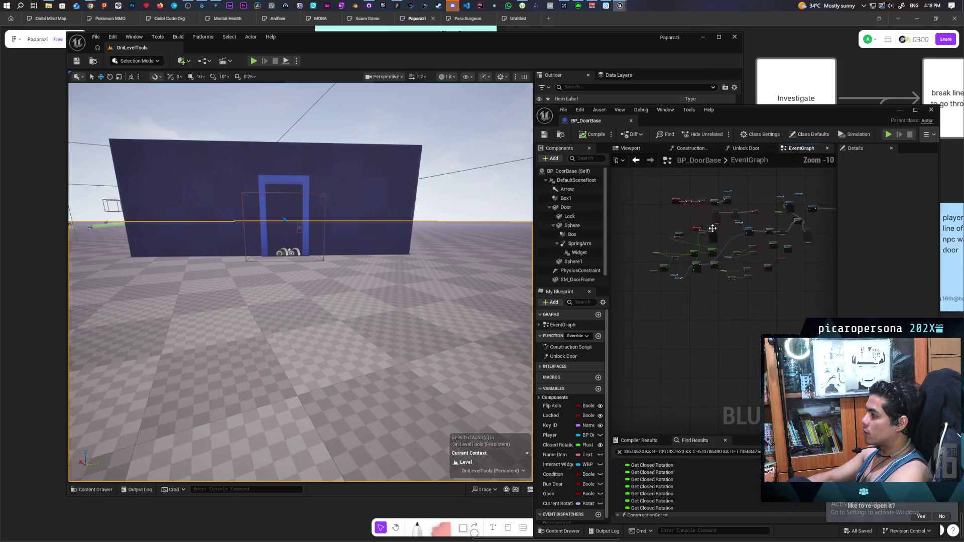
{"action": "scroll", "coordinate": [696, 291], "scroll_direction": "down", "scroll_amount": 4}
{"action": "scroll", "coordinate": [706, 307], "scroll_direction": "up", "scroll_amount": 4}
{"action": "left_click_drag", "start_coordinate": [719, 269], "coordinate": [717, 314]}
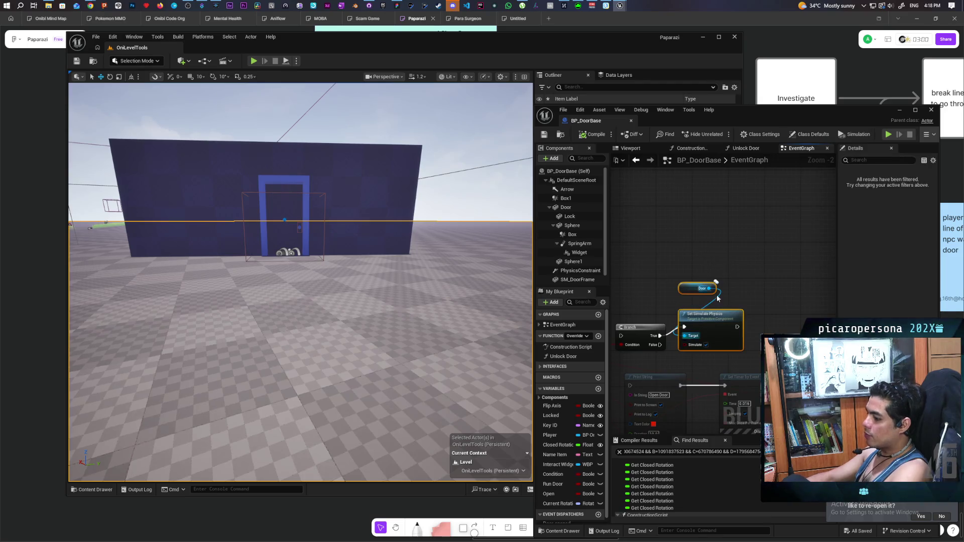
{"action": "scroll", "coordinate": [696, 254], "scroll_direction": "down", "scroll_amount": 9}
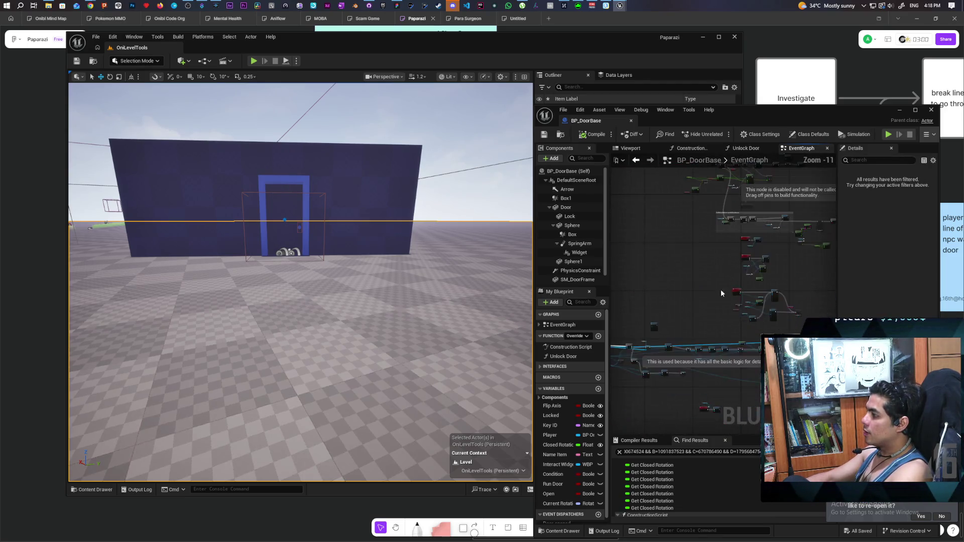
{"action": "scroll", "coordinate": [715, 299], "scroll_direction": "up", "scroll_amount": 9}
{"action": "mouse_move", "coordinate": [613, 294]}
{"action": "left_mouse_down"}
{"action": "mouse_move", "coordinate": [722, 315]}
{"action": "mouse_move", "coordinate": [823, 310]}
{"action": "mouse_move", "coordinate": [672, 305]}
{"action": "left_mouse_up"}
{"action": "left_click_drag", "start_coordinate": [687, 254], "coordinate": [766, 256]}
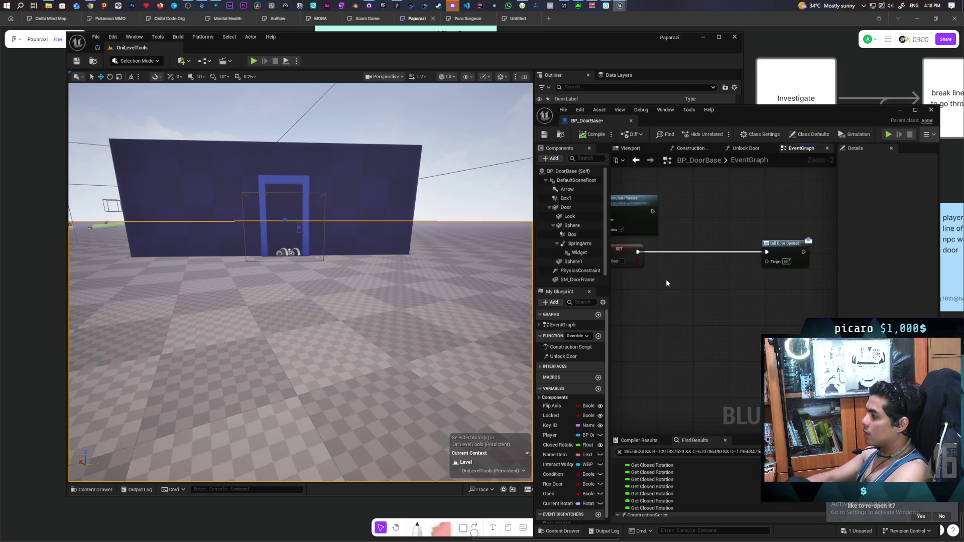
{"action": "key", "text": "ctrl+v"}
{"action": "mouse_move", "coordinate": [688, 298]}
{"action": "left_mouse_down"}
{"action": "mouse_move", "coordinate": [689, 245]}
{"action": "mouse_move", "coordinate": [672, 251]}
{"action": "mouse_move", "coordinate": [767, 252]}
{"action": "left_mouse_up"}
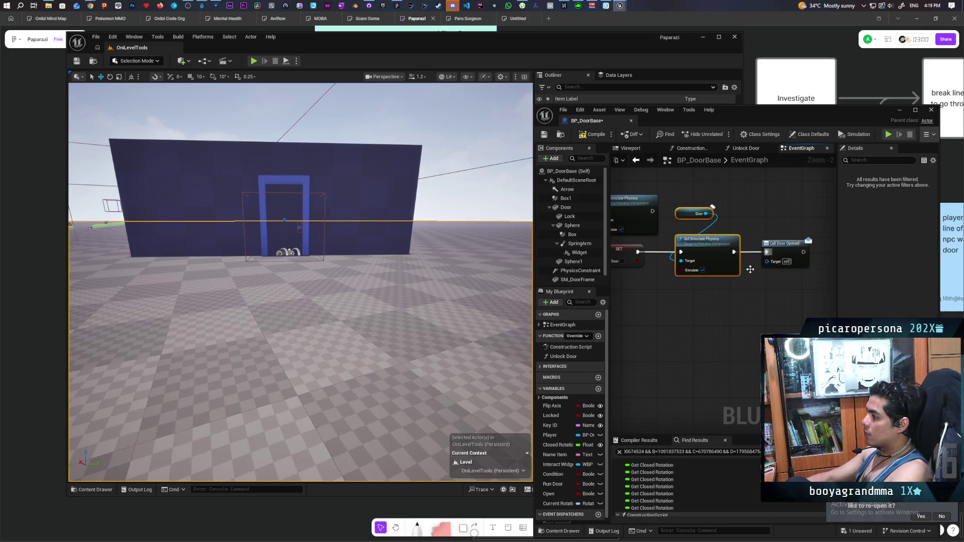
- Add an Open variable getter below SET and compile BP_DoorBase
{"action": "scroll", "coordinate": [728, 281], "scroll_direction": "down", "scroll_amount": 2}
{"action": "left_click_drag", "start_coordinate": [658, 287], "coordinate": [776, 288]}
{"action": "scroll", "coordinate": [719, 294], "scroll_direction": "up", "scroll_amount": 1}
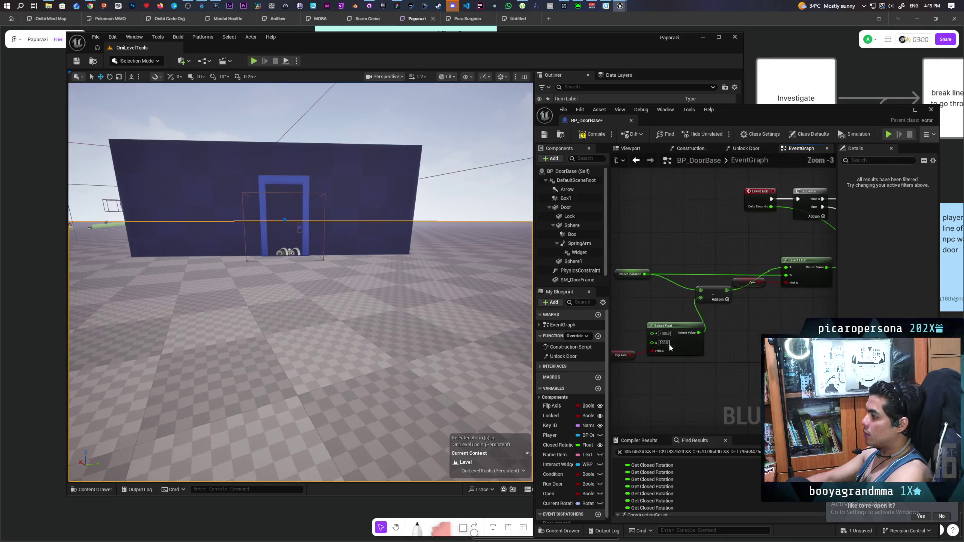
{"action": "left_click_drag", "start_coordinate": [702, 357], "coordinate": [609, 350]}
{"action": "left_click", "coordinate": [661, 279]}
{"action": "mouse_move", "coordinate": [666, 308]}
{"action": "left_mouse_down"}
{"action": "mouse_move", "coordinate": [657, 342]}
{"action": "mouse_move", "coordinate": [768, 296]}
{"action": "left_mouse_up"}
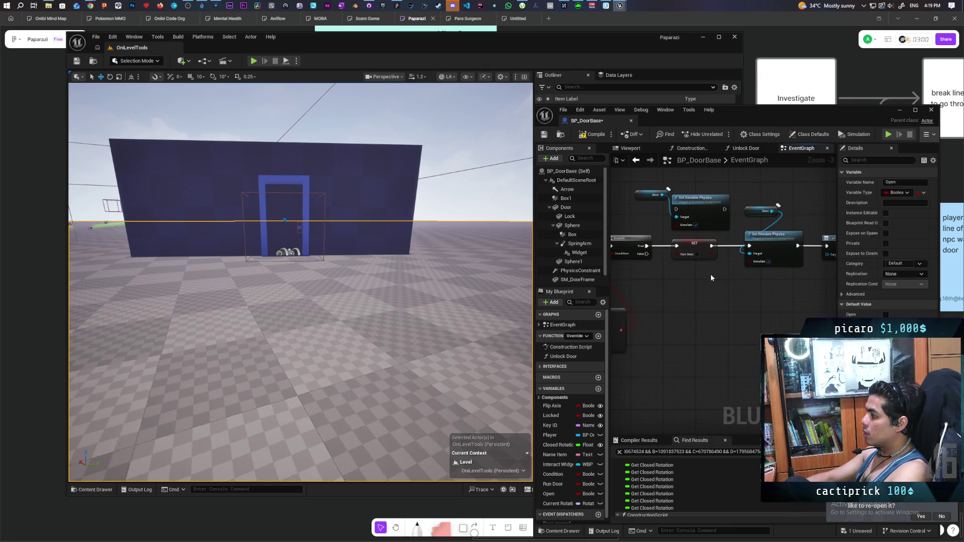
{"action": "mouse_move", "coordinate": [549, 493]}
{"action": "left_mouse_down"}
{"action": "mouse_move", "coordinate": [740, 284]}
{"action": "mouse_move", "coordinate": [706, 269]}
{"action": "mouse_move", "coordinate": [748, 265]}
{"action": "left_mouse_up"}
{"action": "left_click", "coordinate": [590, 134]}
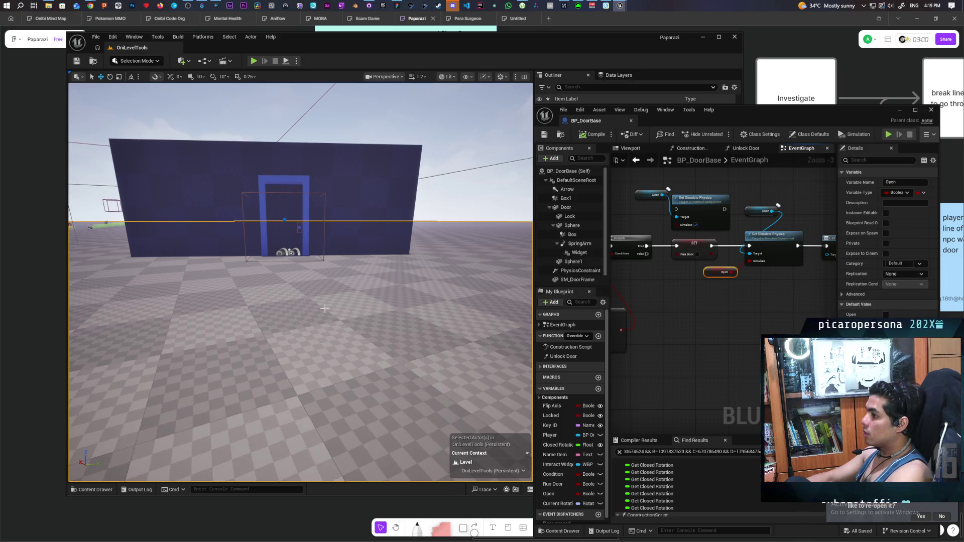
{"action": "key", "text": "f"}
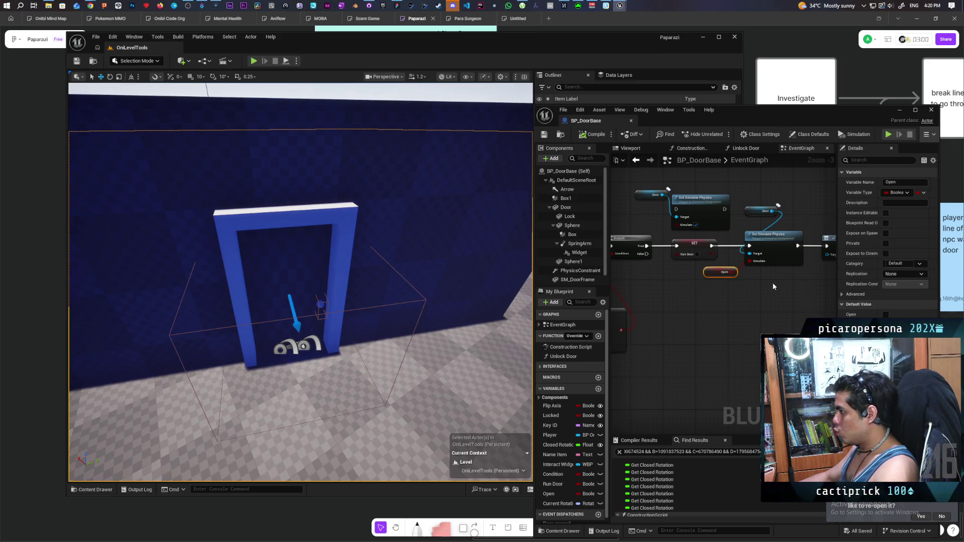
- Pull the view back over the whole floor and launch Play From Here
{"action": "mouse_move", "coordinate": [451, 201]}
{"action": "left_mouse_down"}
{"action": "mouse_move", "coordinate": [351, 302]}
{"action": "mouse_move", "coordinate": [192, 414]}
{"action": "left_mouse_up"}
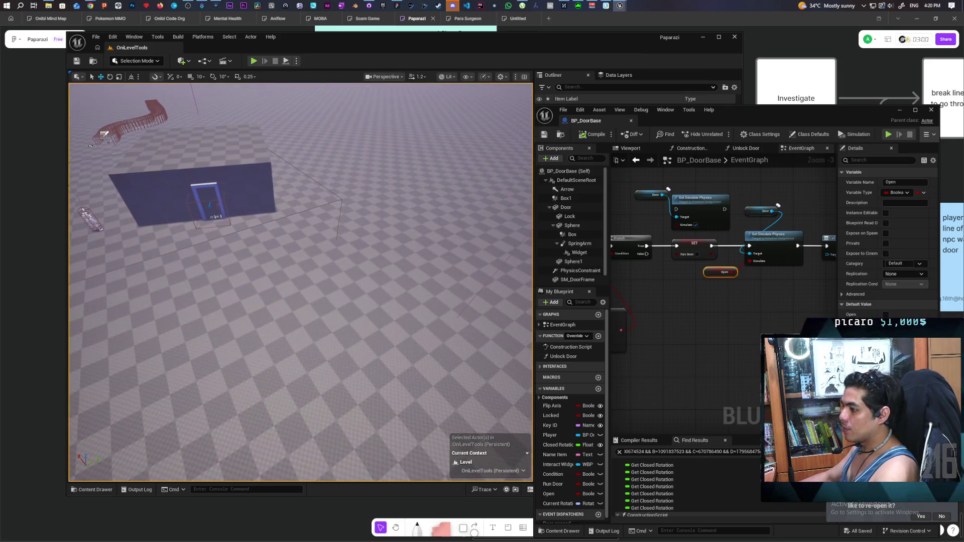
{"action": "right_click", "coordinate": [221, 401]}
{"action": "left_click", "coordinate": [265, 390]}
- Walk up to the door, open it with the E interact key, and stop the play-test
{"action": "key", "text": "w"}
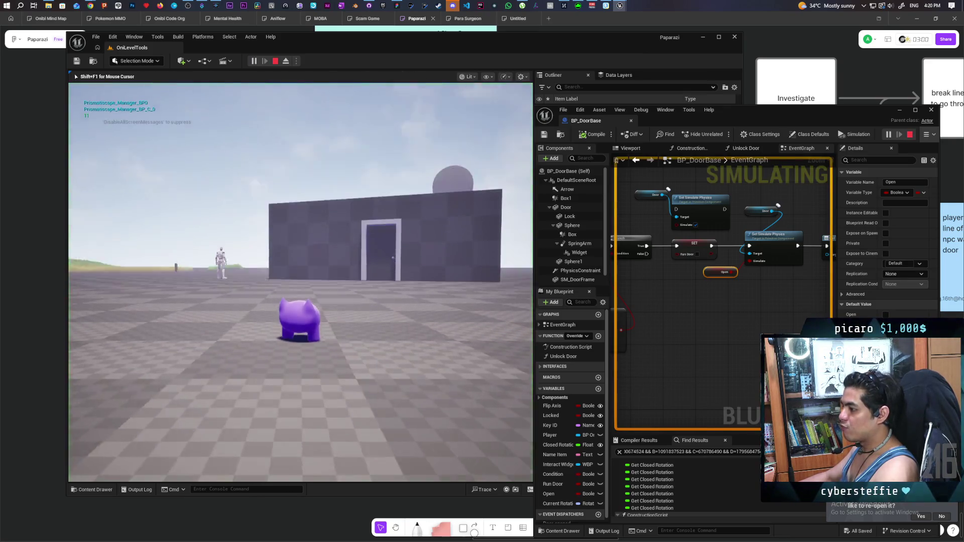
{"action": "key", "text": "w"}
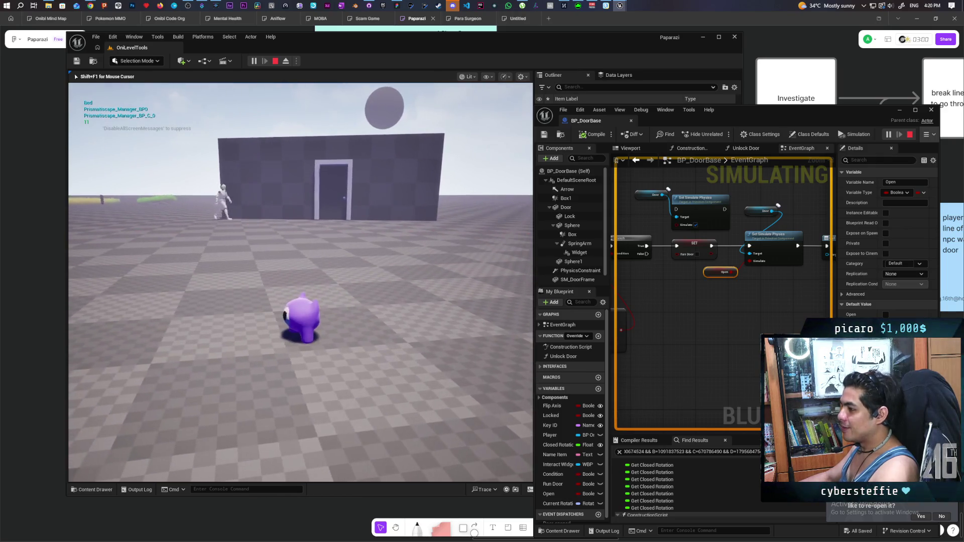
{"action": "key", "text": "w"}
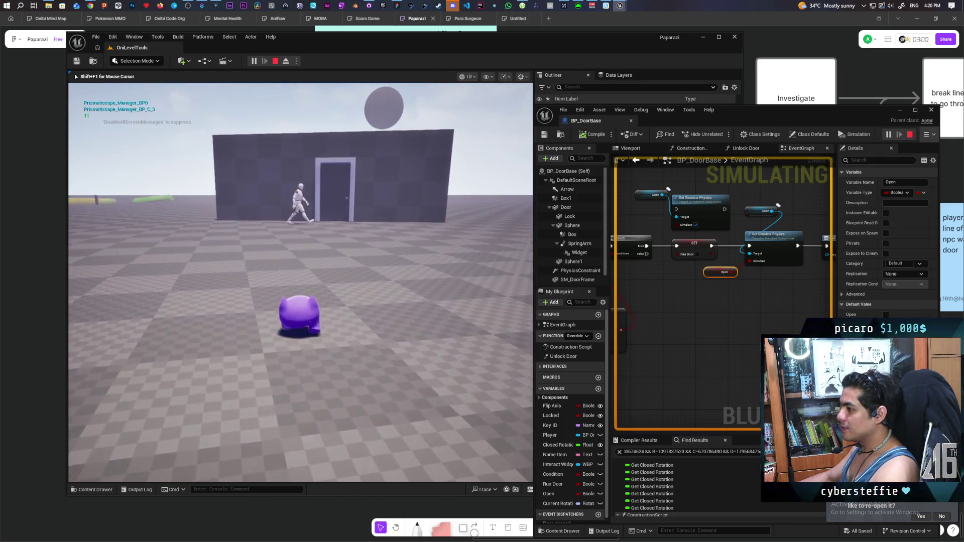
{"action": "key", "text": "w"}
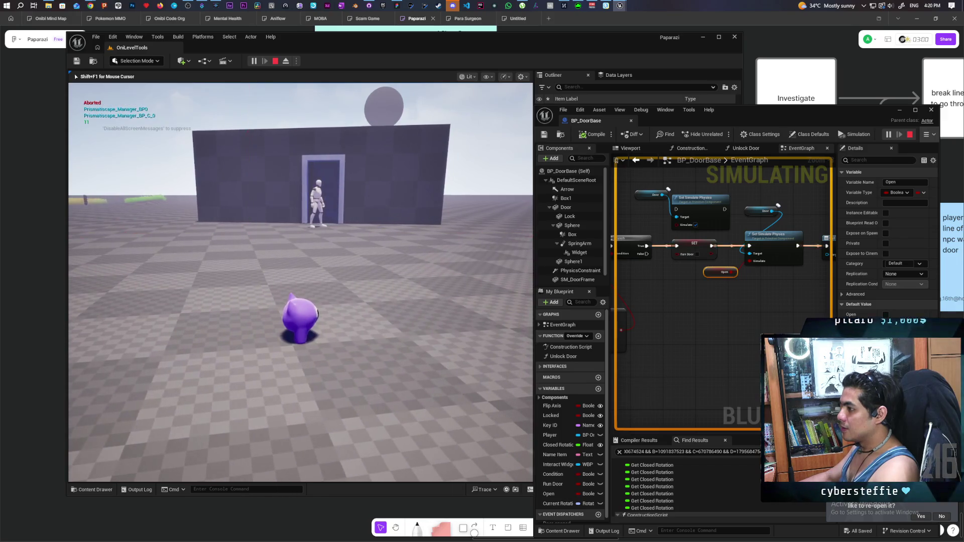
{"action": "key", "text": "w"}
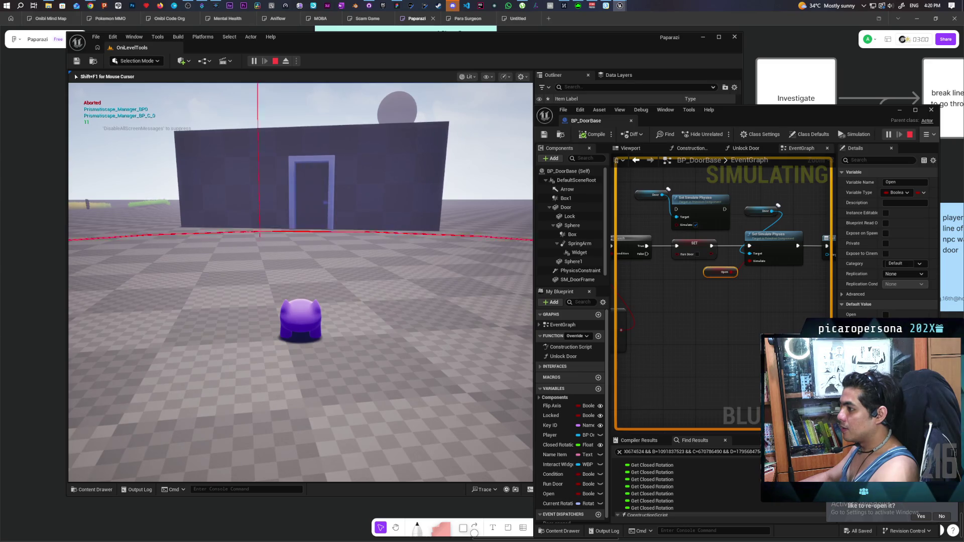
{"action": "key", "text": "e"}
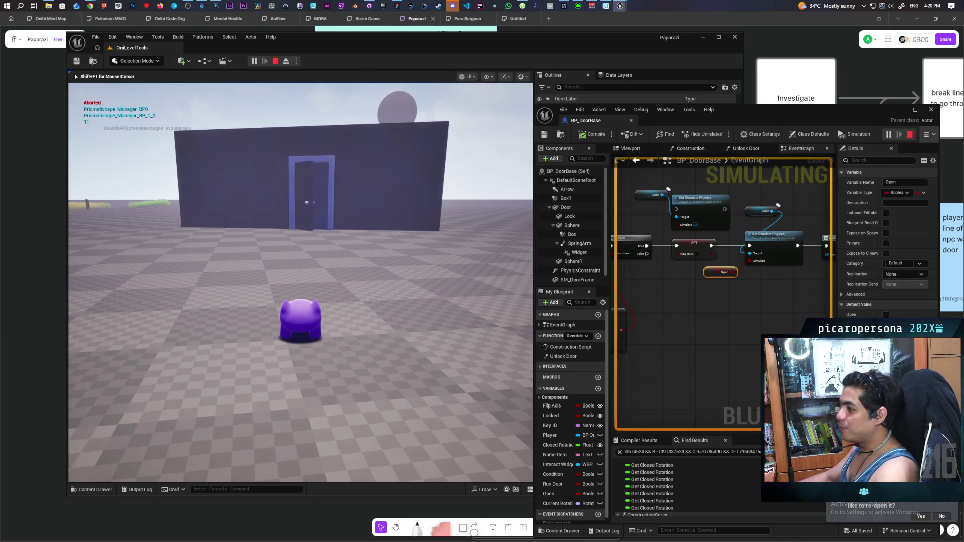
{"action": "key", "text": "Escape"}
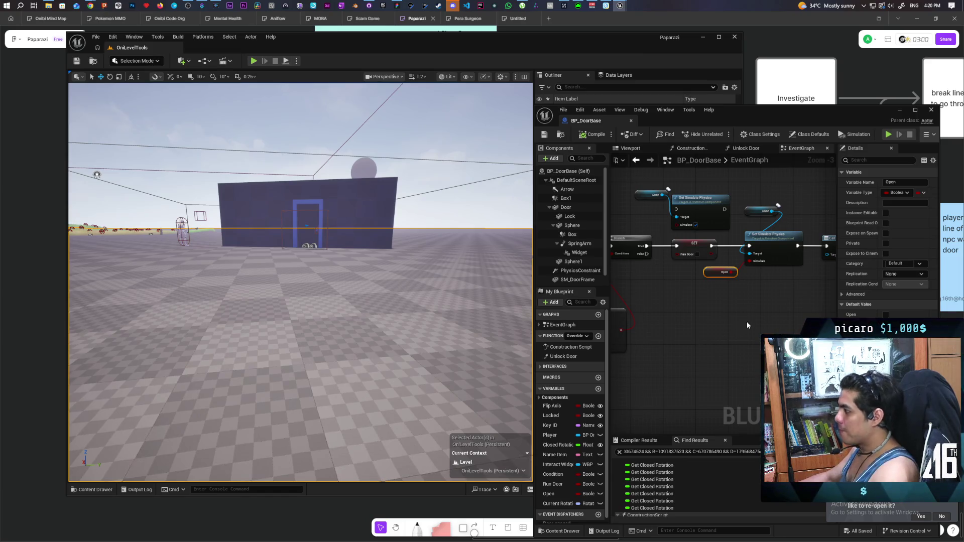
- Wire SET's exec pin into Set Simulate Physics and move it and the Open getter lower
{"action": "left_click_drag", "start_coordinate": [758, 285], "coordinate": [693, 292]}
{"action": "left_click_drag", "start_coordinate": [648, 257], "coordinate": [647, 254]}
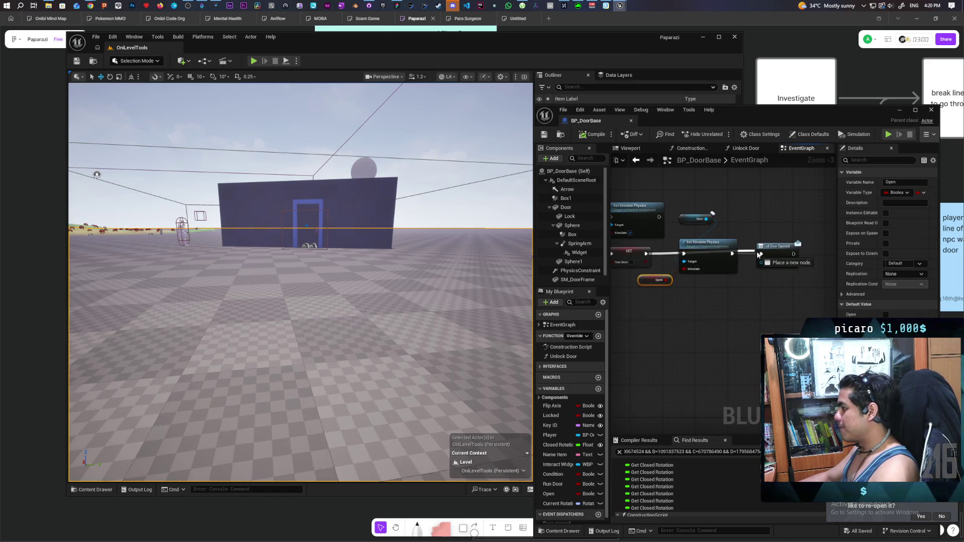
{"action": "left_click_drag", "start_coordinate": [713, 260], "coordinate": [711, 294]}
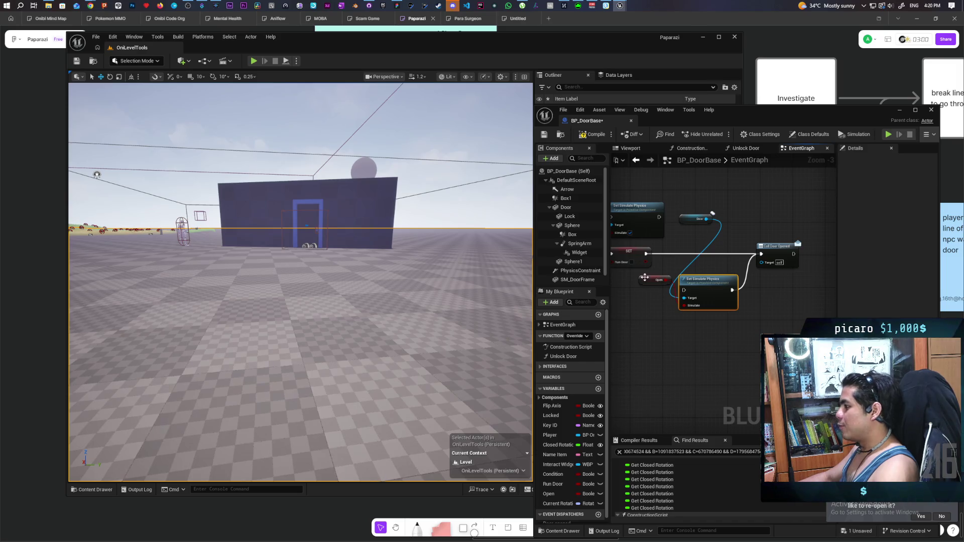
{"action": "left_click_drag", "start_coordinate": [645, 277], "coordinate": [641, 307]}
{"action": "left_click", "coordinate": [668, 254]}
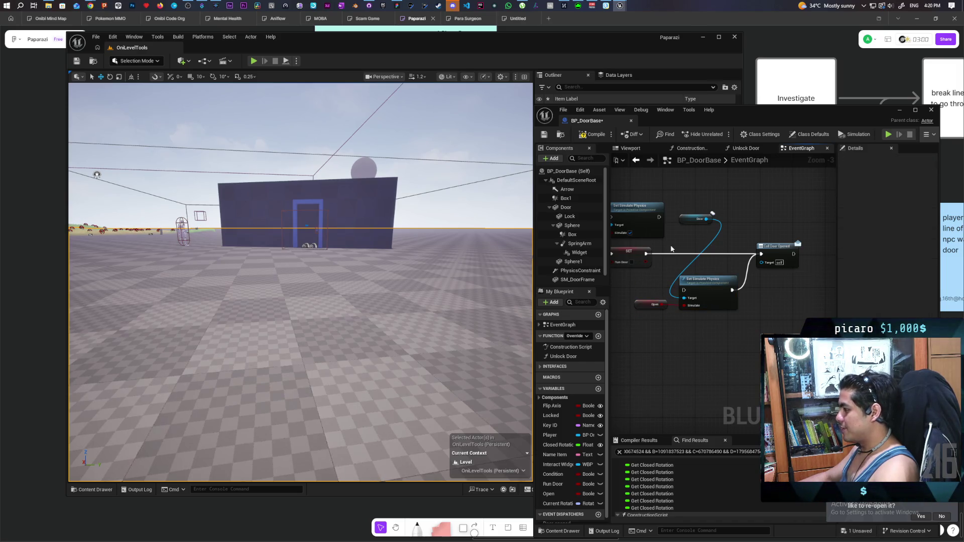
- Place the Door getter beside Set Simulate Physics and slot that node inline before Call Door Opened
{"action": "mouse_move", "coordinate": [684, 216]}
{"action": "left_mouse_down"}
{"action": "mouse_move", "coordinate": [654, 287]}
{"action": "mouse_move", "coordinate": [642, 292]}
{"action": "left_mouse_up"}
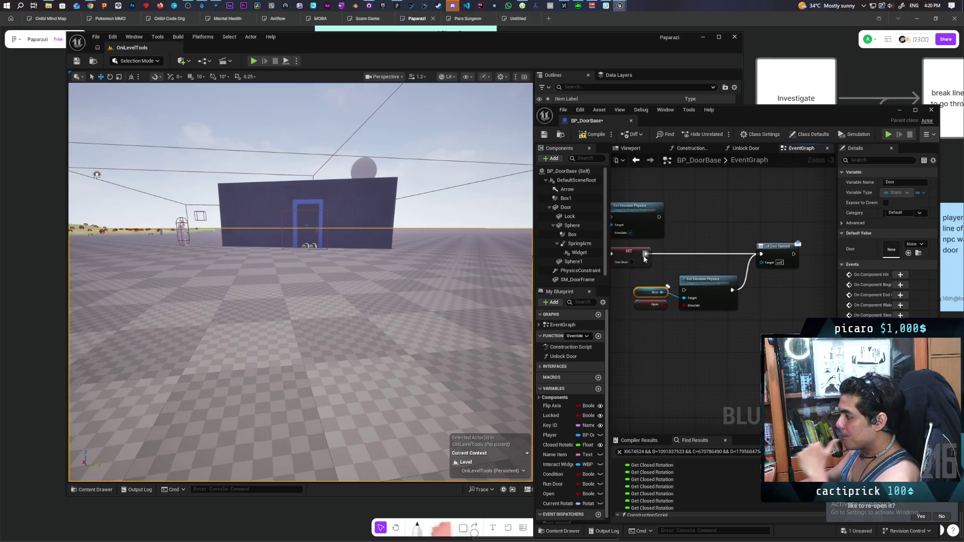
{"action": "mouse_move", "coordinate": [645, 253]}
{"action": "left_mouse_down"}
{"action": "mouse_move", "coordinate": [684, 289]}
{"action": "mouse_move", "coordinate": [700, 253]}
{"action": "left_mouse_up"}
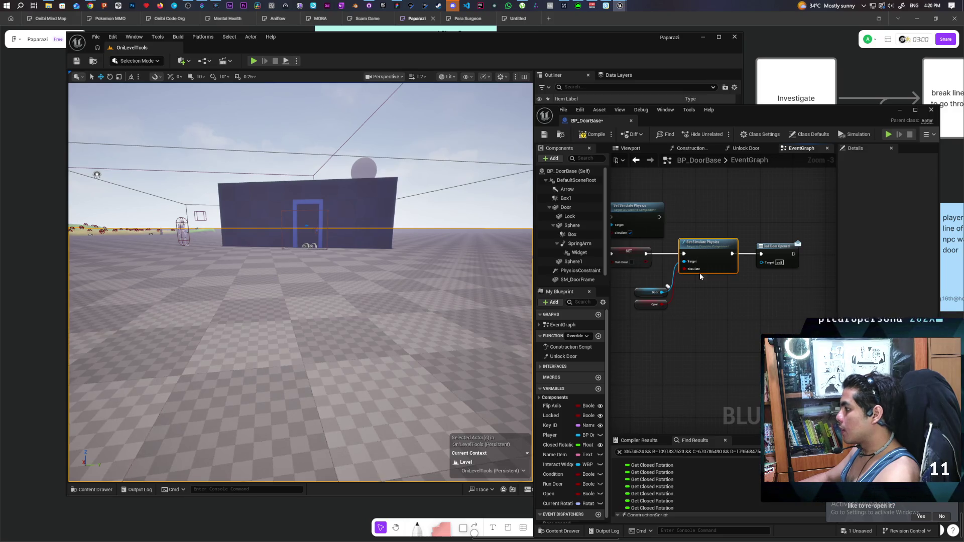
{"action": "mouse_move", "coordinate": [671, 327]}
{"action": "left_mouse_down"}
{"action": "mouse_move", "coordinate": [751, 311]}
{"action": "mouse_move", "coordinate": [723, 304]}
{"action": "left_mouse_up"}
{"action": "scroll", "coordinate": [724, 303], "scroll_direction": "down", "scroll_amount": 3}
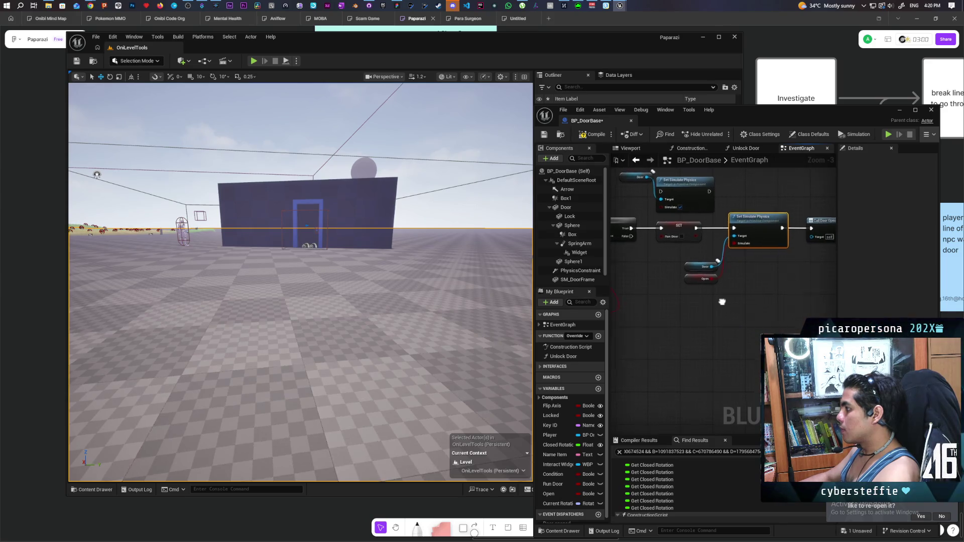
{"action": "mouse_move", "coordinate": [723, 217]}
{"action": "left_mouse_down"}
{"action": "mouse_move", "coordinate": [743, 219]}
{"action": "mouse_move", "coordinate": [743, 266]}
{"action": "mouse_move", "coordinate": [727, 256]}
{"action": "left_mouse_up"}
{"action": "scroll", "coordinate": [724, 263], "scroll_direction": "up", "scroll_amount": 2}
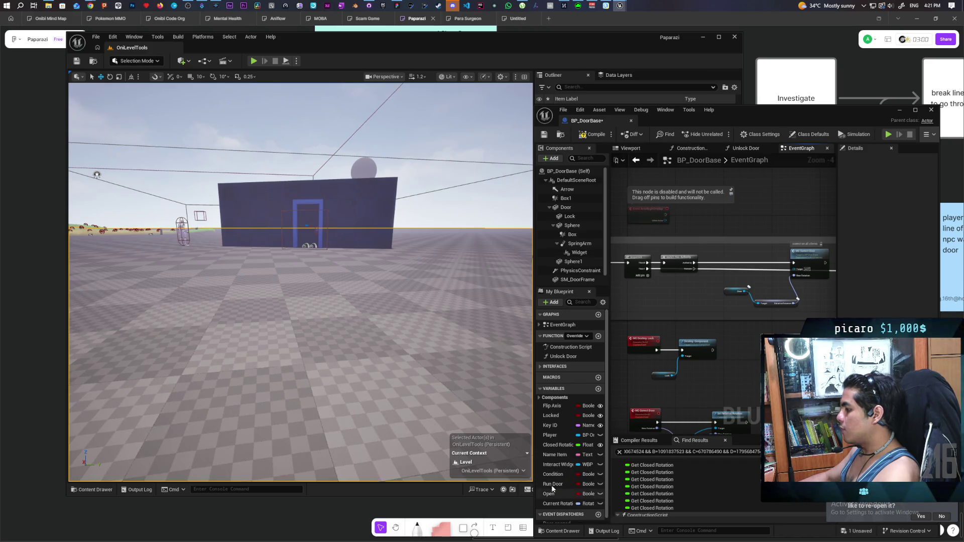
- Add a Run Door GET node to the graph and position it up and to the right
{"action": "left_click_drag", "start_coordinate": [552, 484], "coordinate": [706, 332]}
{"action": "left_click_drag", "start_coordinate": [694, 291], "coordinate": [689, 282]}
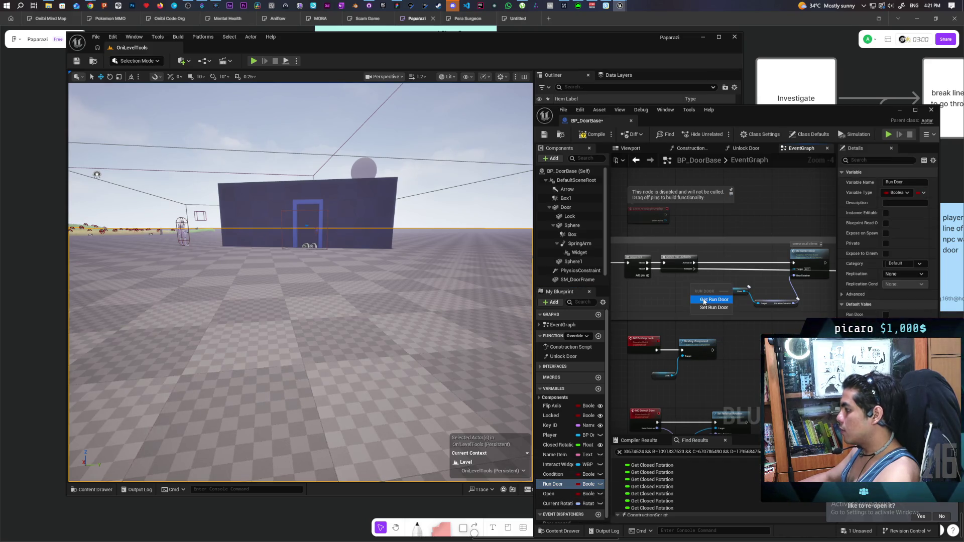
{"action": "left_click", "coordinate": [702, 298]}
{"action": "right_click", "coordinate": [701, 290]}
{"action": "left_click", "coordinate": [726, 360]}
{"action": "scroll", "coordinate": [700, 312], "scroll_direction": "up", "scroll_amount": 5}
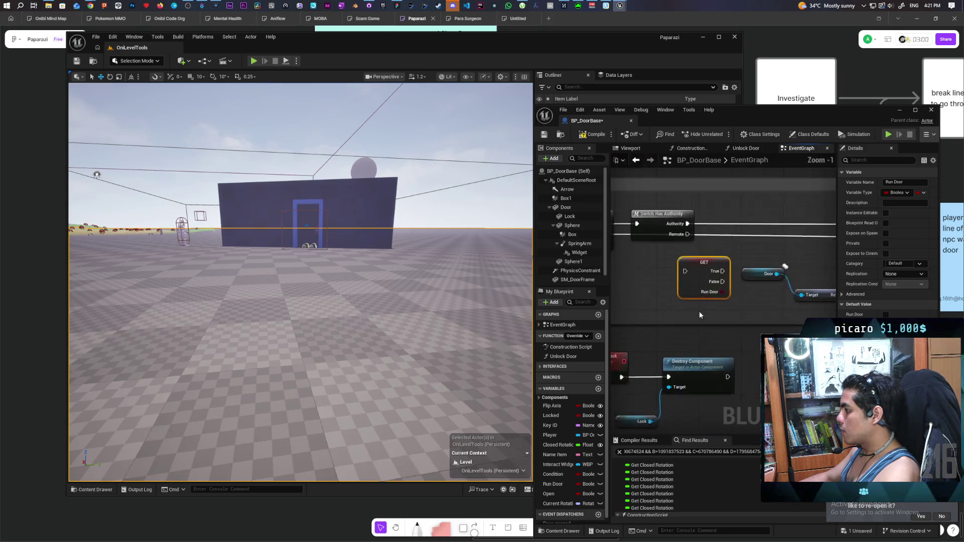
{"action": "mouse_move", "coordinate": [718, 249]}
{"action": "left_mouse_down"}
{"action": "mouse_move", "coordinate": [743, 218]}
{"action": "mouse_move", "coordinate": [706, 267]}
{"action": "left_mouse_up"}
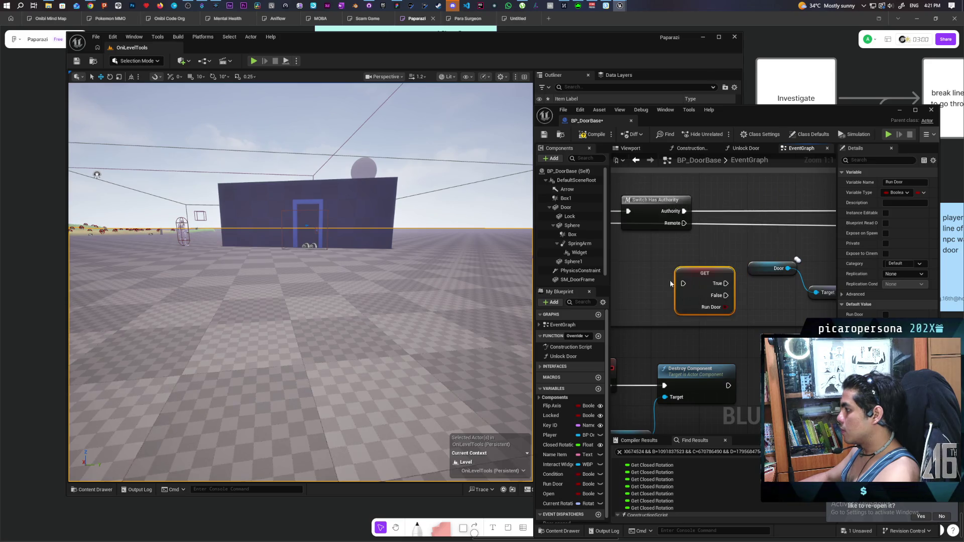
- Compile BP_DoorBase and start a Play From Here test in the viewport
{"action": "left_click", "coordinate": [594, 134]}
{"action": "right_click", "coordinate": [341, 343]}
{"action": "left_click", "coordinate": [366, 339]}
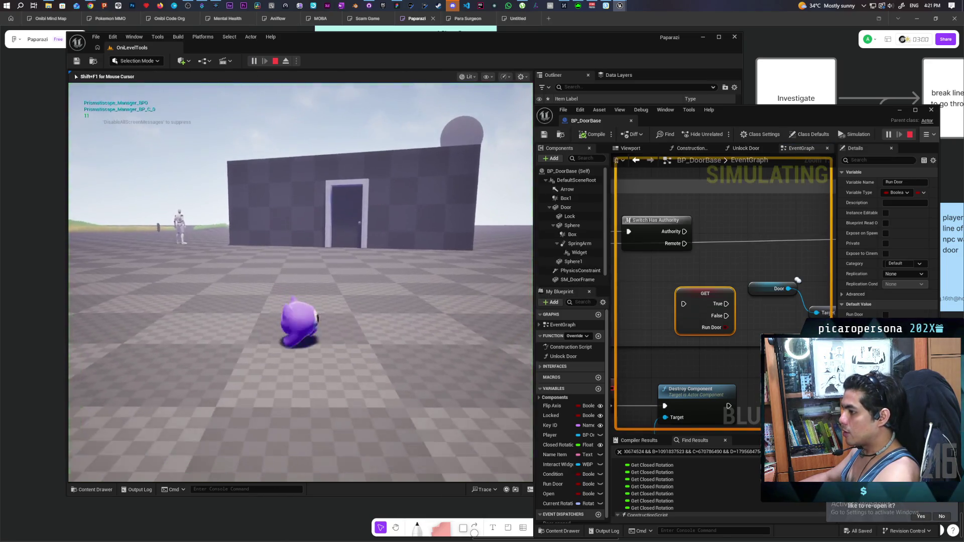
- Walk the character back, left and forward toward the door, then stop the play session
{"action": "key", "text": "s"}
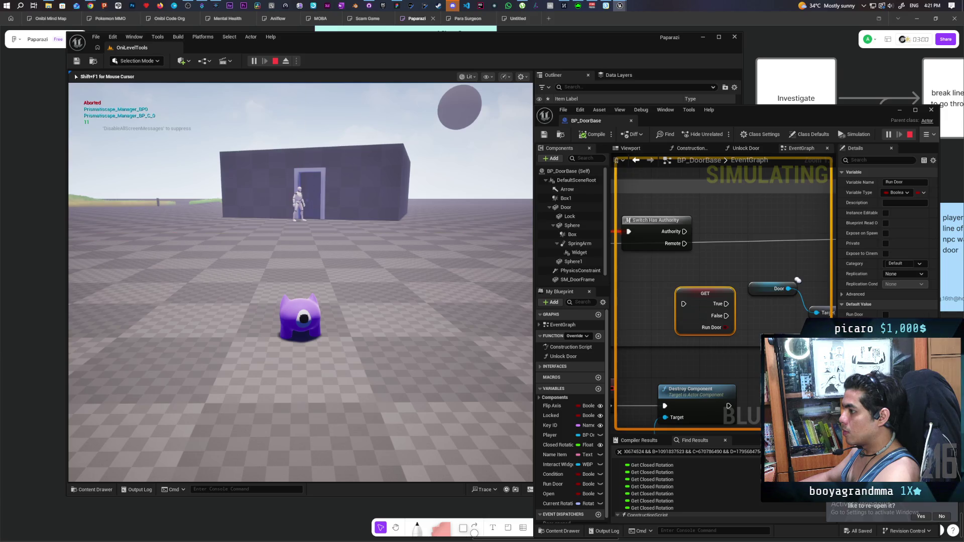
{"action": "key", "text": "a"}
{"action": "key", "text": "w"}
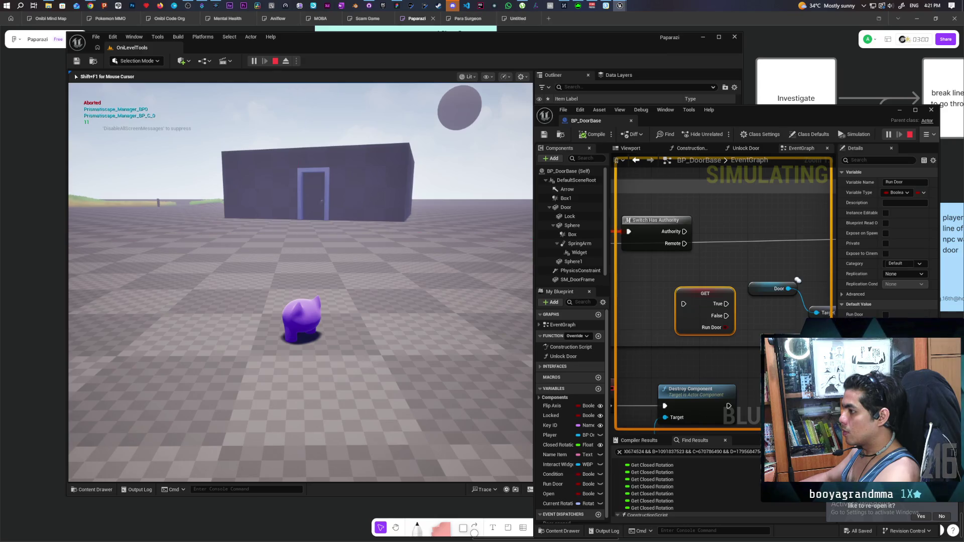
{"action": "key", "text": "Escape"}
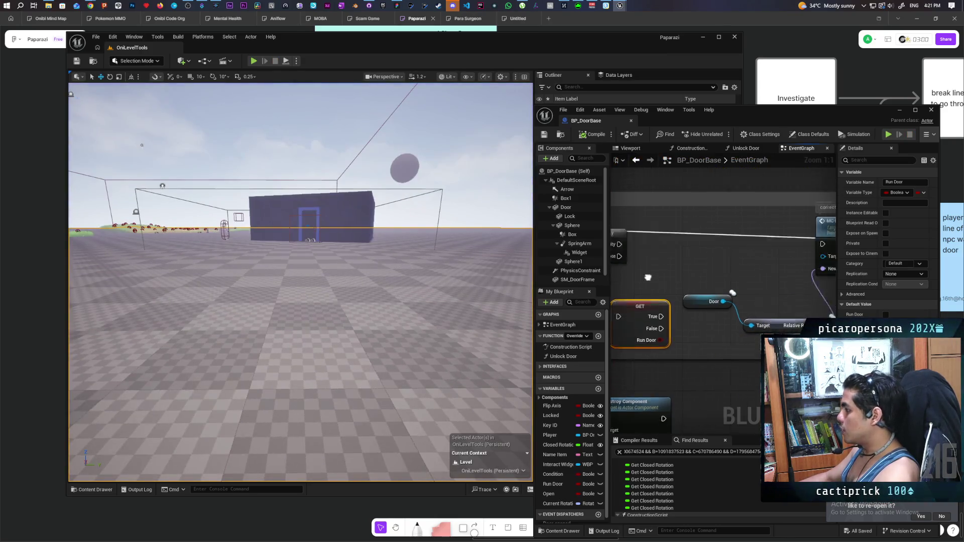
{"action": "left_click_drag", "start_coordinate": [622, 270], "coordinate": [791, 256]}
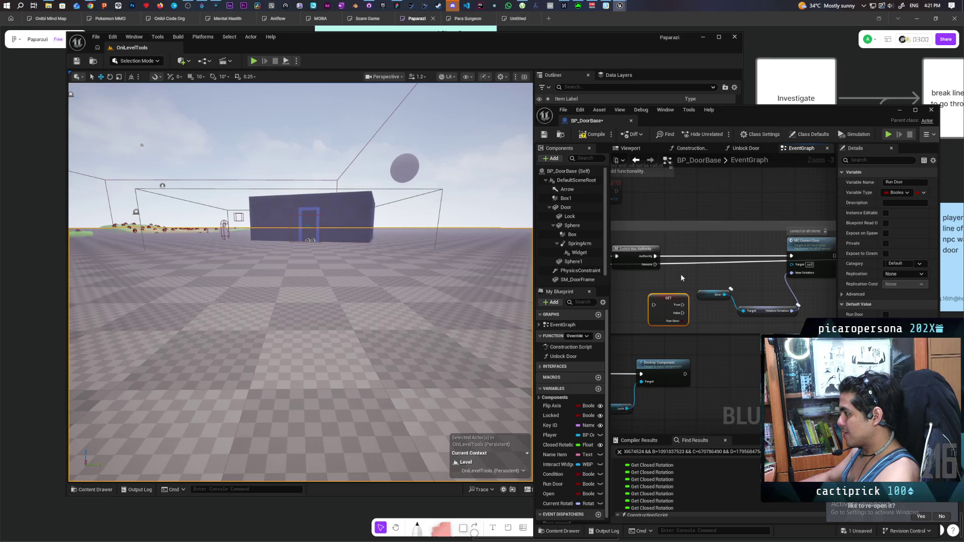
- Pull a wire off the Set Simulate Physics output and save BP_DoorBase
{"action": "left_click", "coordinate": [703, 274]}
{"action": "scroll", "coordinate": [697, 272], "scroll_direction": "down", "scroll_amount": 2}
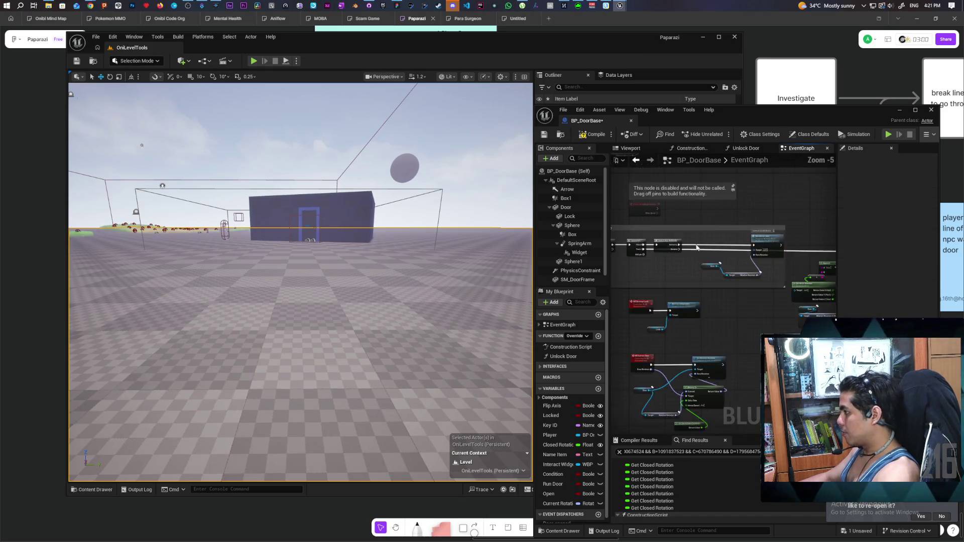
{"action": "scroll", "coordinate": [689, 271], "scroll_direction": "up", "scroll_amount": 3}
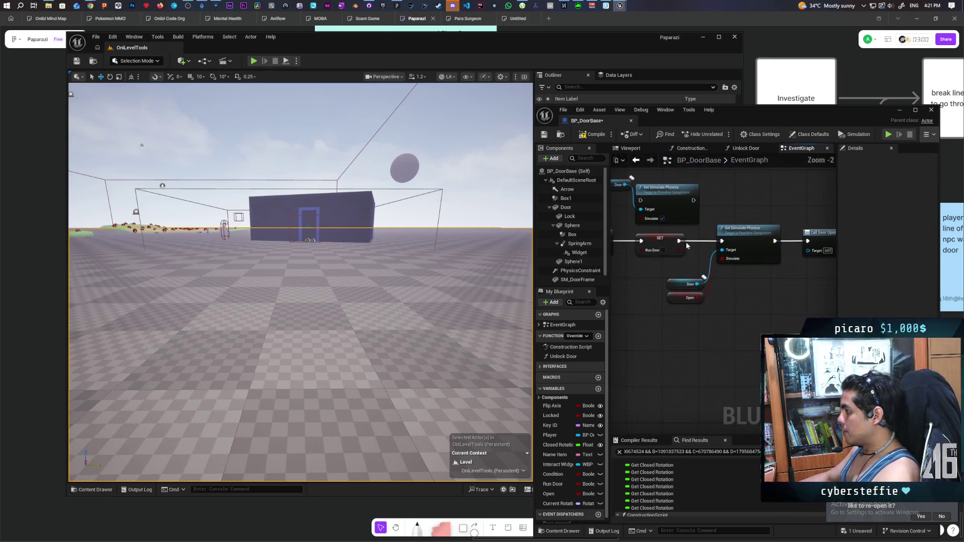
{"action": "mouse_move", "coordinate": [776, 241]}
{"action": "left_mouse_down"}
{"action": "mouse_move", "coordinate": [804, 244]}
{"action": "mouse_move", "coordinate": [757, 290]}
{"action": "left_mouse_up"}
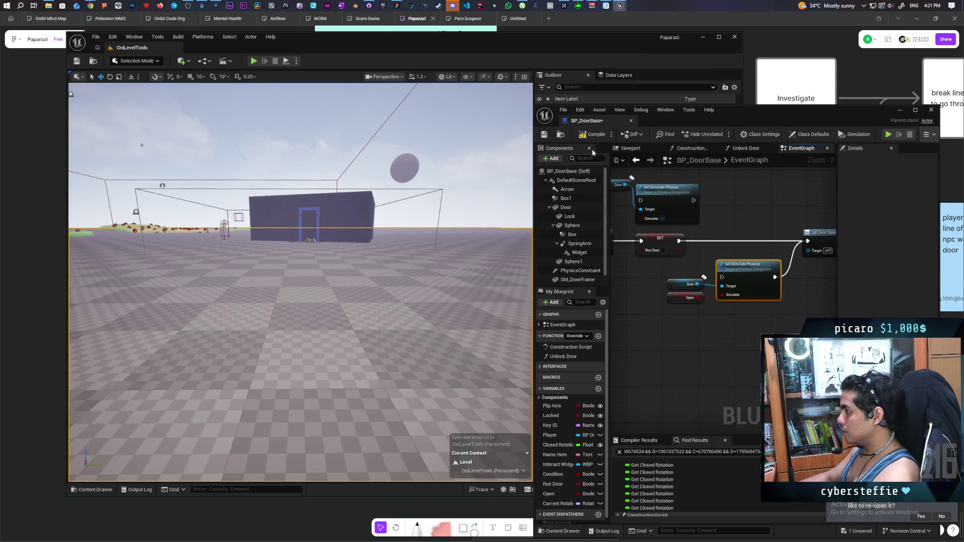
{"action": "left_click", "coordinate": [542, 135]}
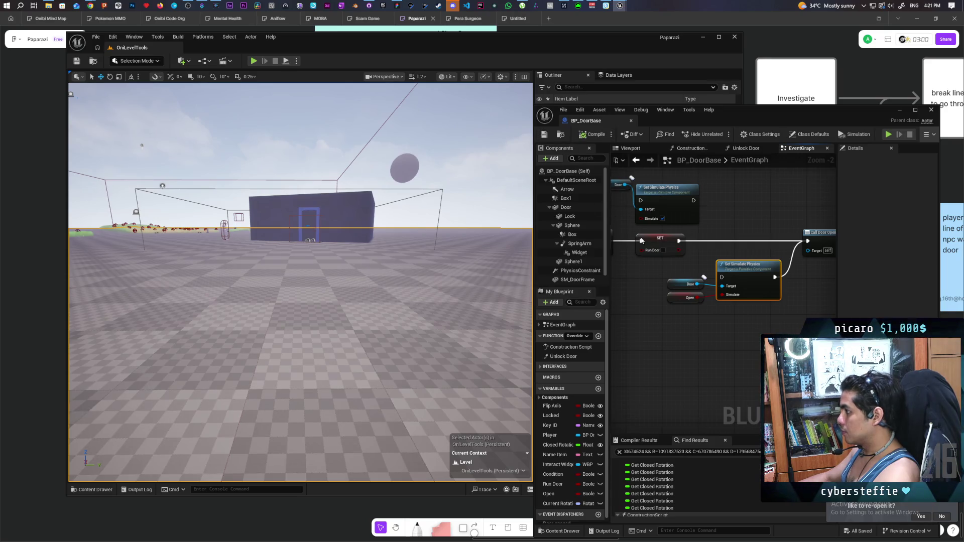
- Disconnect the extra physics node from Call Door Open, then delete it, its Door getter and the leftover Open node
{"action": "left_click", "coordinate": [774, 277], "text": "alt"}
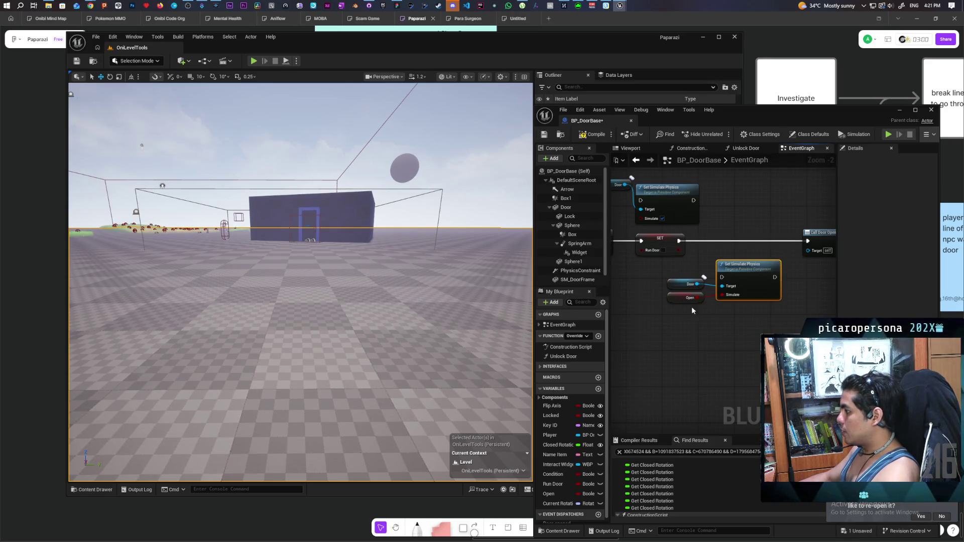
{"action": "left_click", "coordinate": [699, 310]}
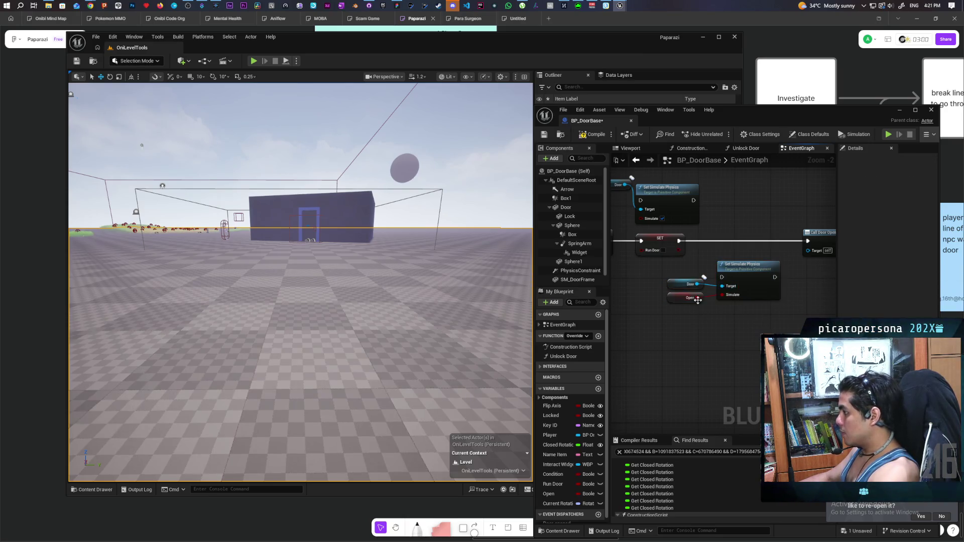
{"action": "left_click_drag", "start_coordinate": [716, 280], "coordinate": [723, 281]}
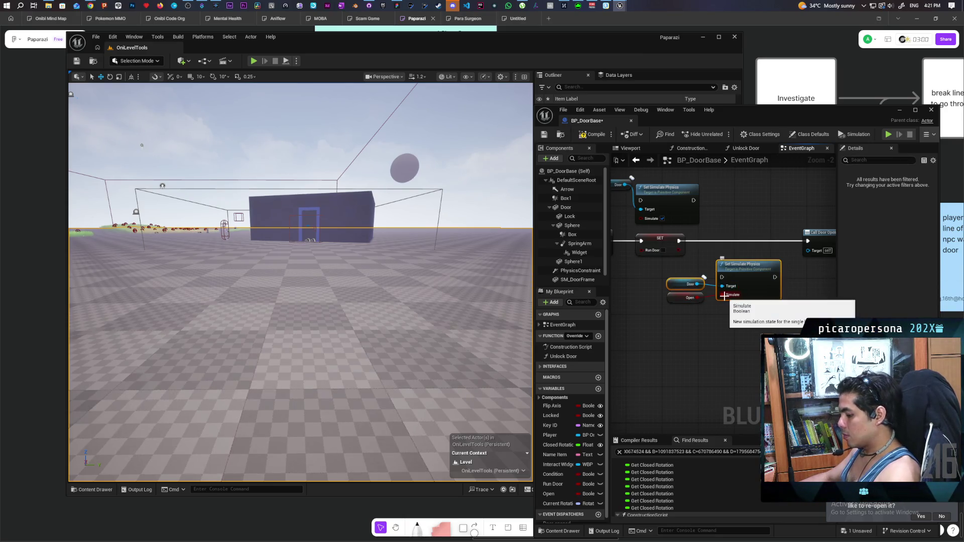
{"action": "key", "text": "Delete"}
{"action": "left_click", "coordinate": [686, 298]}
{"action": "key", "text": "Delete"}
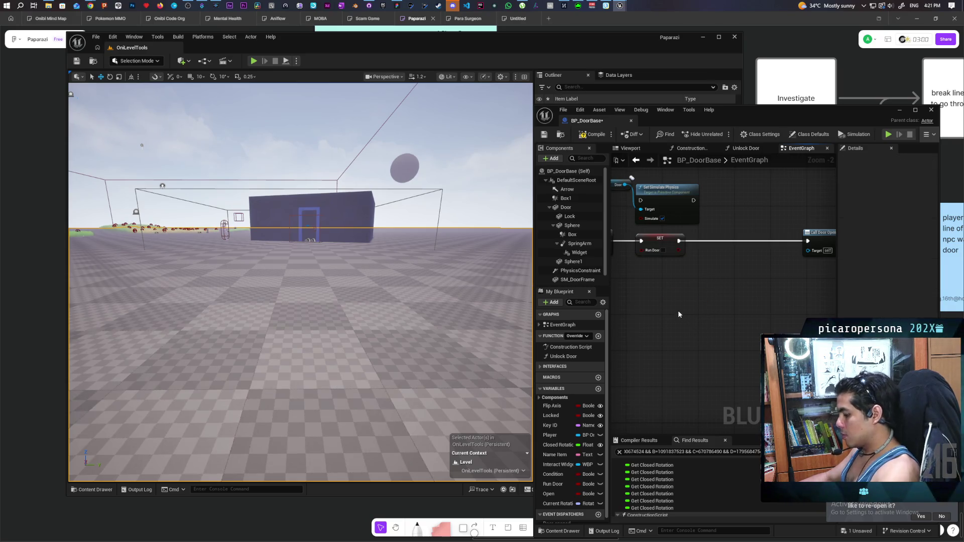
- Shift the Open Door event right and line Set Simulate Physics up on its wire
{"action": "scroll", "coordinate": [682, 316], "scroll_direction": "down", "scroll_amount": 7}
{"action": "scroll", "coordinate": [685, 319], "scroll_direction": "down", "scroll_amount": 1}
{"action": "mouse_move", "coordinate": [684, 319]}
{"action": "left_mouse_down"}
{"action": "mouse_move", "coordinate": [693, 275]}
{"action": "mouse_move", "coordinate": [686, 202]}
{"action": "left_mouse_up"}
{"action": "scroll", "coordinate": [686, 202], "scroll_direction": "up", "scroll_amount": 10}
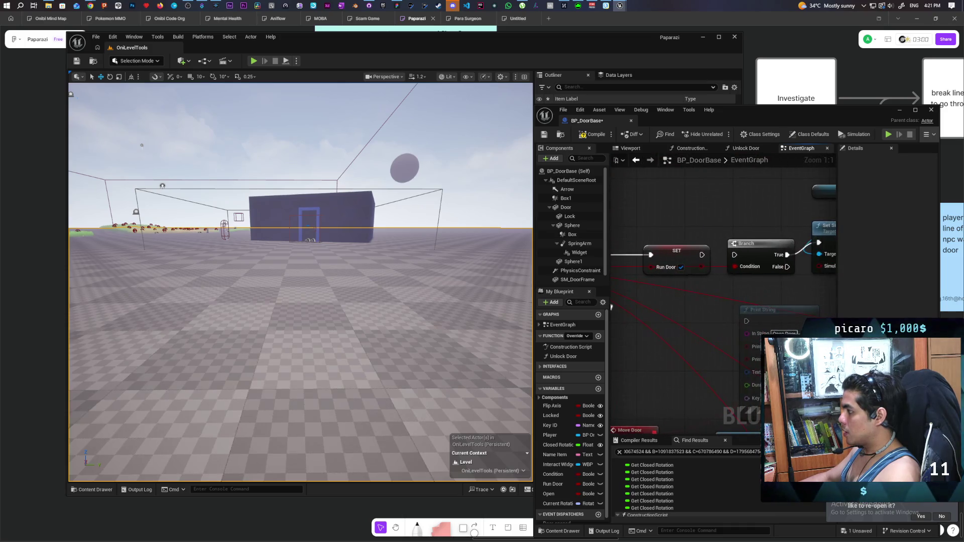
{"action": "left_click_drag", "start_coordinate": [652, 251], "coordinate": [778, 276]}
{"action": "mouse_move", "coordinate": [623, 251]}
{"action": "left_mouse_down"}
{"action": "mouse_move", "coordinate": [667, 248]}
{"action": "mouse_move", "coordinate": [595, 259]}
{"action": "left_mouse_up"}
{"action": "scroll", "coordinate": [717, 254], "scroll_direction": "down", "scroll_amount": 5}
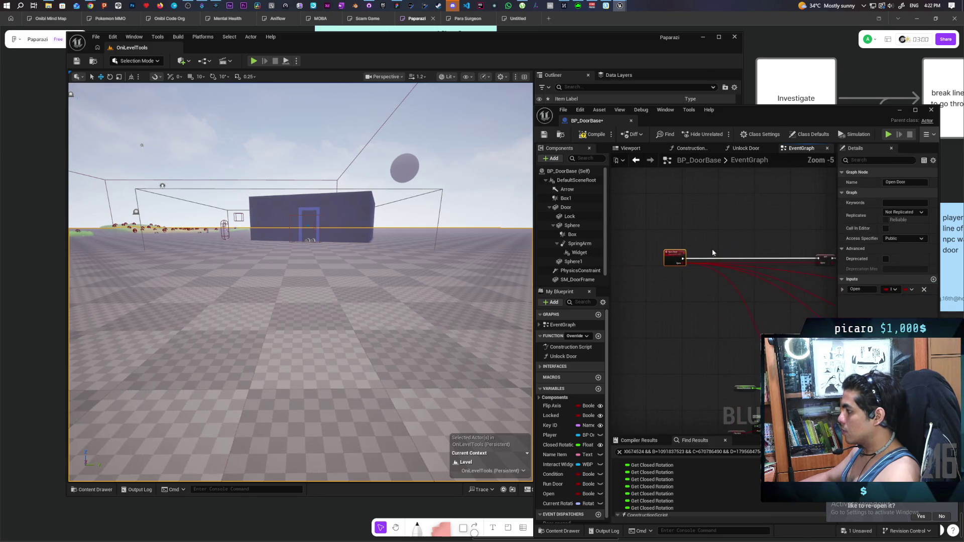
{"action": "left_click_drag", "start_coordinate": [690, 259], "coordinate": [721, 259]}
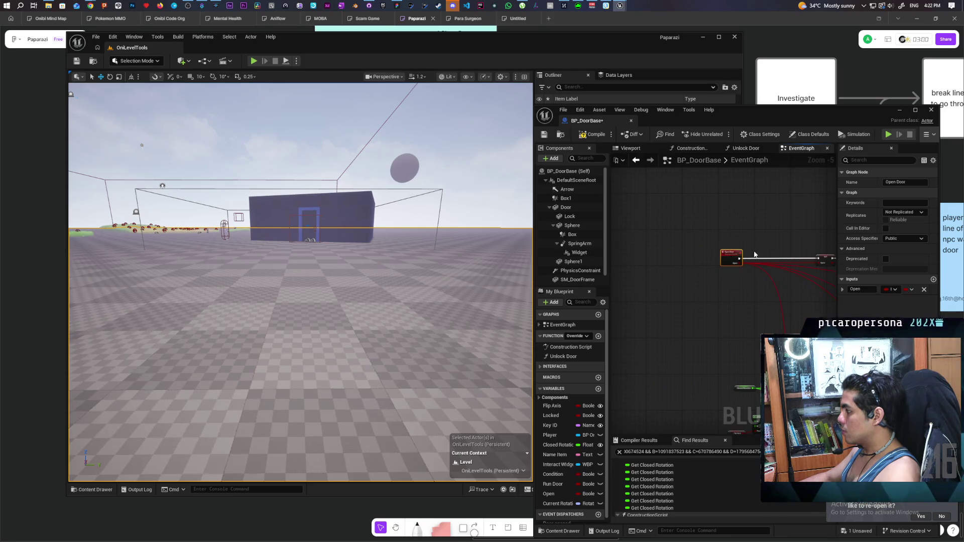
{"action": "left_click", "coordinate": [710, 252]}
{"action": "key", "text": "ctrl+v"}
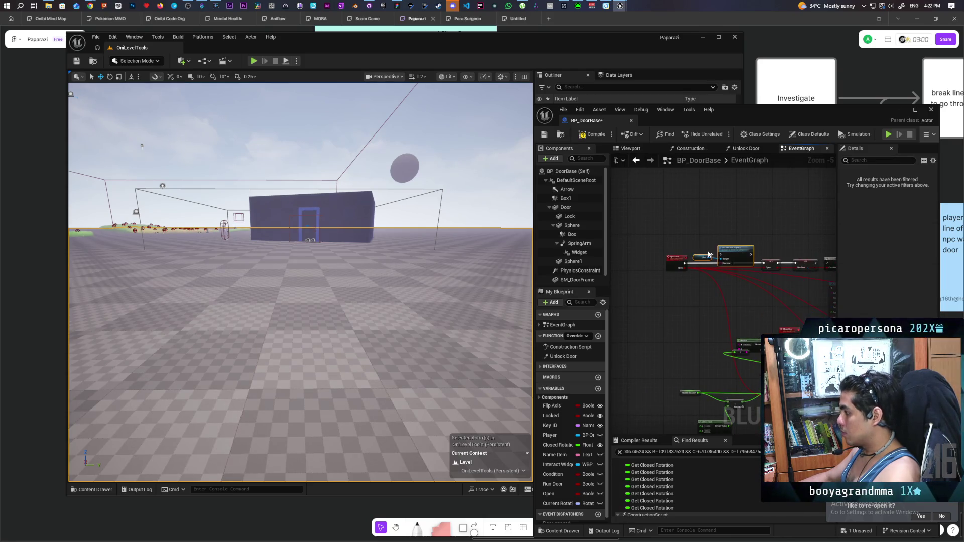
{"action": "scroll", "coordinate": [708, 253], "scroll_direction": "up", "scroll_amount": 5}
{"action": "mouse_move", "coordinate": [718, 260]}
{"action": "left_mouse_down"}
{"action": "mouse_move", "coordinate": [706, 284]}
{"action": "mouse_move", "coordinate": [697, 256]}
{"action": "left_mouse_up"}
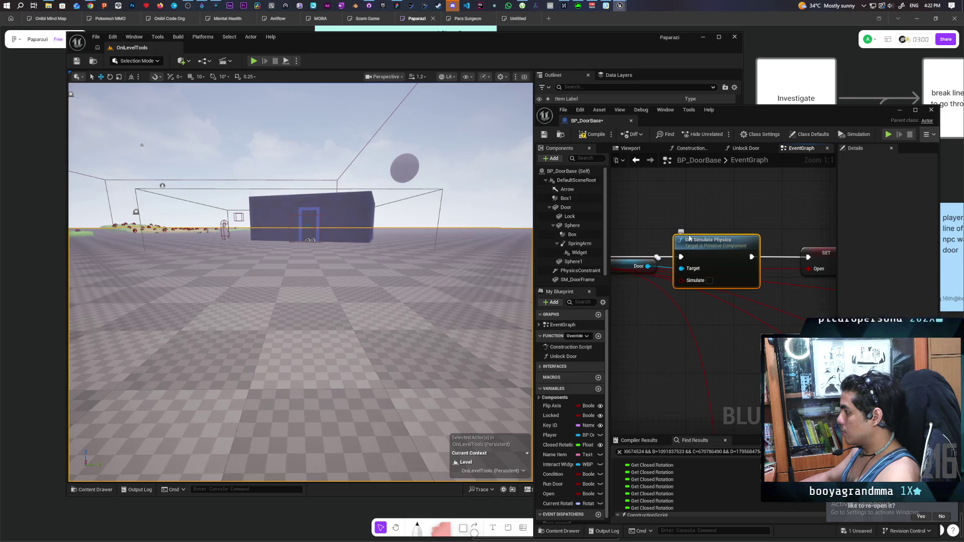
- Comment Set Simulate Physics with 'physics seems to mess up the door interpolation'
{"action": "mouse_move", "coordinate": [741, 235]}
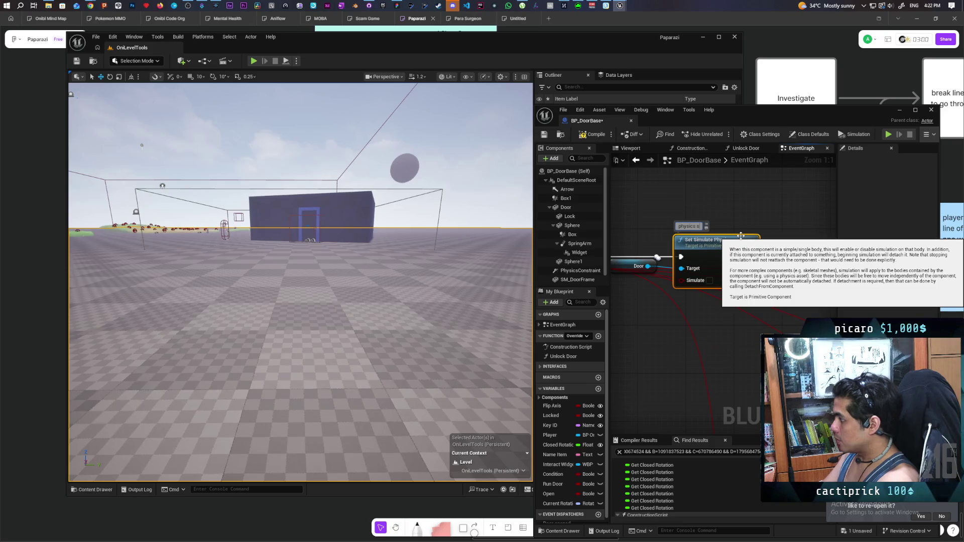
{"action": "type", "text": "eems to mess up t"}
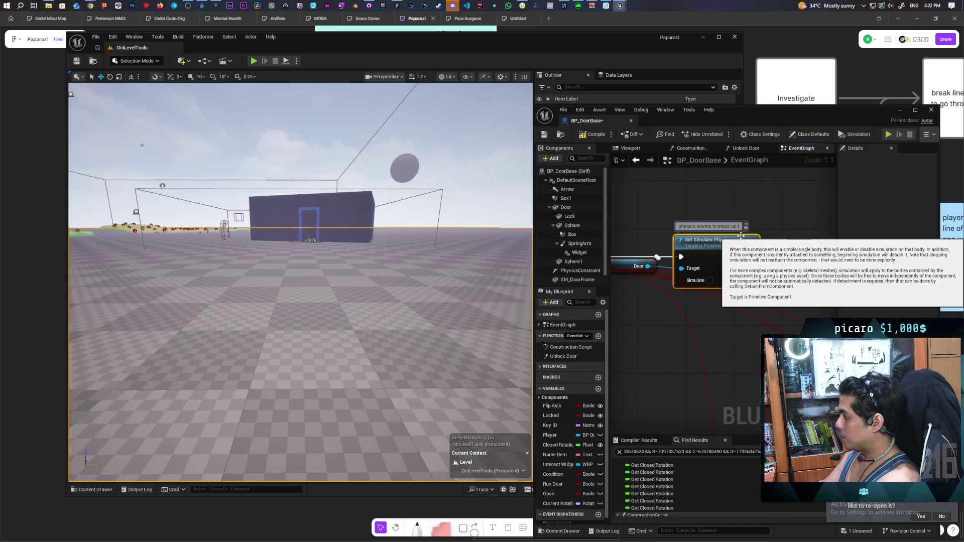
{"action": "type", "text": "he d"}
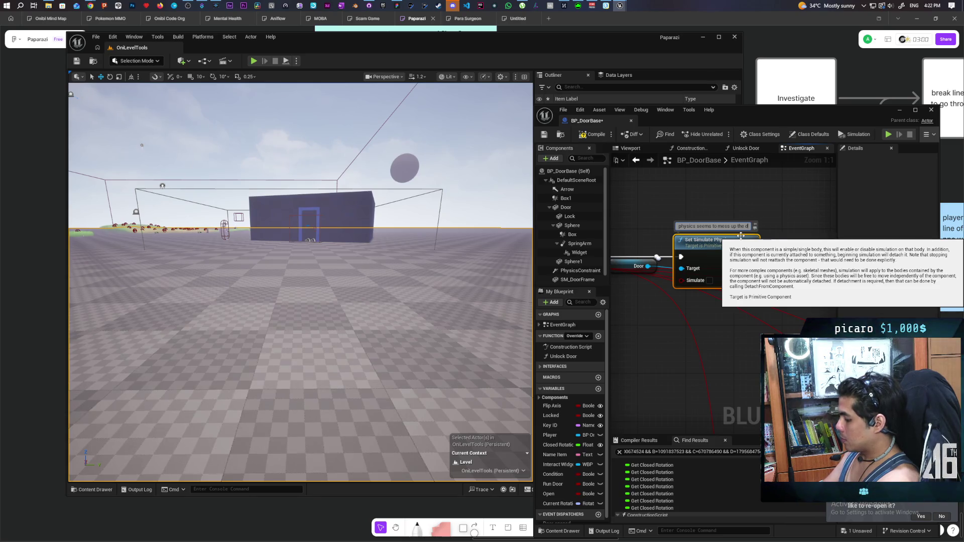
{"action": "type", "text": "oor interpolate"}
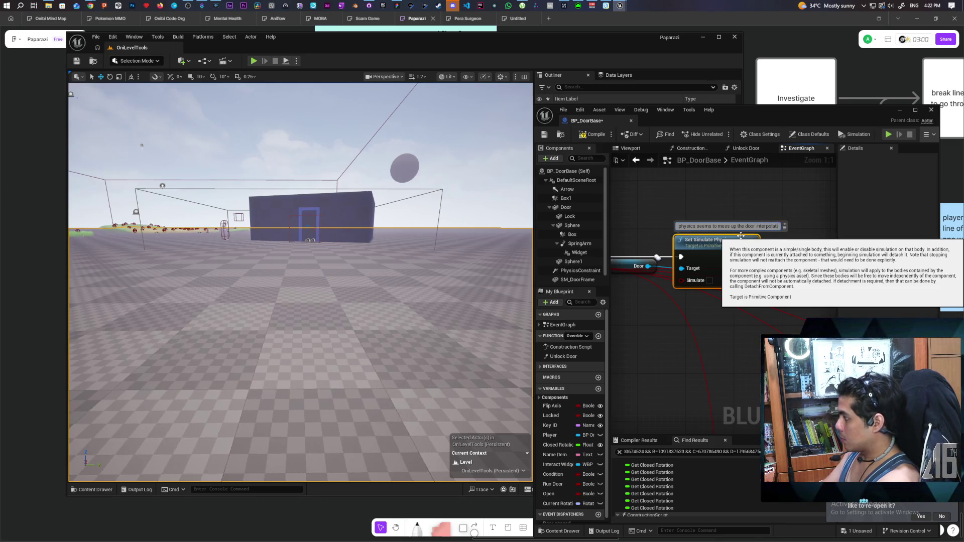
{"action": "key", "text": "Return"}
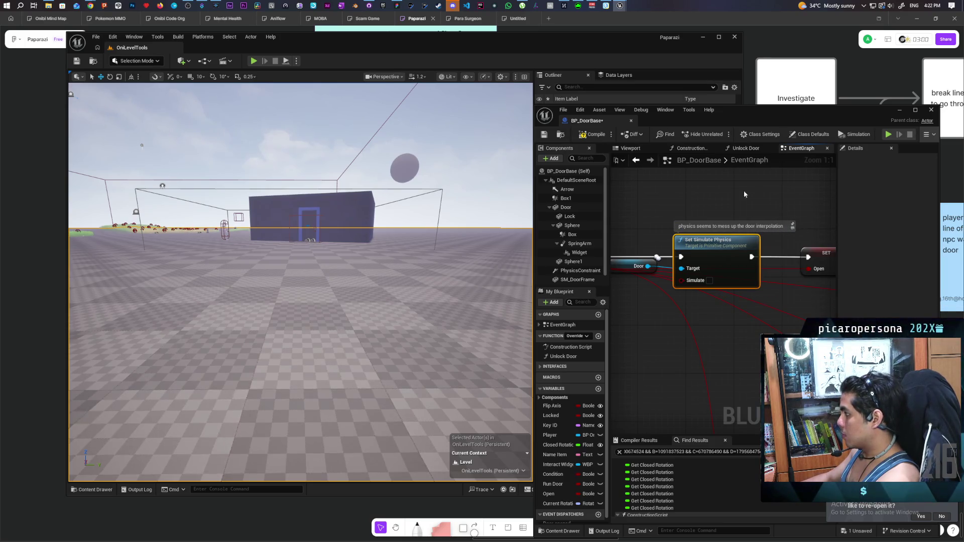
- Compile and save BP_DoorBase, then play the level from this viewport spot
{"action": "key", "text": "F7"}
{"action": "key", "text": "ctrl+s"}
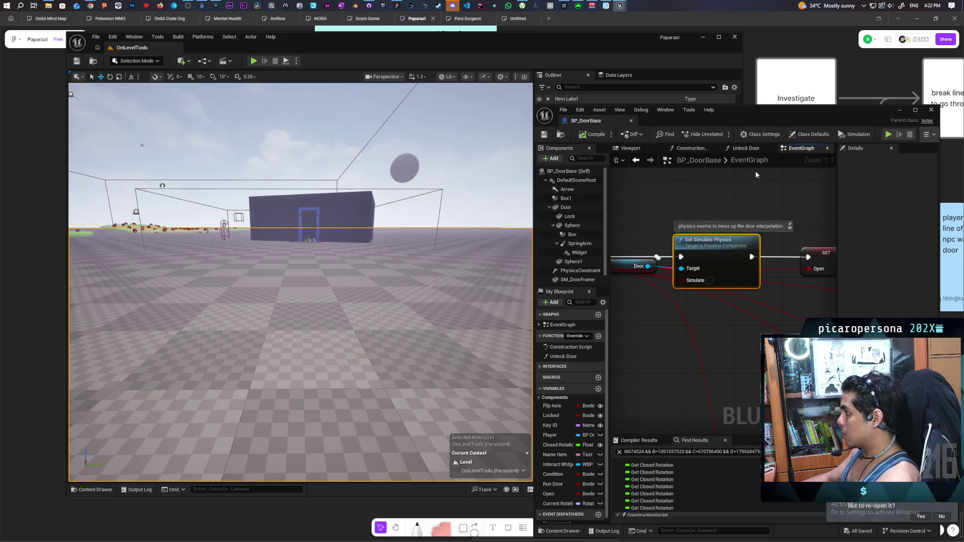
{"action": "right_click", "coordinate": [298, 315]}
{"action": "left_click", "coordinate": [345, 303]}
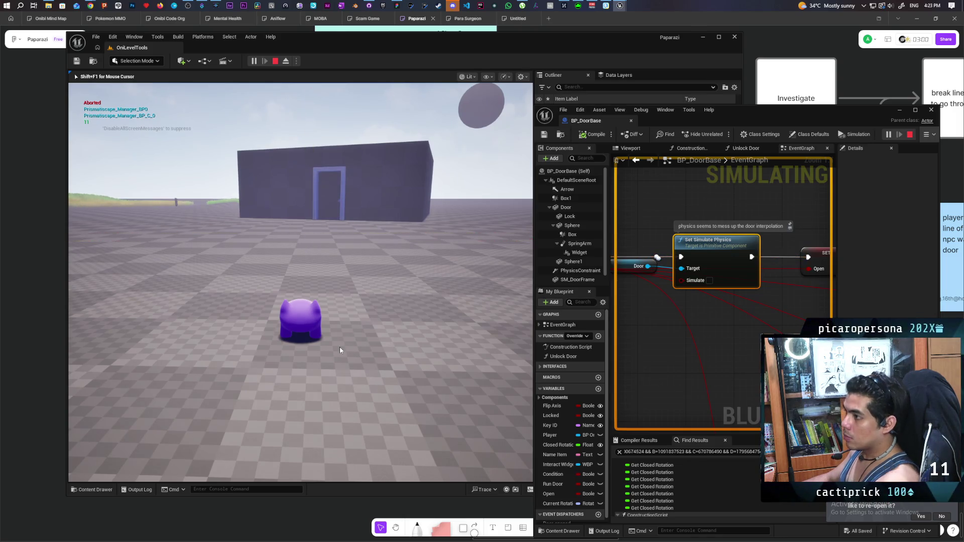
- Stop the door play-test and return to the level editor
{"action": "key", "text": "Escape"}
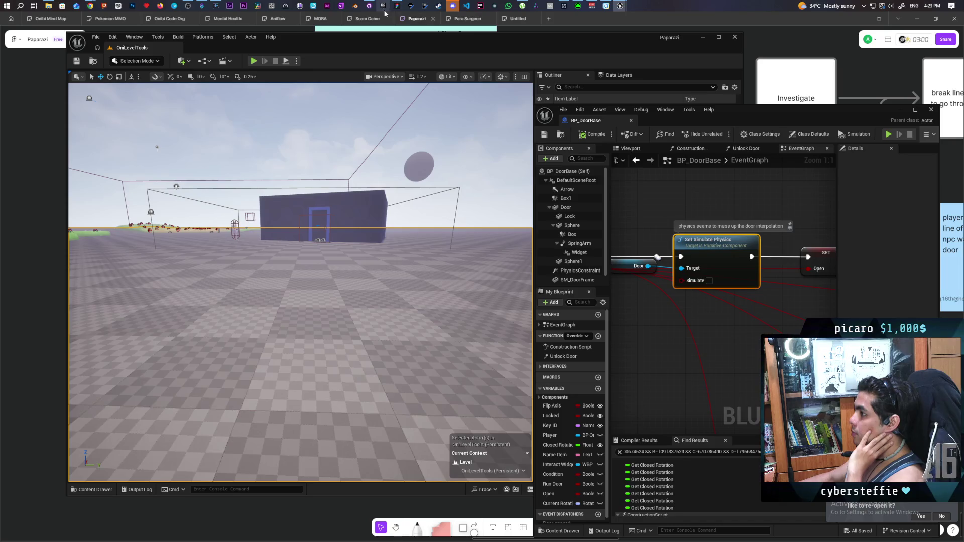
- Commit the 15 changed files to main as 'fixed door' and push to origin
{"action": "mouse_move", "coordinate": [368, 7]}
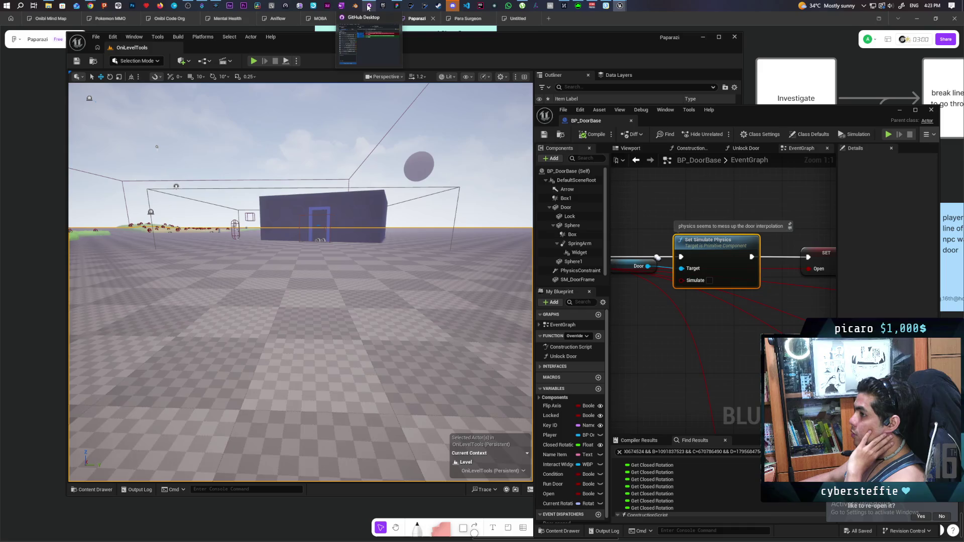
{"action": "left_click", "coordinate": [369, 7]}
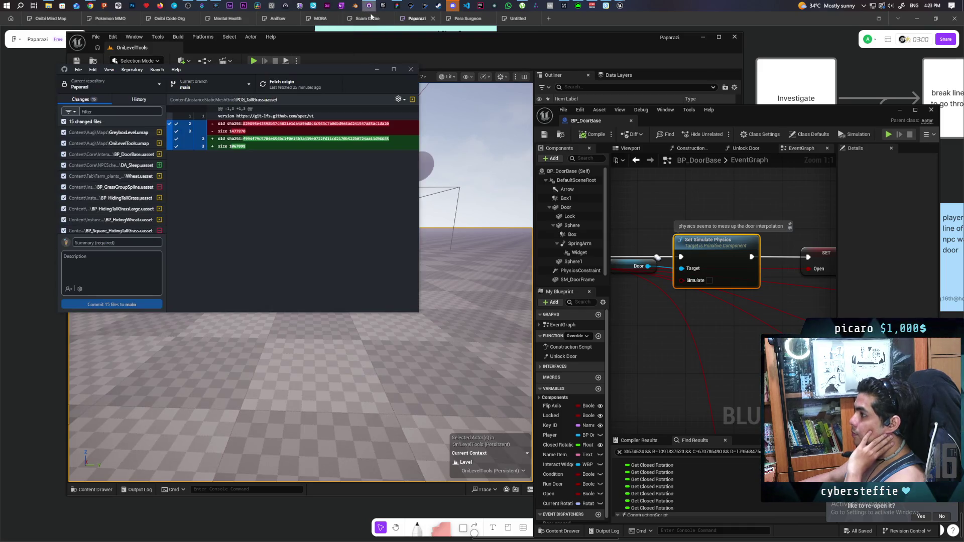
{"action": "type", "text": "fixed door"}
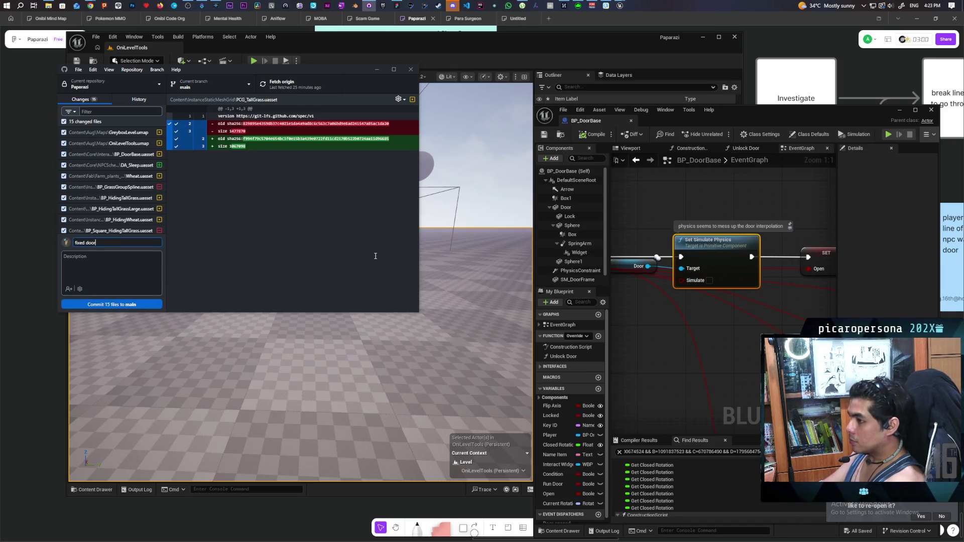
{"action": "left_click", "coordinate": [132, 306]}
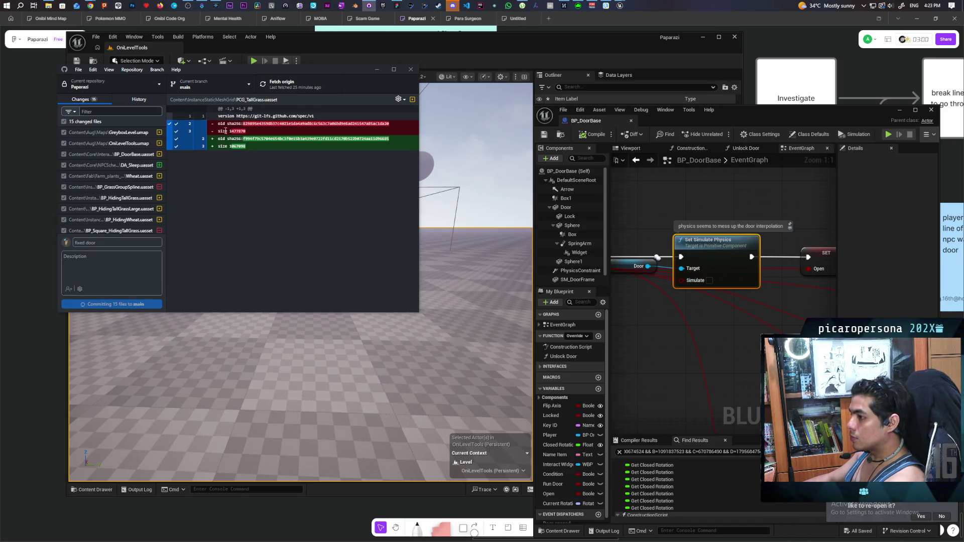
{"action": "left_click", "coordinate": [284, 84]}
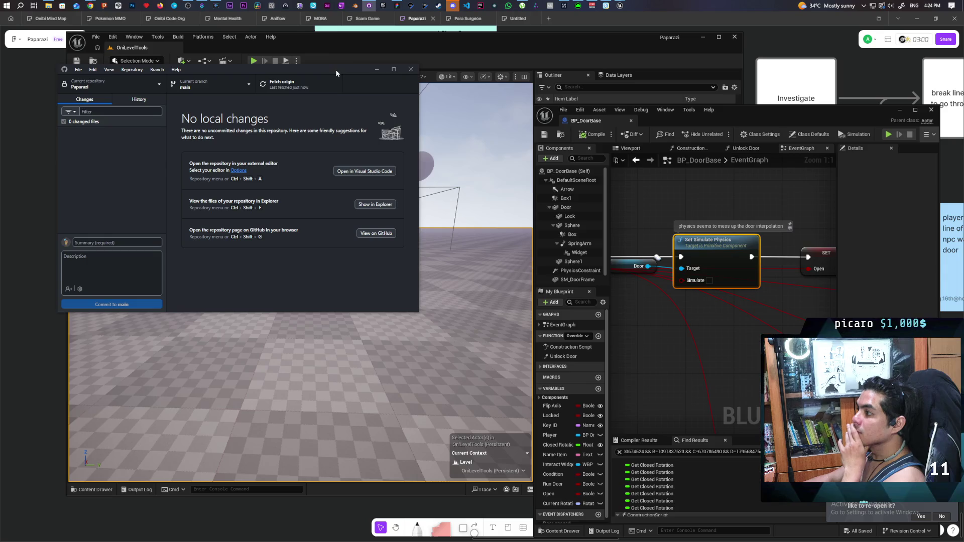
{"action": "mouse_move", "coordinate": [336, 69]}
{"action": "left_mouse_down"}
{"action": "mouse_move", "coordinate": [321, 96]}
{"action": "mouse_move", "coordinate": [317, 89]}
{"action": "left_mouse_up"}
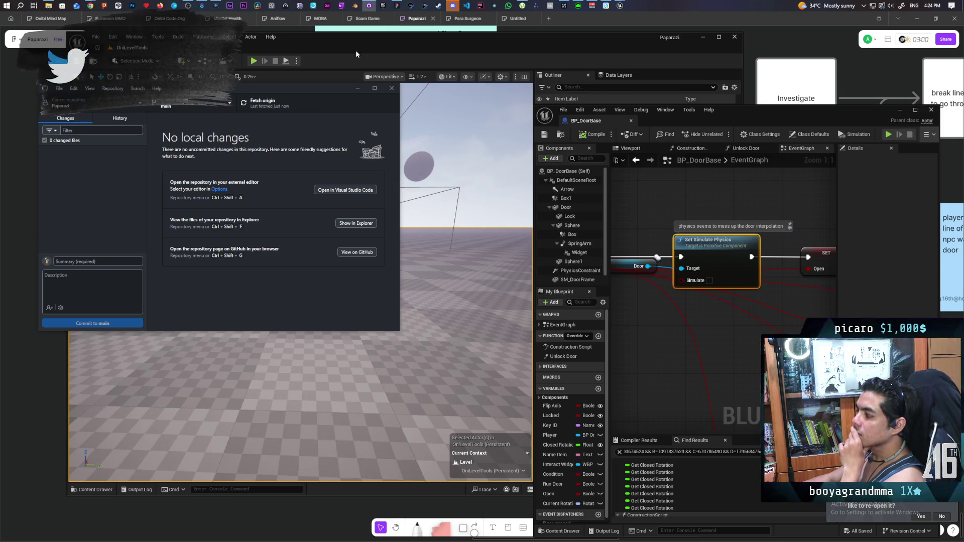
- Bring Unreal forward, minimize Discord and switch to the Figma task board
{"action": "left_click", "coordinate": [383, 44]}
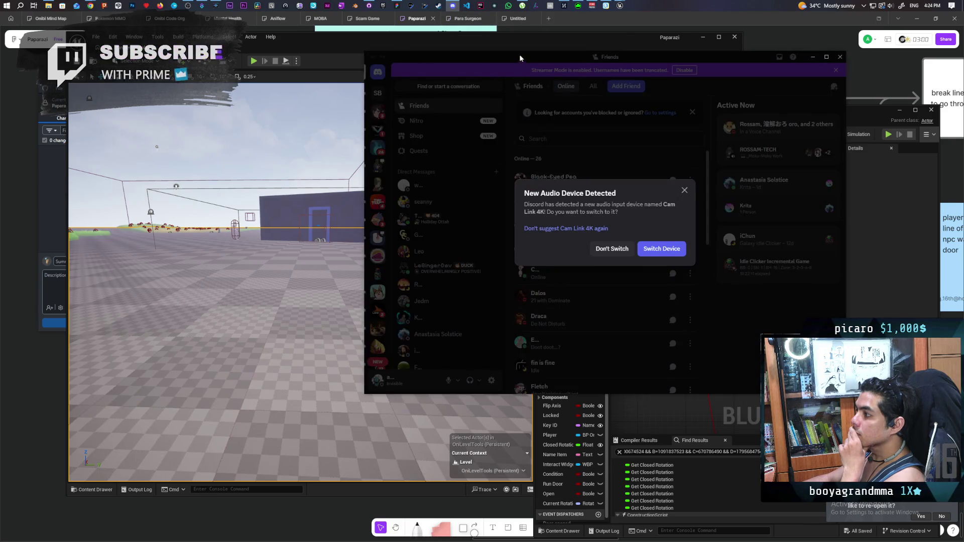
{"action": "left_click", "coordinate": [813, 56]}
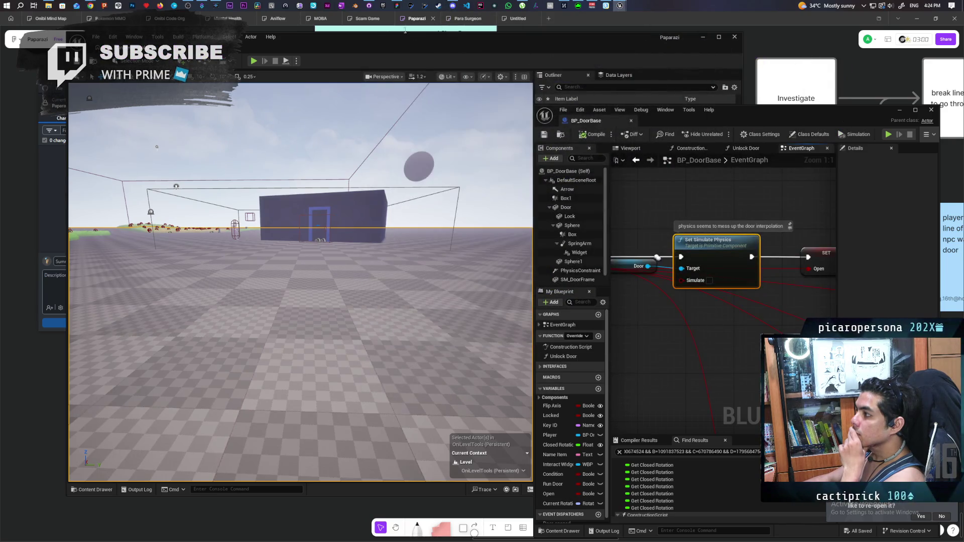
{"action": "left_click", "coordinate": [395, 7]}
- Strike through 'fix door not working at non 0 rotation', then switch back to Unreal
{"action": "left_click", "coordinate": [444, 481]}
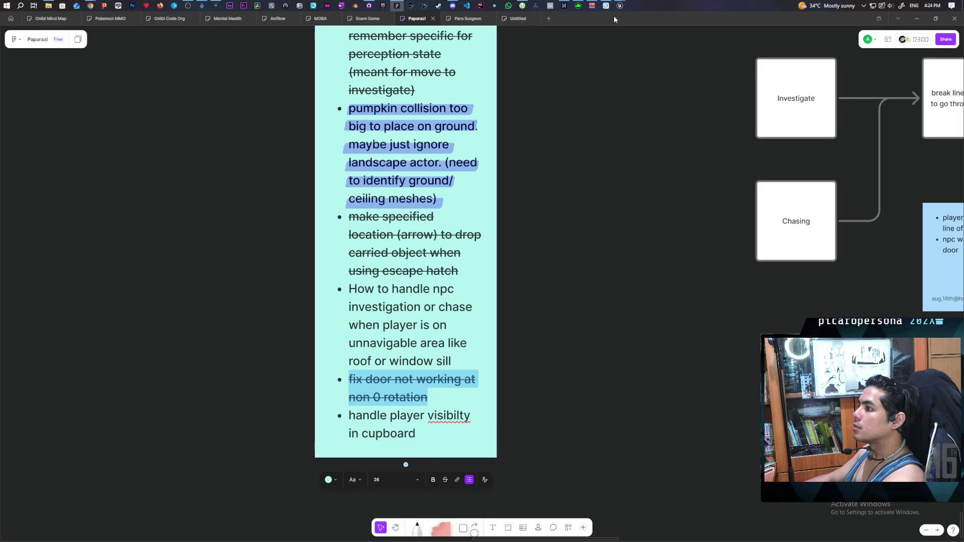
{"action": "mouse_move", "coordinate": [619, 6]}
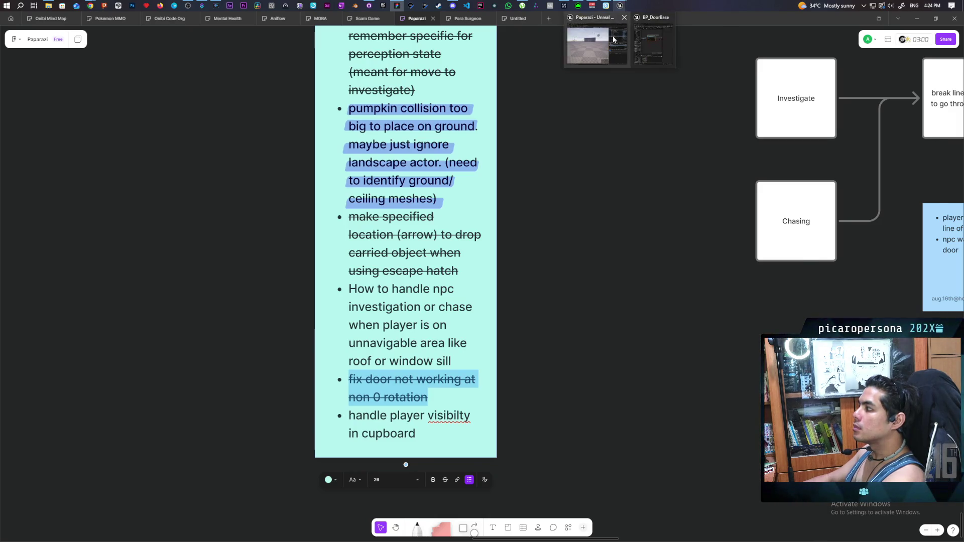
{"action": "left_click", "coordinate": [613, 39]}
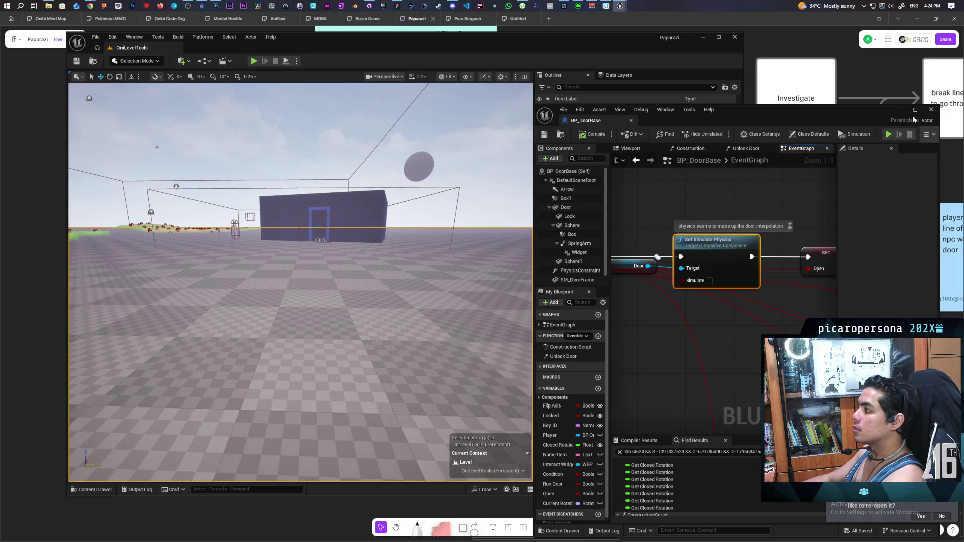
- Close the BP_DoorBase editor and load GreyboxLevel from Content/Aug/Maps
{"action": "left_click", "coordinate": [899, 110]}
{"action": "left_click", "coordinate": [95, 61]}
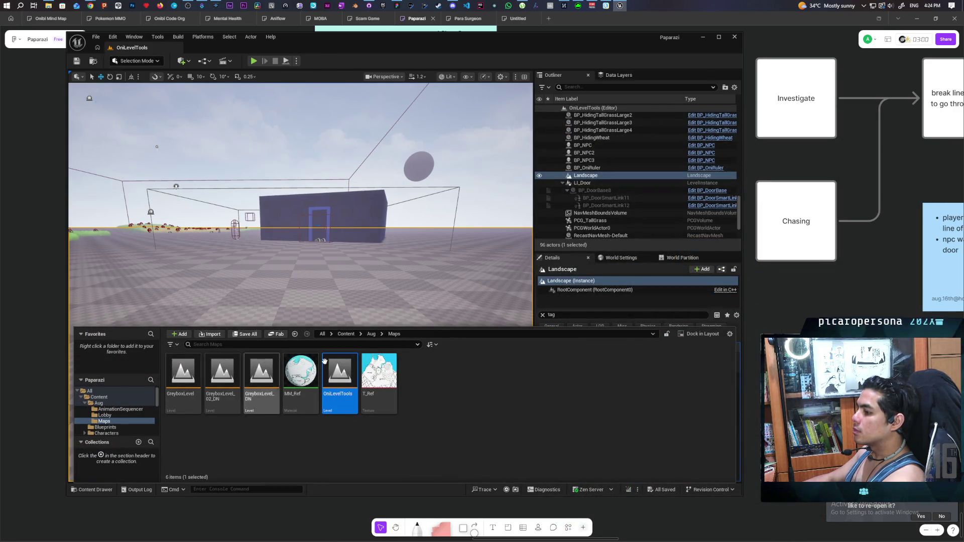
{"action": "left_click", "coordinate": [351, 335]}
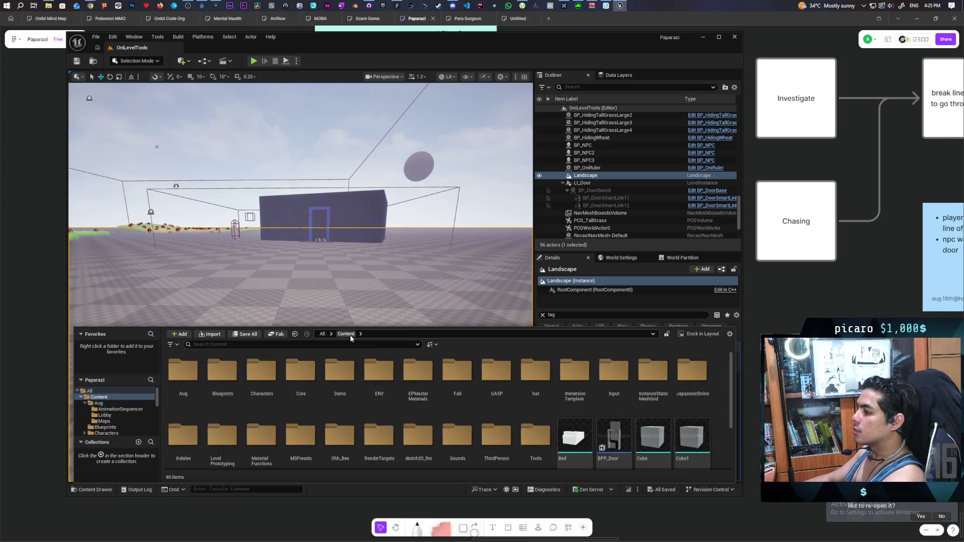
{"action": "left_click", "coordinate": [94, 62]}
{"action": "left_click", "coordinate": [93, 62]}
{"action": "double_click", "coordinate": [183, 377]}
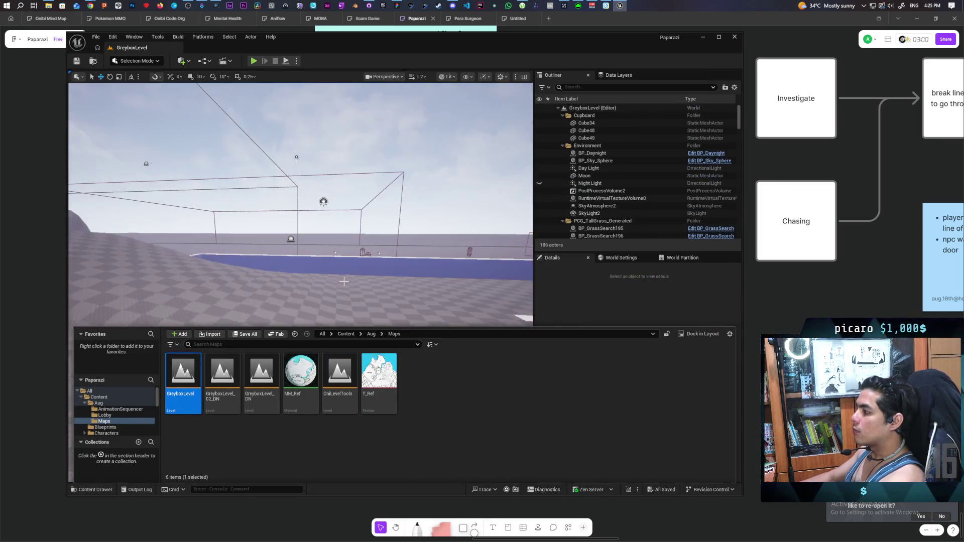
- Play GreyboxLevel, walk the character into the cupboard and enter it with F, then stop
{"action": "left_click_drag", "start_coordinate": [344, 281], "coordinate": [351, 259]}
{"action": "key", "text": "alt+p"}
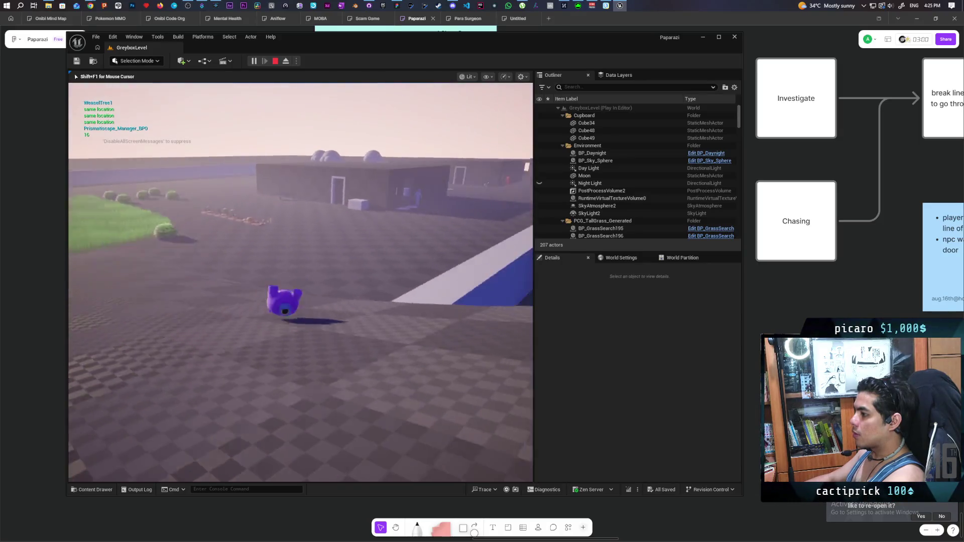
{"action": "key", "text": "w"}
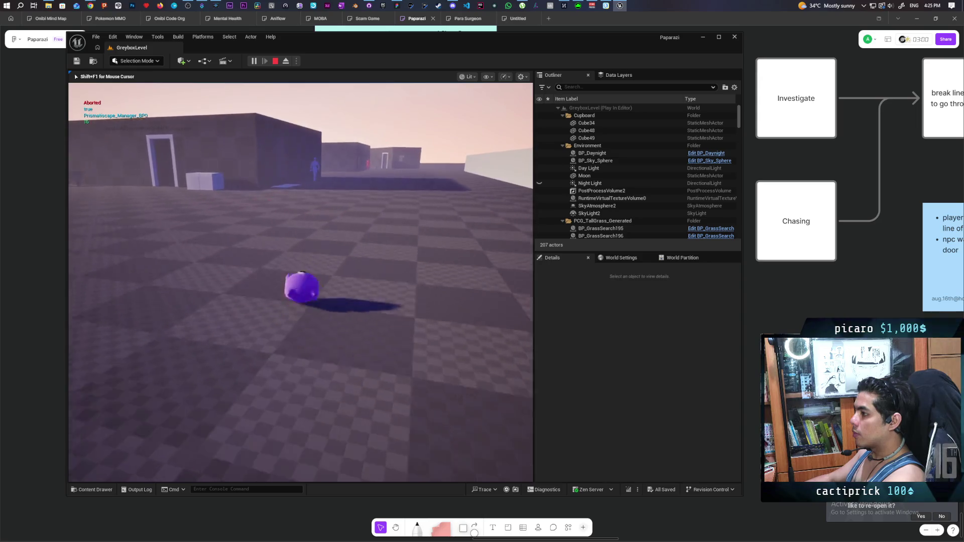
{"action": "key", "text": "w"}
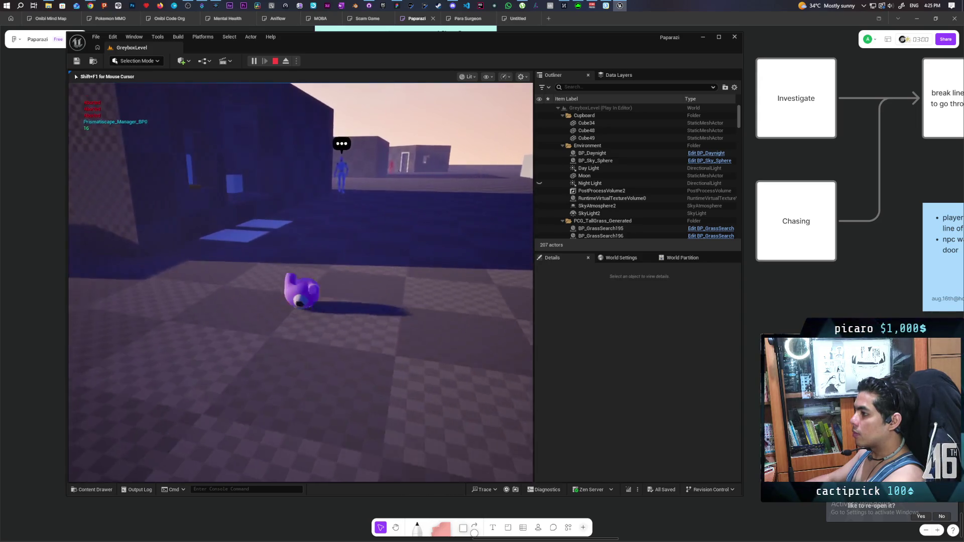
{"action": "key", "text": "w"}
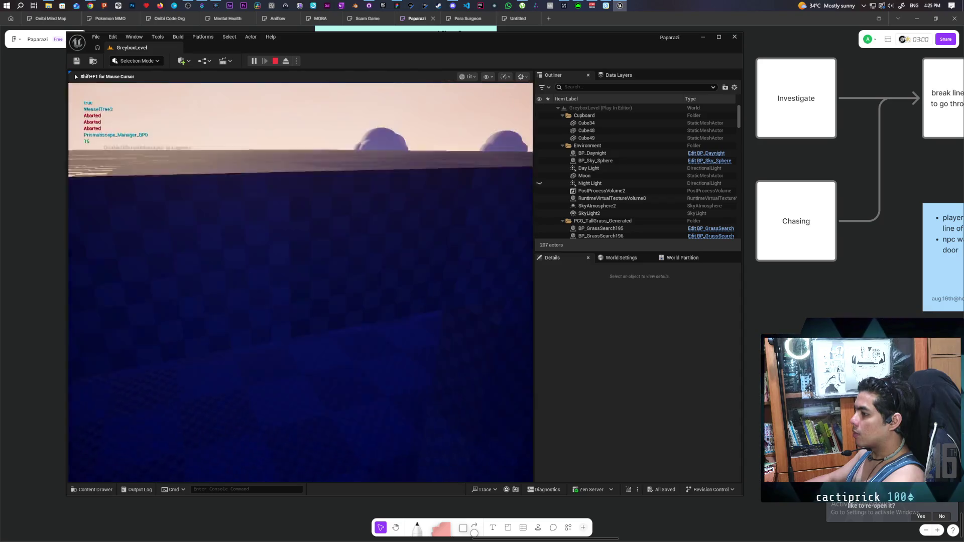
{"action": "key", "text": "w"}
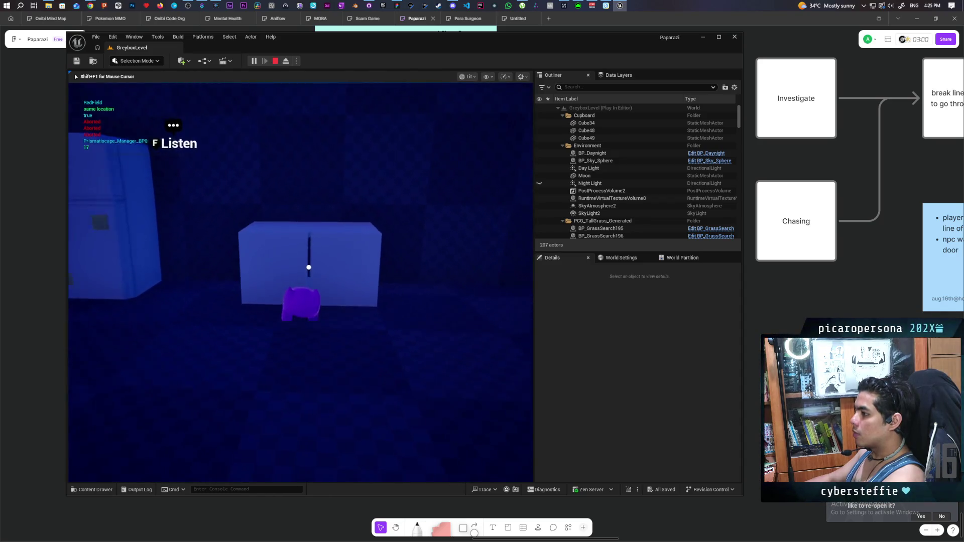
{"action": "key", "text": "f"}
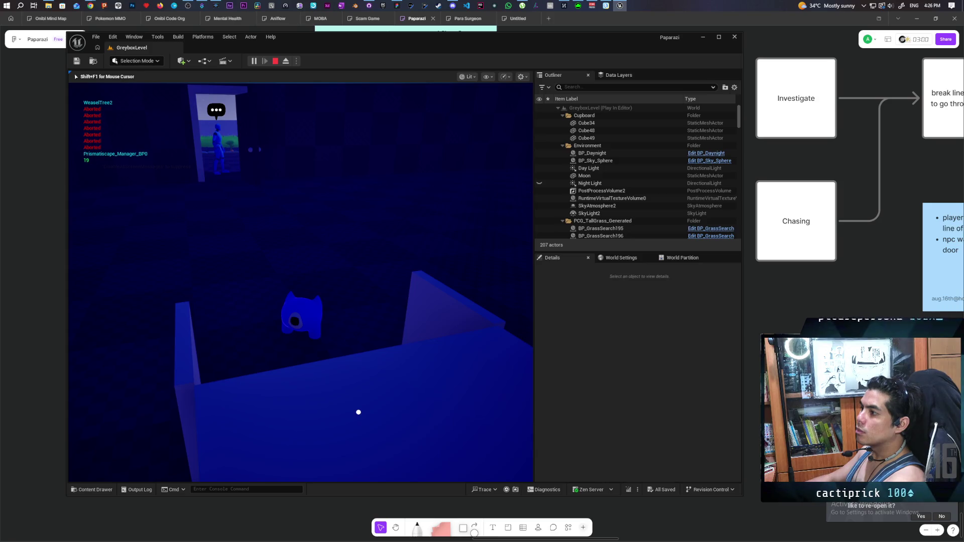
{"action": "key", "text": "Escape"}
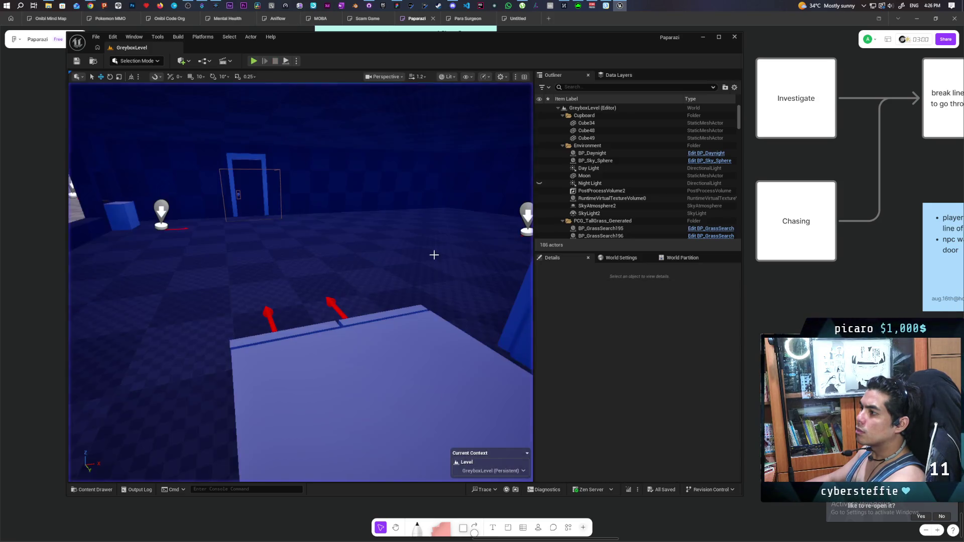
- Select and frame the LI_Door doorway, then start another play-test
{"action": "key", "text": "w"}
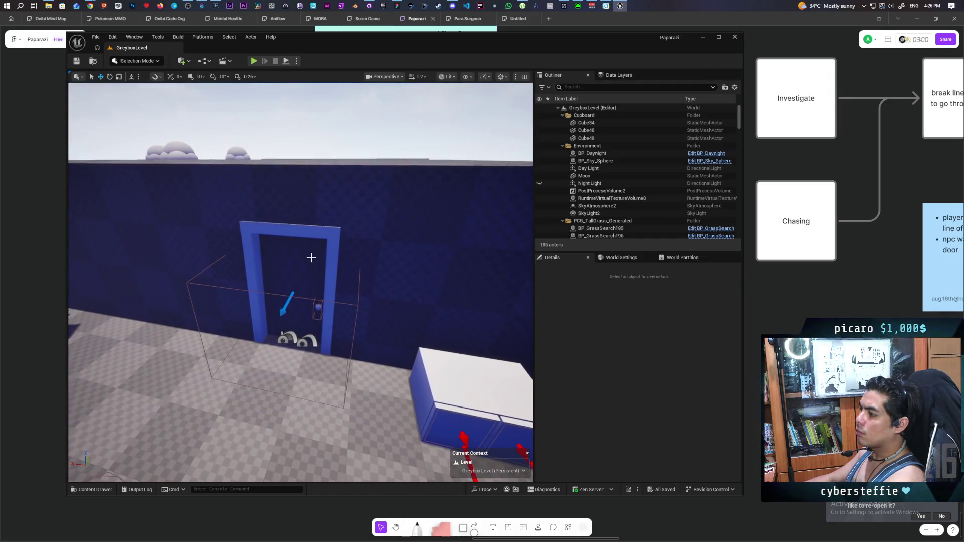
{"action": "left_click", "coordinate": [308, 252]}
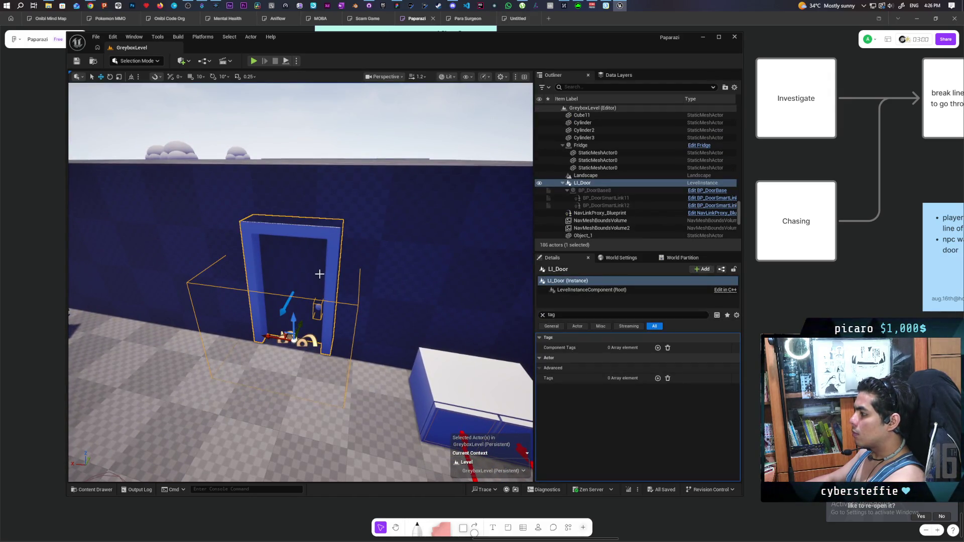
{"action": "mouse_move", "coordinate": [302, 235]}
{"action": "left_mouse_down"}
{"action": "mouse_move", "coordinate": [321, 236]}
{"action": "mouse_move", "coordinate": [311, 221]}
{"action": "mouse_move", "coordinate": [276, 257]}
{"action": "left_mouse_up"}
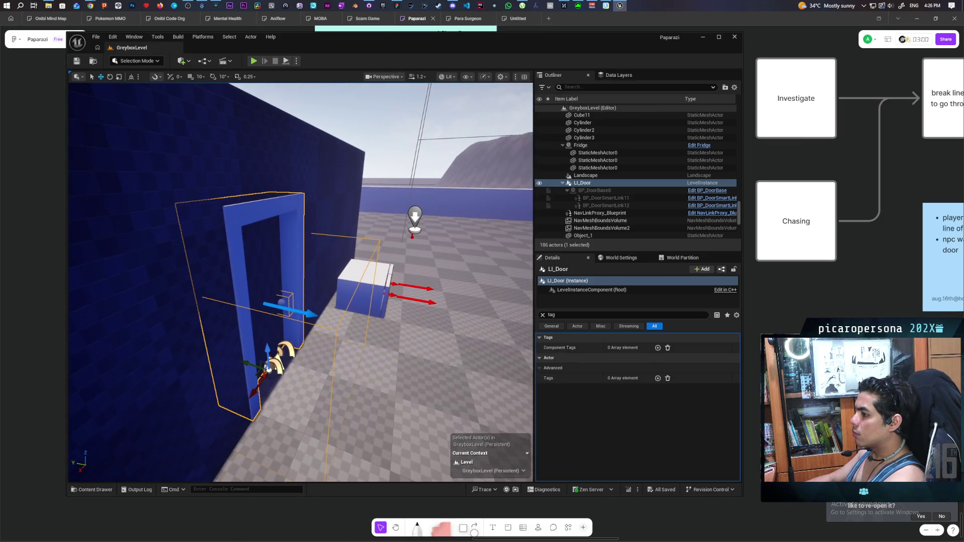
{"action": "key", "text": "f"}
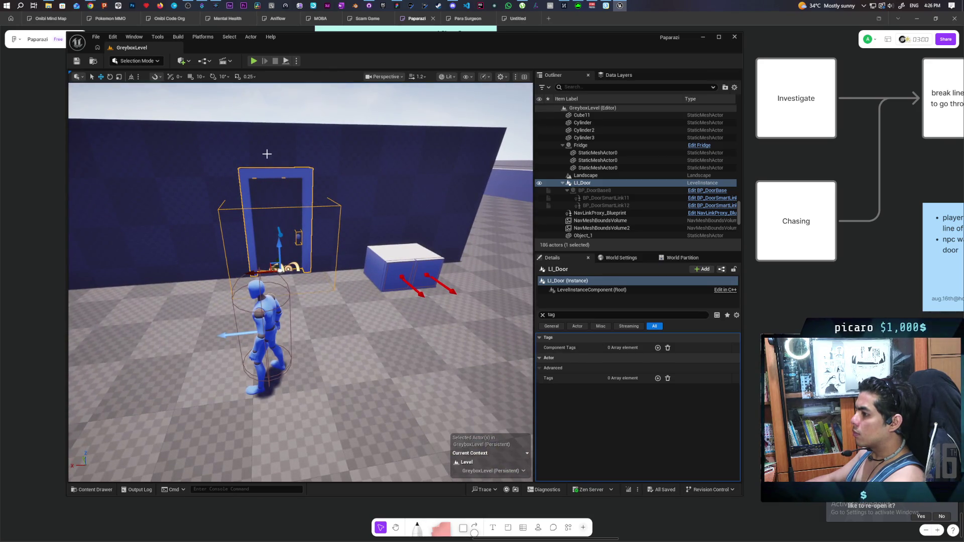
{"action": "left_click", "coordinate": [254, 61]}
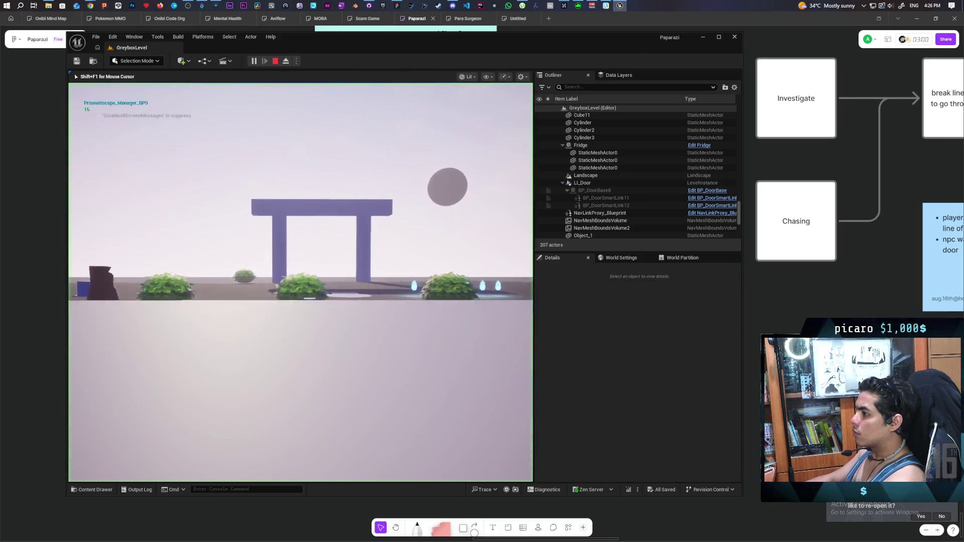
- Walk the character past the blue pillar, the trees and the platforms to the NPC by the door
{"action": "key", "text": "w"}
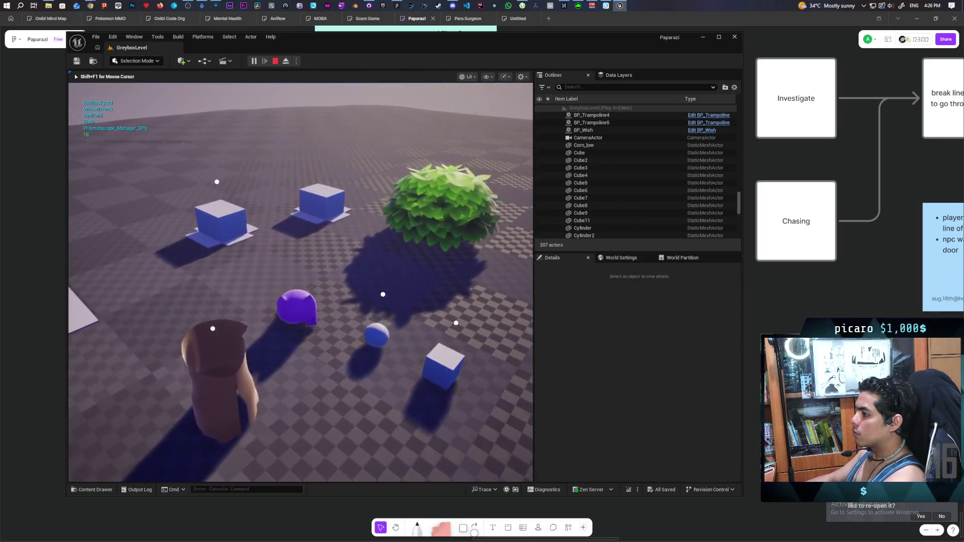
{"action": "key", "text": "w"}
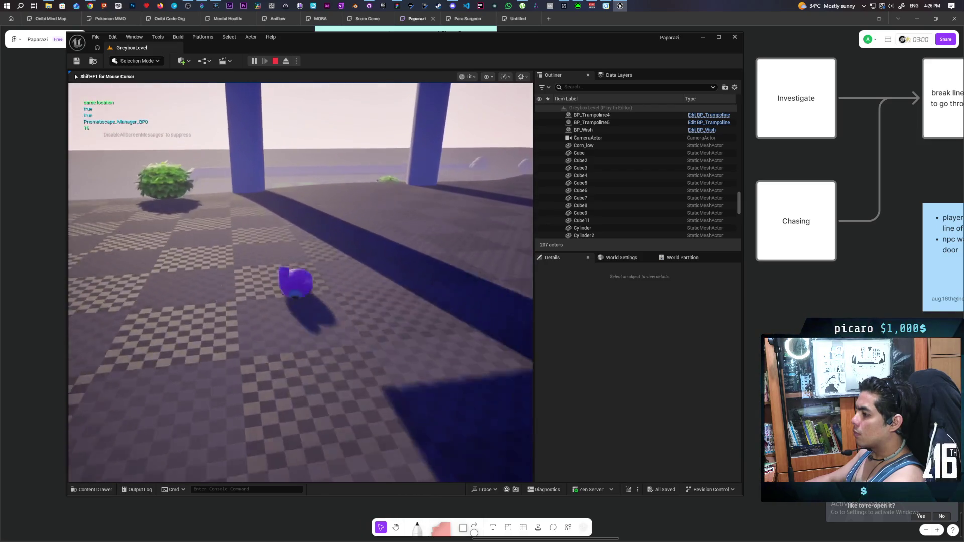
{"action": "key", "text": "w"}
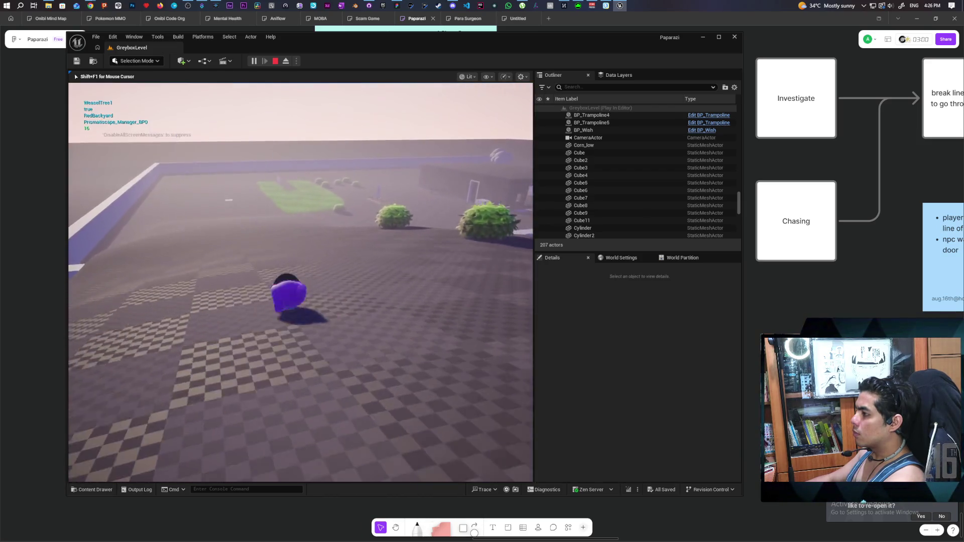
{"action": "key", "text": "w"}
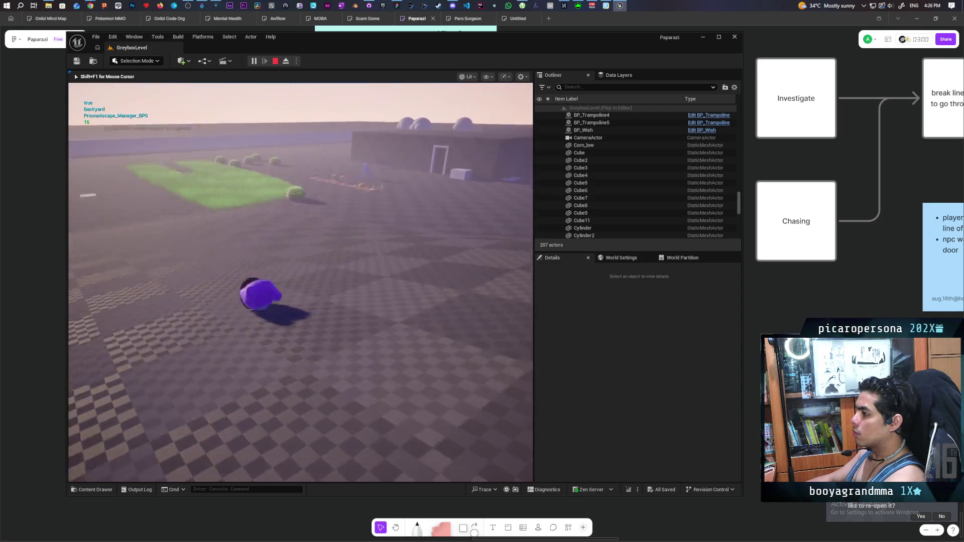
{"action": "key", "text": "w"}
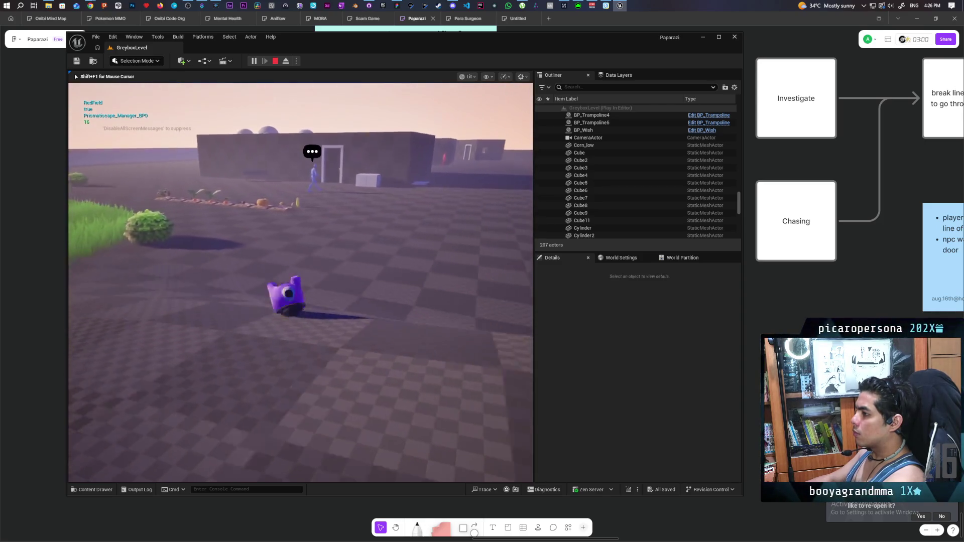
{"action": "key", "text": "w"}
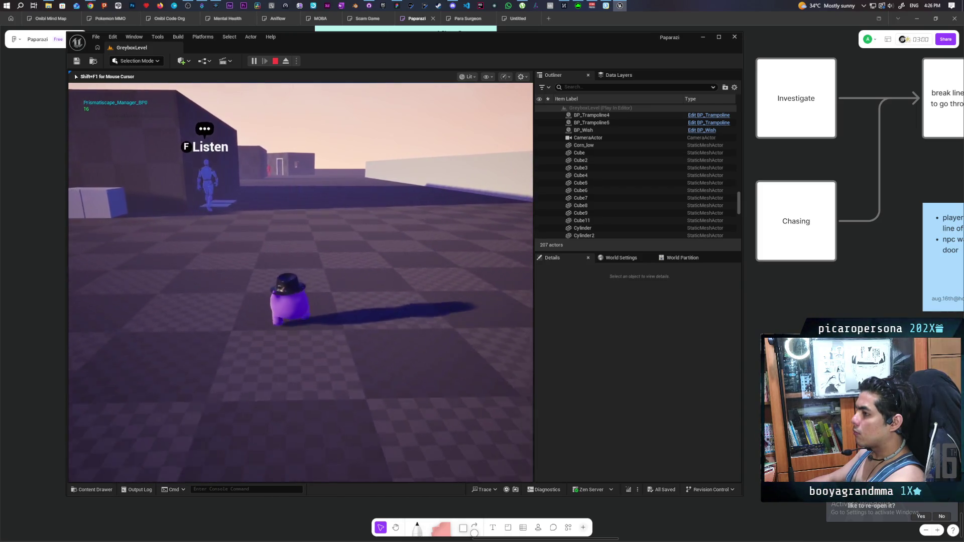
{"action": "key", "text": "w"}
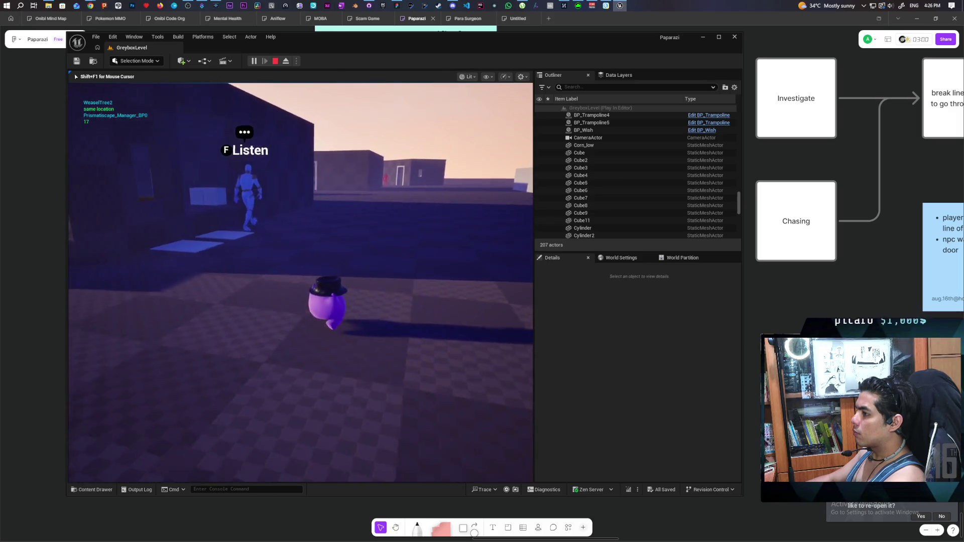
{"action": "key", "text": "w"}
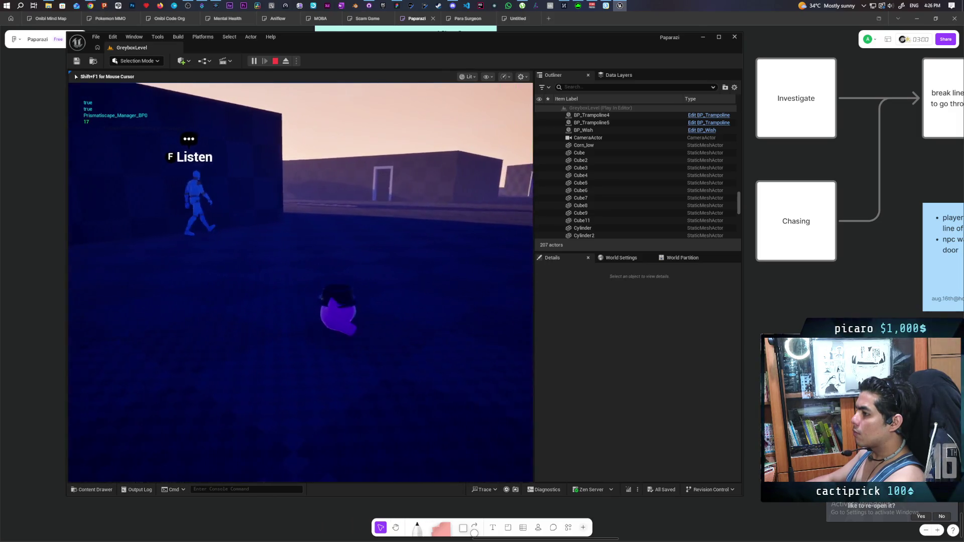
{"action": "key", "text": "w"}
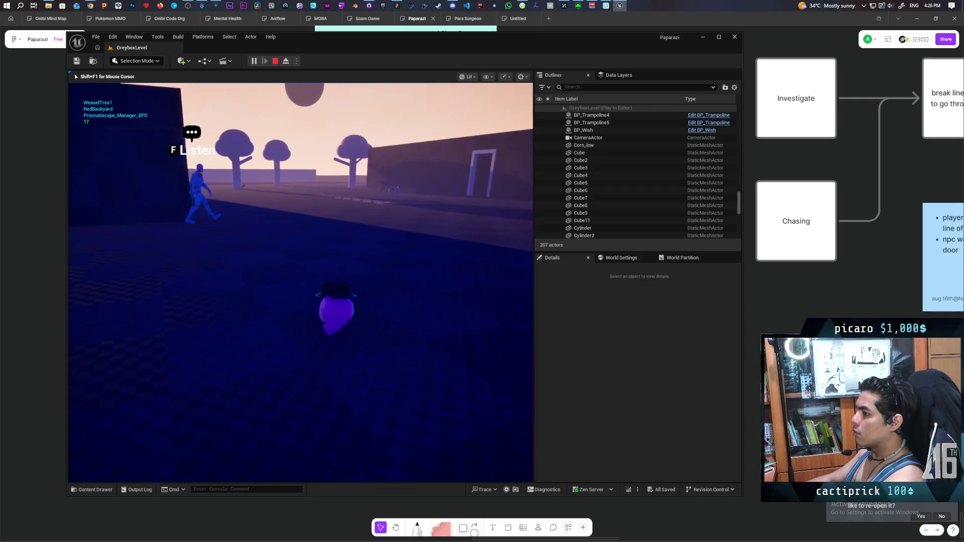
{"action": "key", "text": "w"}
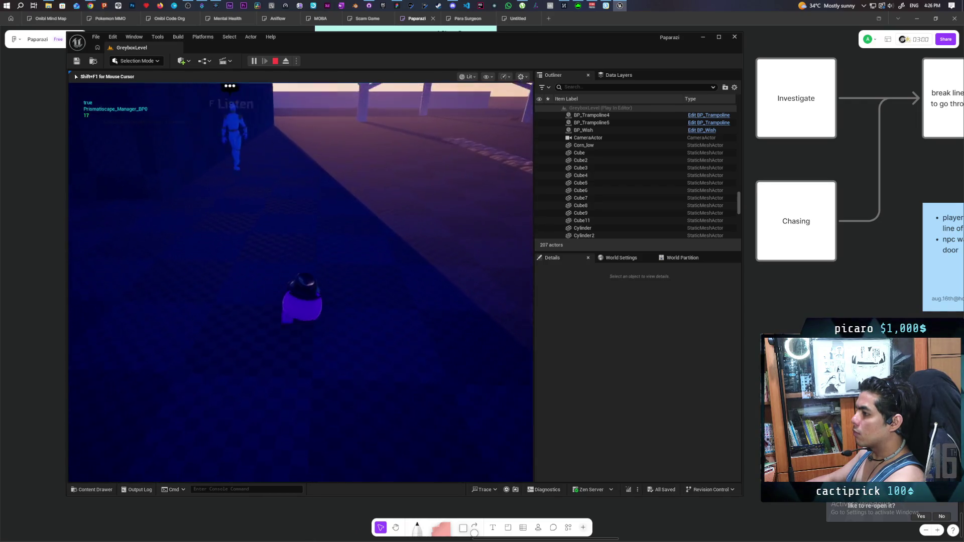
{"action": "key", "text": "w"}
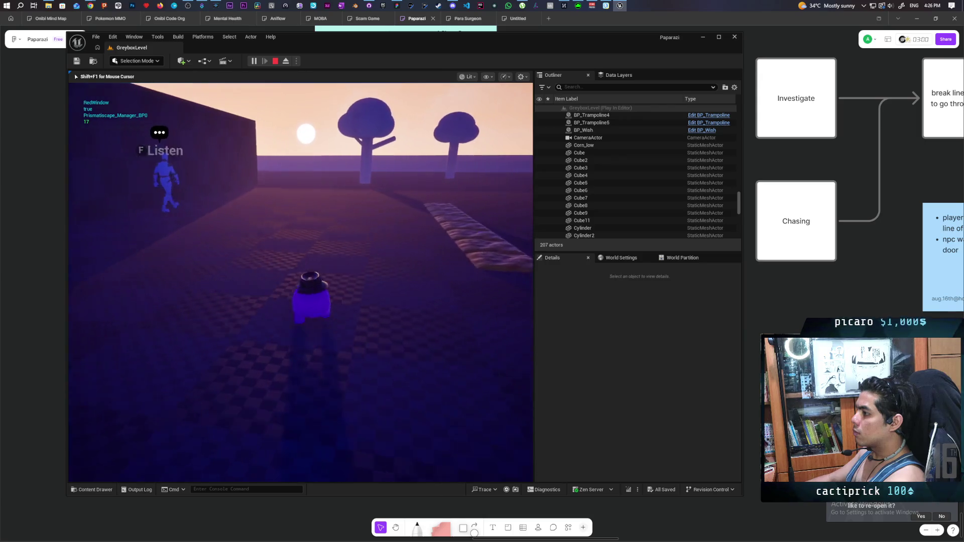
{"action": "key", "text": "w"}
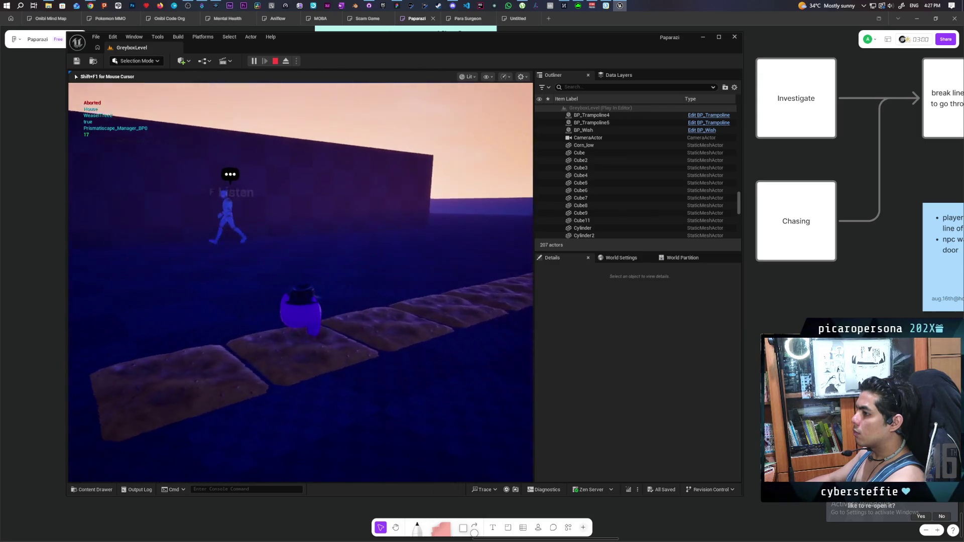
{"action": "key", "text": "w"}
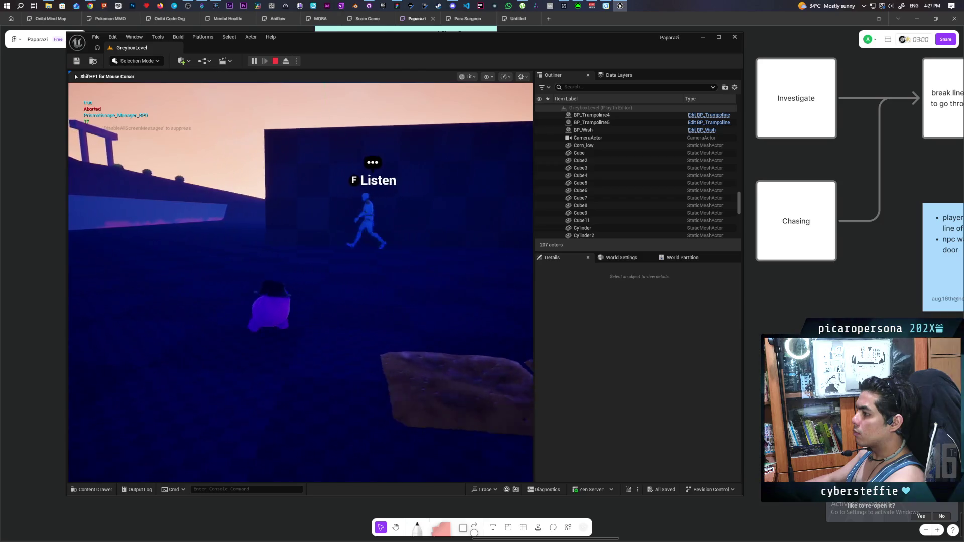
{"action": "key", "text": "w"}
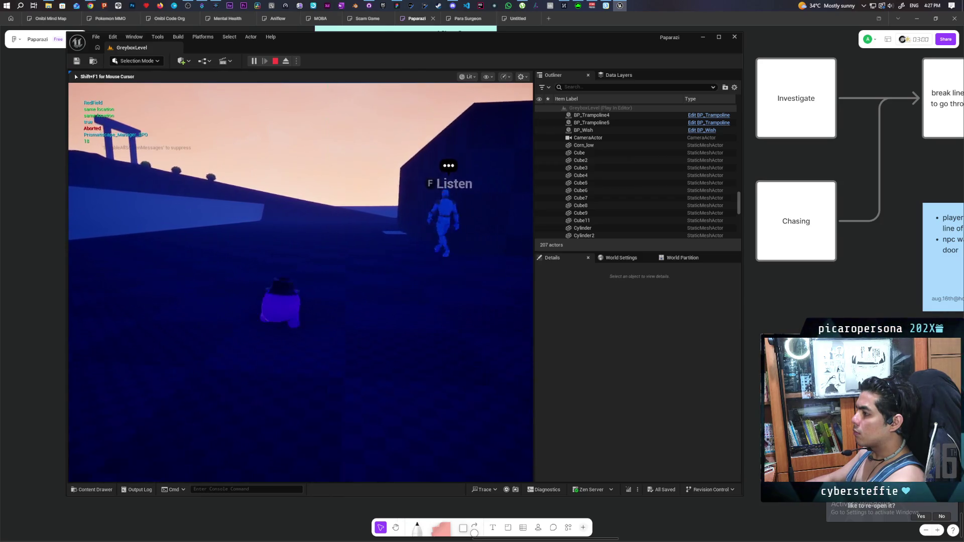
{"action": "key", "text": "w"}
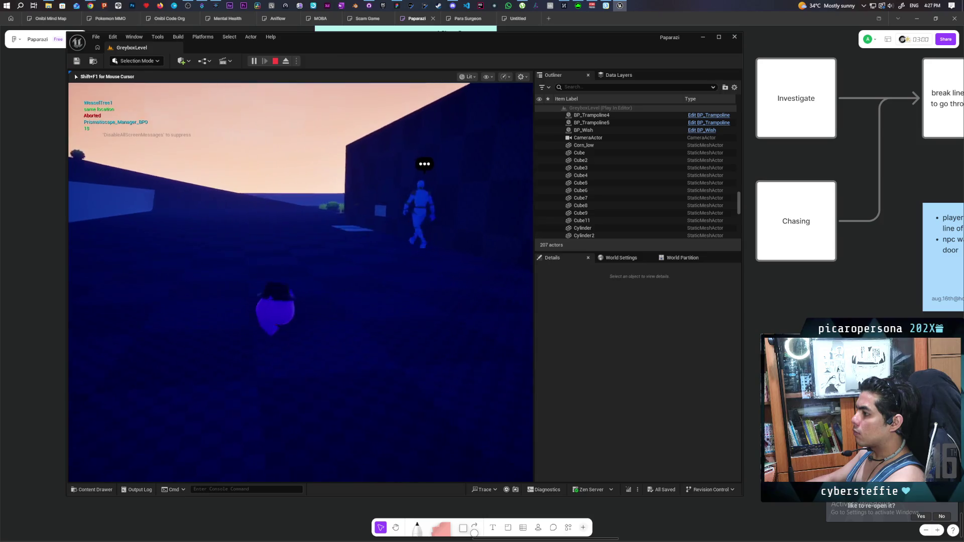
{"action": "key", "text": "w"}
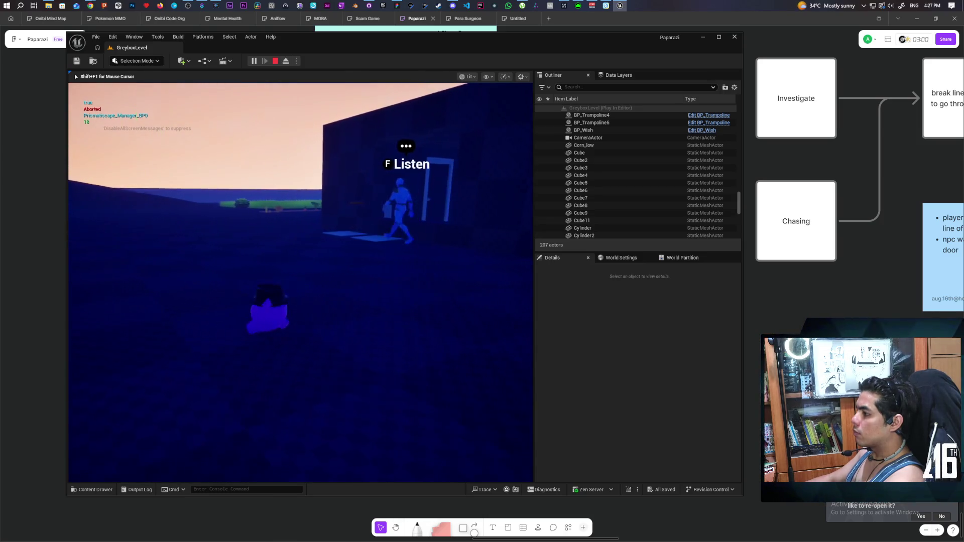
{"action": "key", "text": "w"}
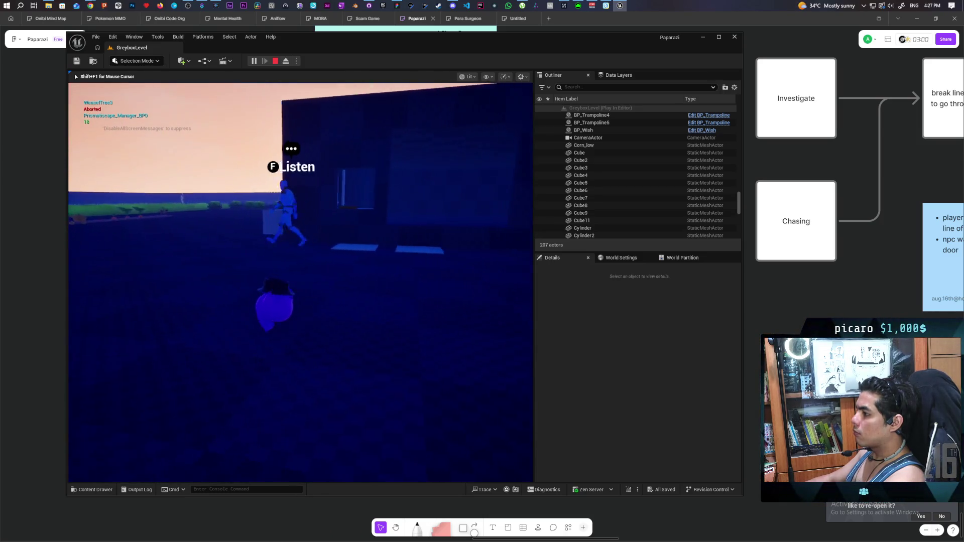
{"action": "key", "text": "w"}
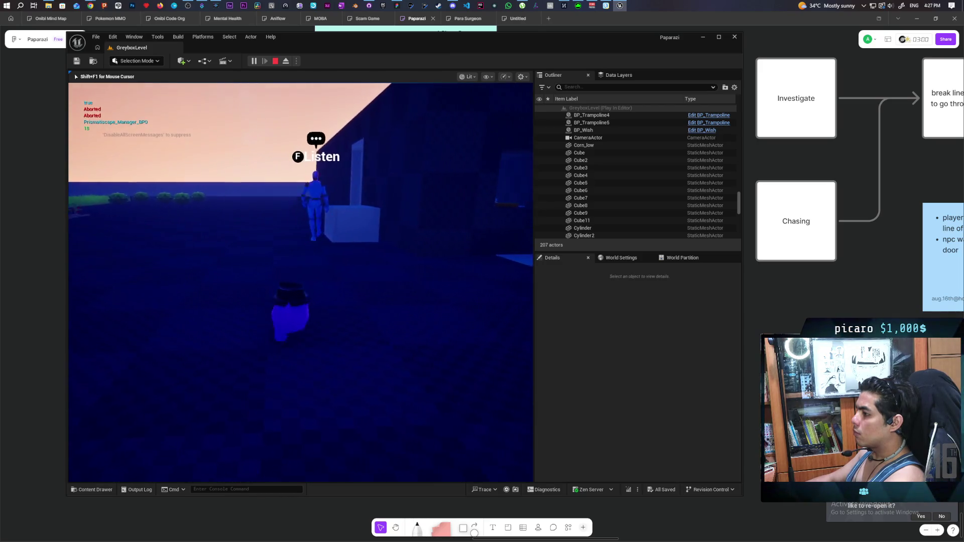
{"action": "key", "text": "w"}
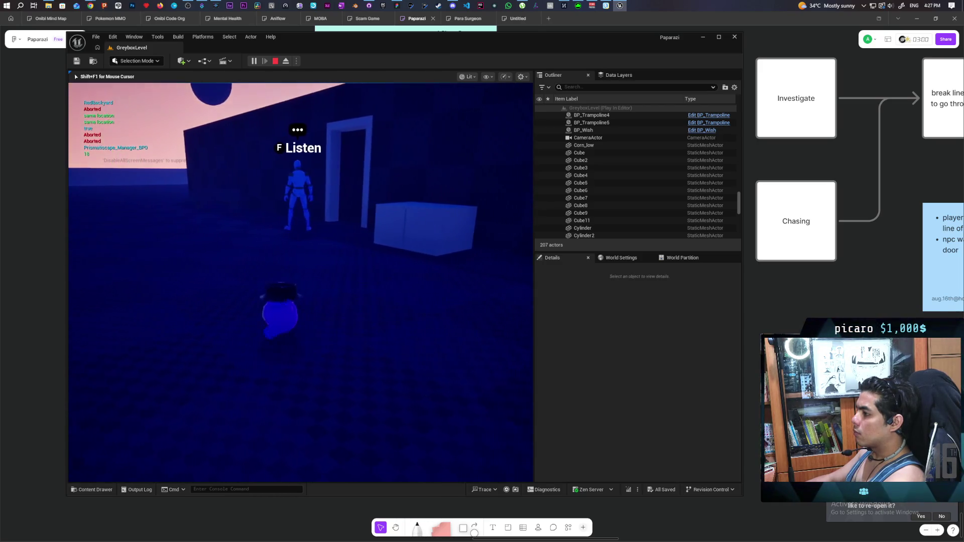
{"action": "key", "text": "w"}
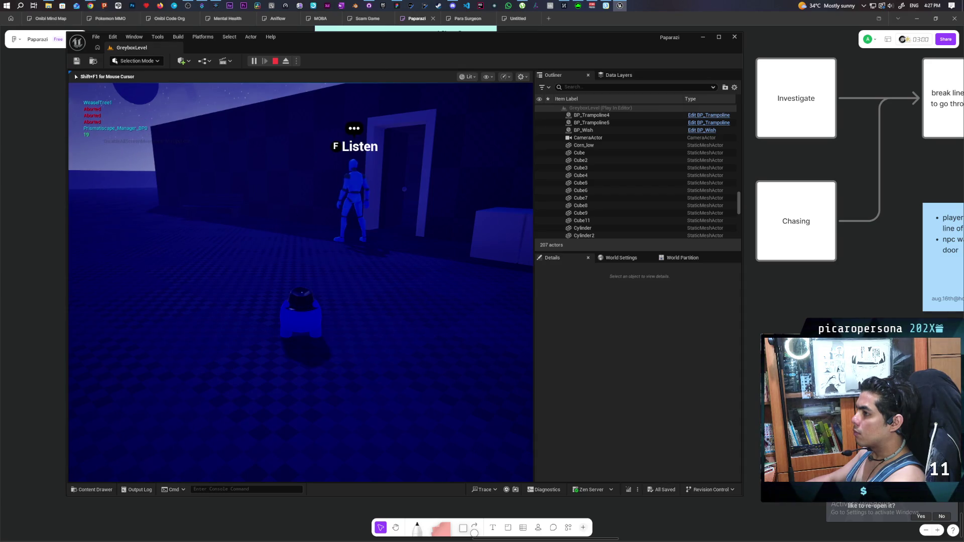
- End the play-test, select BP_DoorBase3 in the viewport and open its Blueprint with Ctrl+E
{"action": "key", "text": "Escape"}
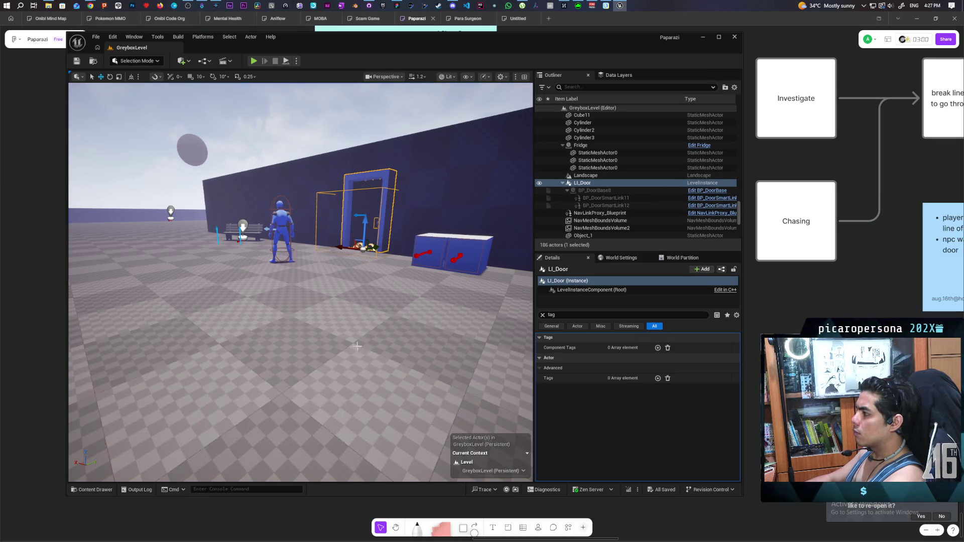
{"action": "left_click_drag", "start_coordinate": [366, 343], "coordinate": [300, 371]}
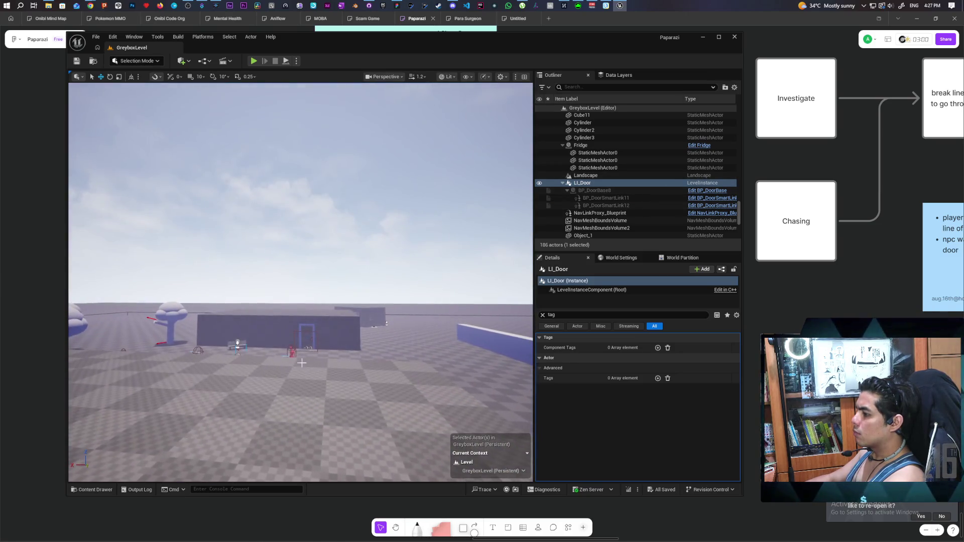
{"action": "left_click", "coordinate": [305, 331]}
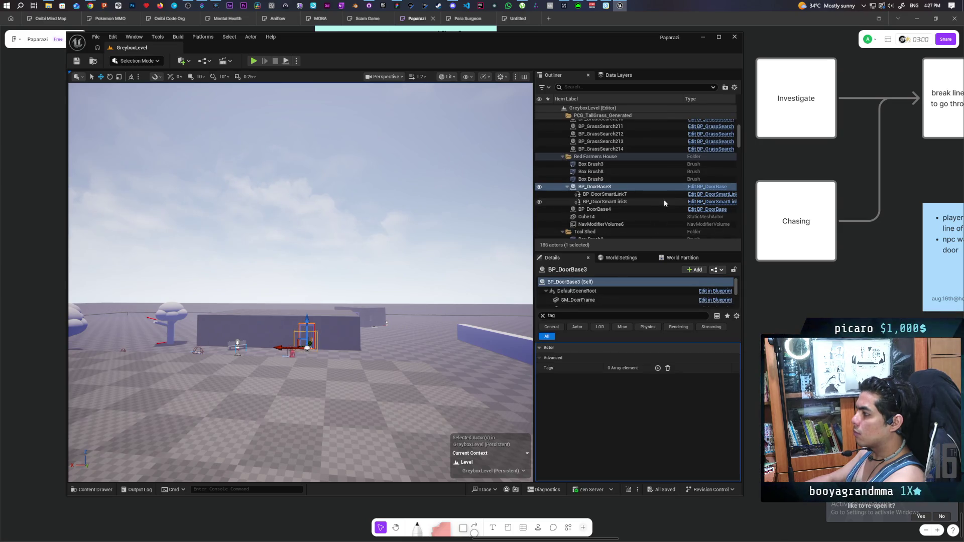
{"action": "key", "text": "ctrl+e"}
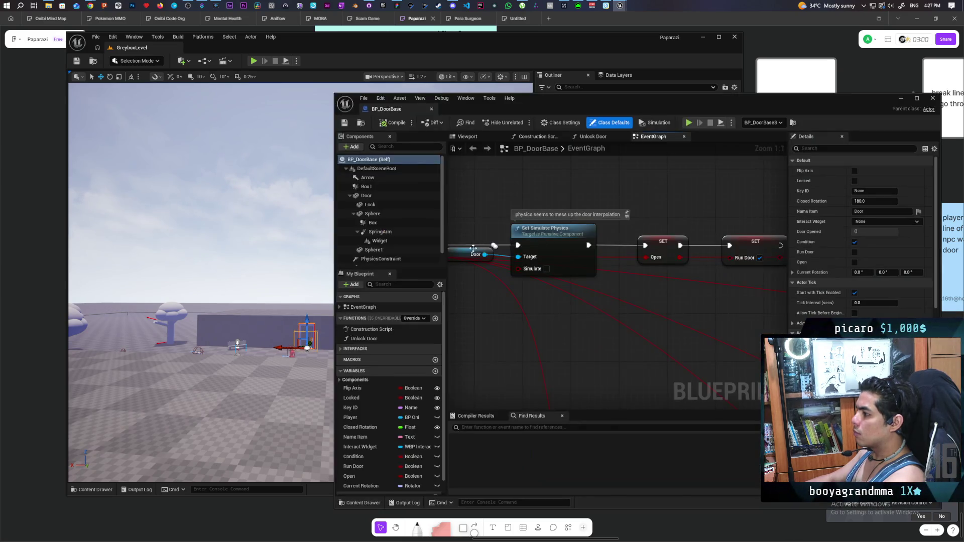
- Move the Call Door Opened node to the left in the EventGraph
{"action": "scroll", "coordinate": [562, 219], "scroll_direction": "down", "scroll_amount": 2}
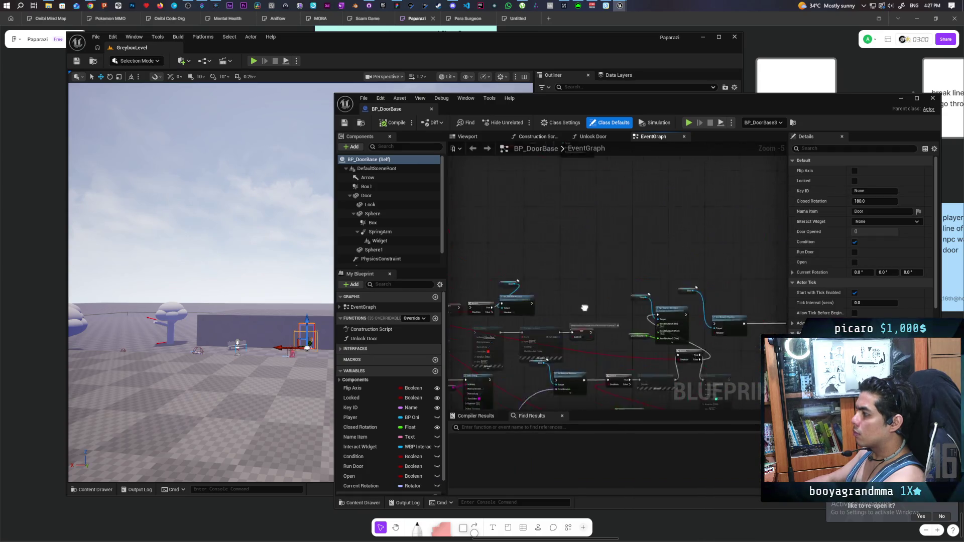
{"action": "mouse_move", "coordinate": [578, 240]}
{"action": "left_mouse_down"}
{"action": "mouse_move", "coordinate": [577, 338]}
{"action": "mouse_move", "coordinate": [585, 357]}
{"action": "mouse_move", "coordinate": [606, 322]}
{"action": "left_mouse_up"}
{"action": "scroll", "coordinate": [605, 323], "scroll_direction": "down", "scroll_amount": 5}
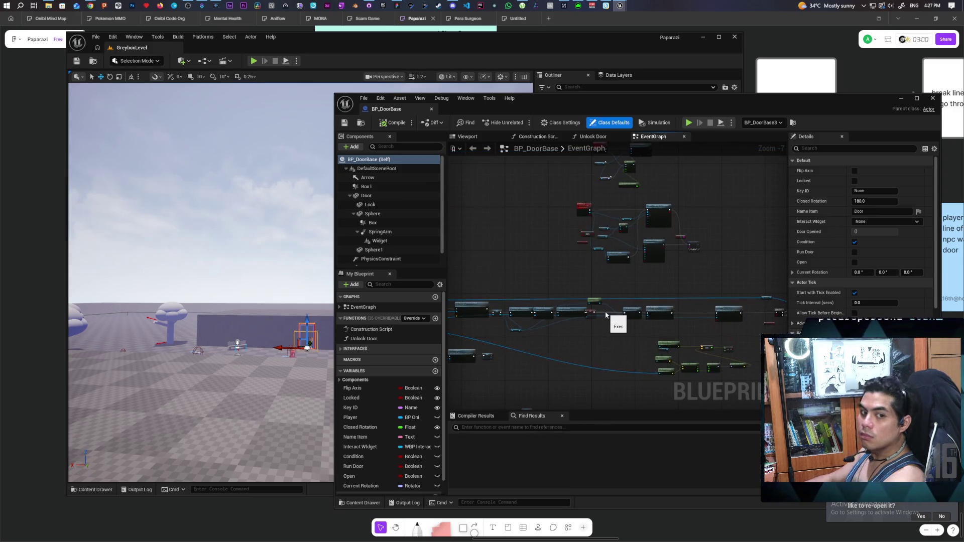
{"action": "scroll", "coordinate": [607, 301], "scroll_direction": "up", "scroll_amount": 7}
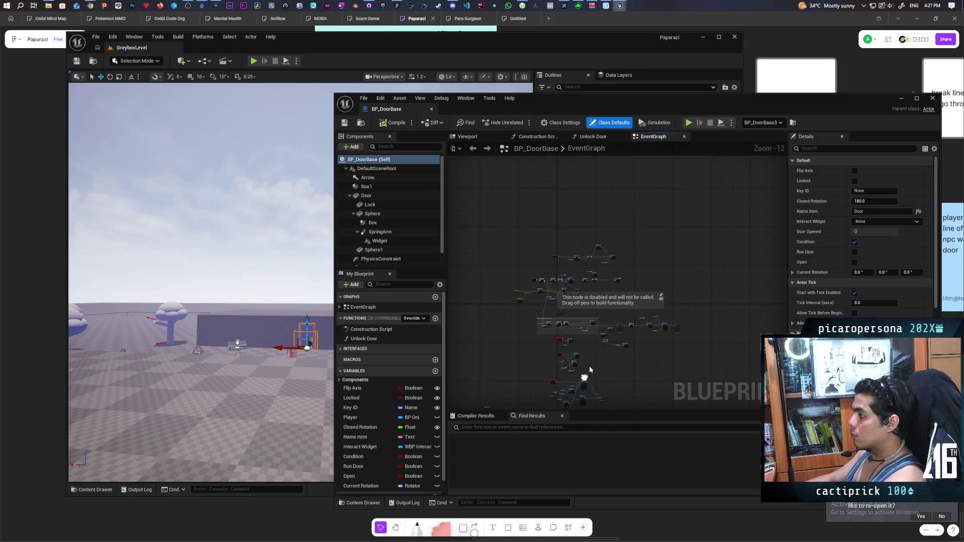
{"action": "scroll", "coordinate": [657, 261], "scroll_direction": "up", "scroll_amount": 2}
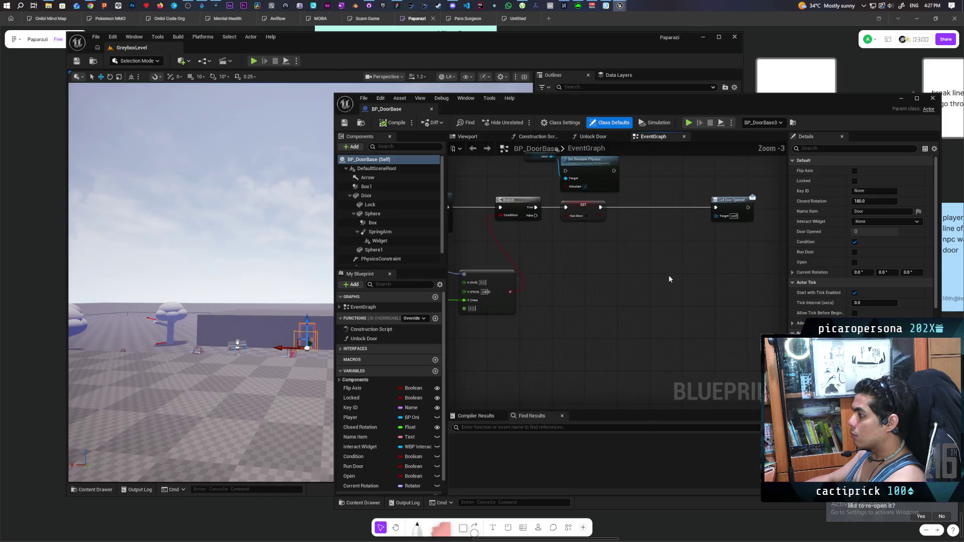
{"action": "left_click_drag", "start_coordinate": [729, 259], "coordinate": [670, 262]}
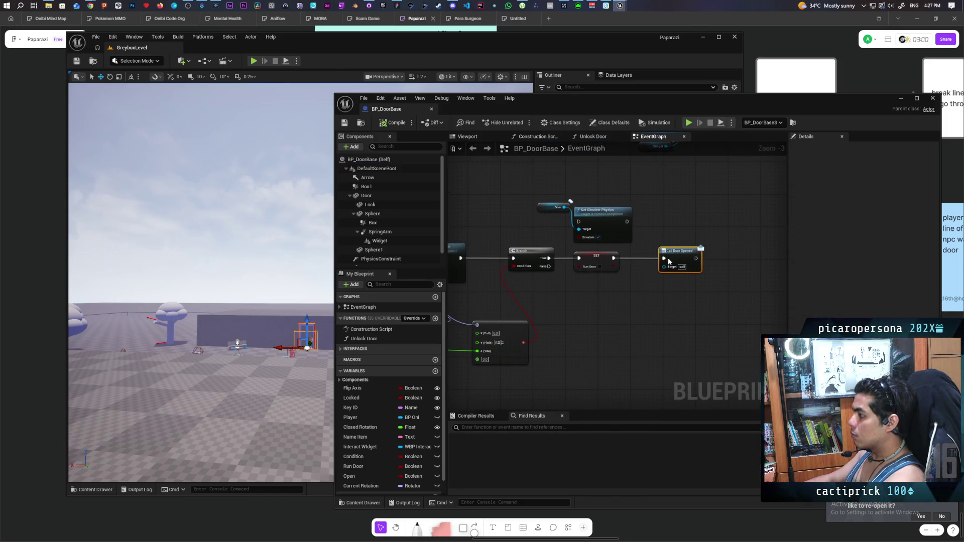
- Select the SET Current Rotation node, move the Blueprint window aside and start a new play-test
{"action": "left_click_drag", "start_coordinate": [584, 309], "coordinate": [688, 279]}
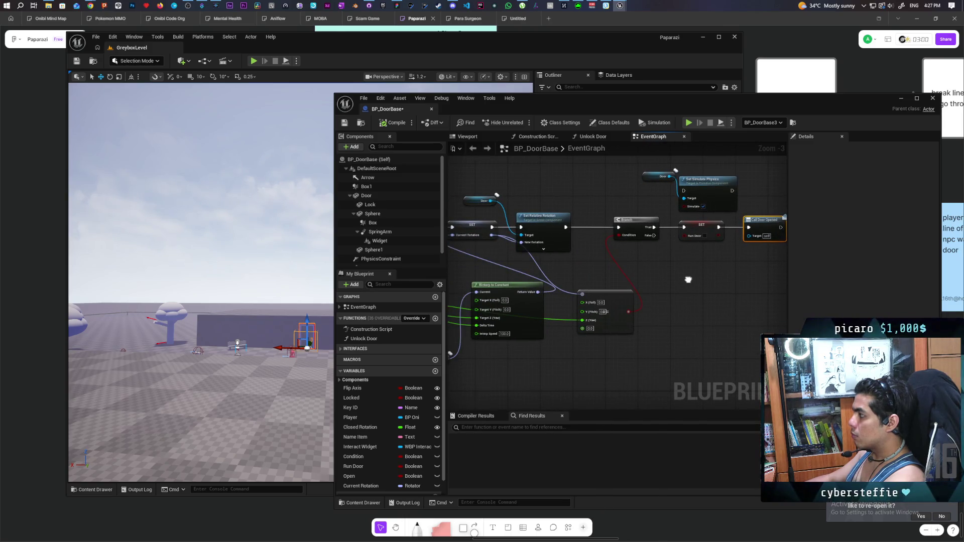
{"action": "scroll", "coordinate": [655, 285], "scroll_direction": "down", "scroll_amount": 2}
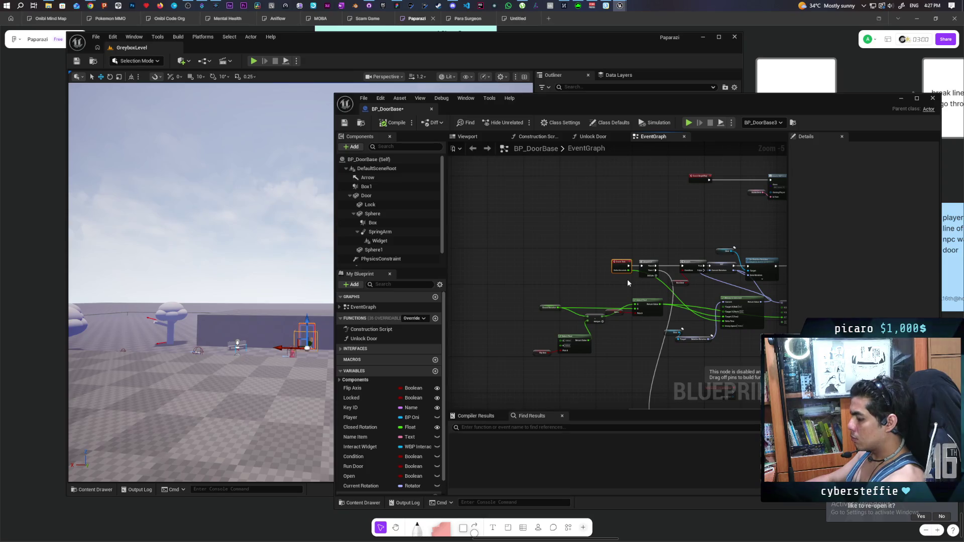
{"action": "scroll", "coordinate": [626, 287], "scroll_direction": "up", "scroll_amount": 2}
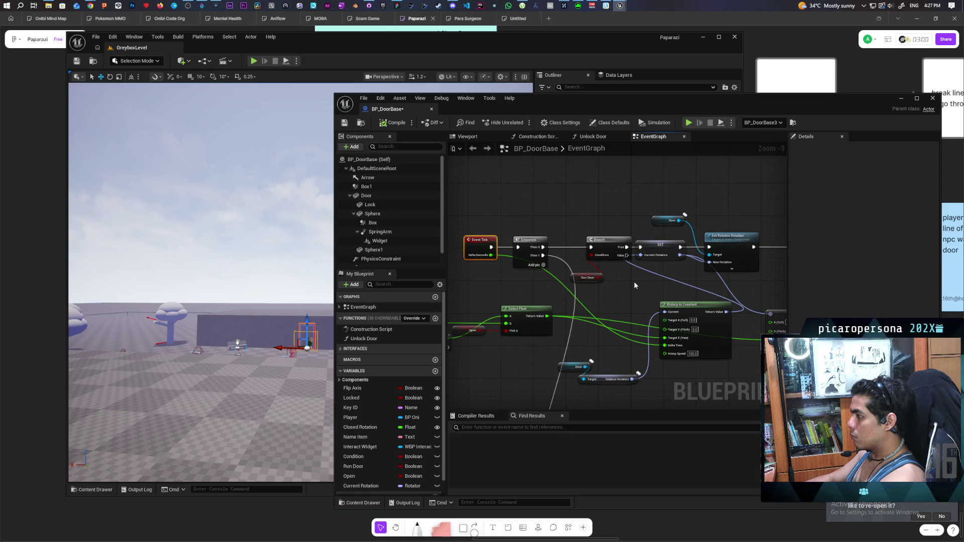
{"action": "left_click", "coordinate": [665, 256]}
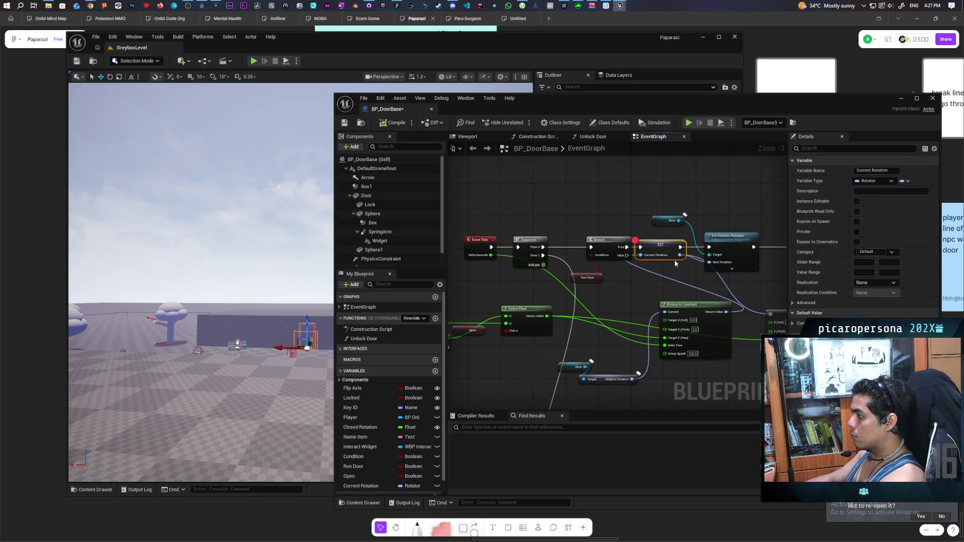
{"action": "left_click_drag", "start_coordinate": [539, 106], "coordinate": [719, 112]}
{"action": "left_click", "coordinate": [254, 60]}
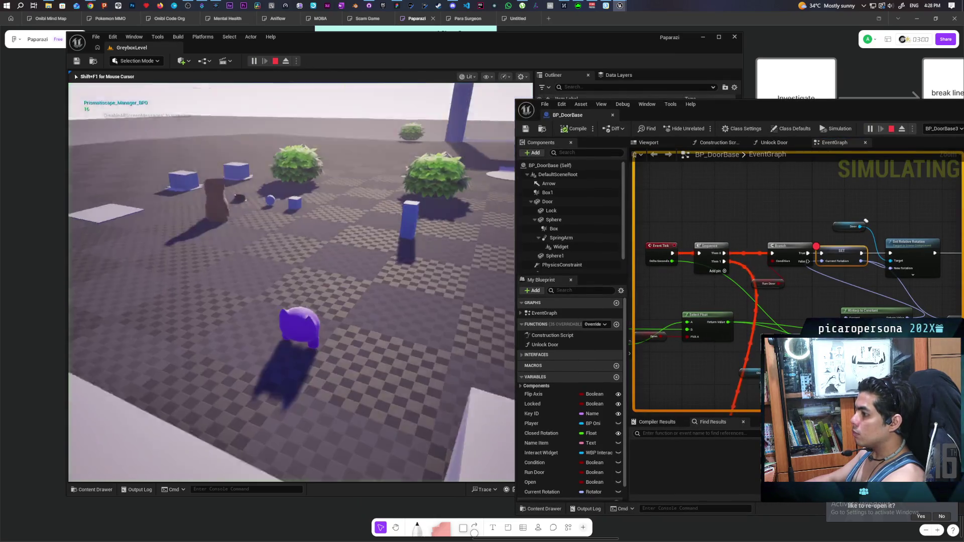
- Walk the character to the crop bed by the house door and interact with E to hit the breakpoint
{"action": "key", "text": "w"}
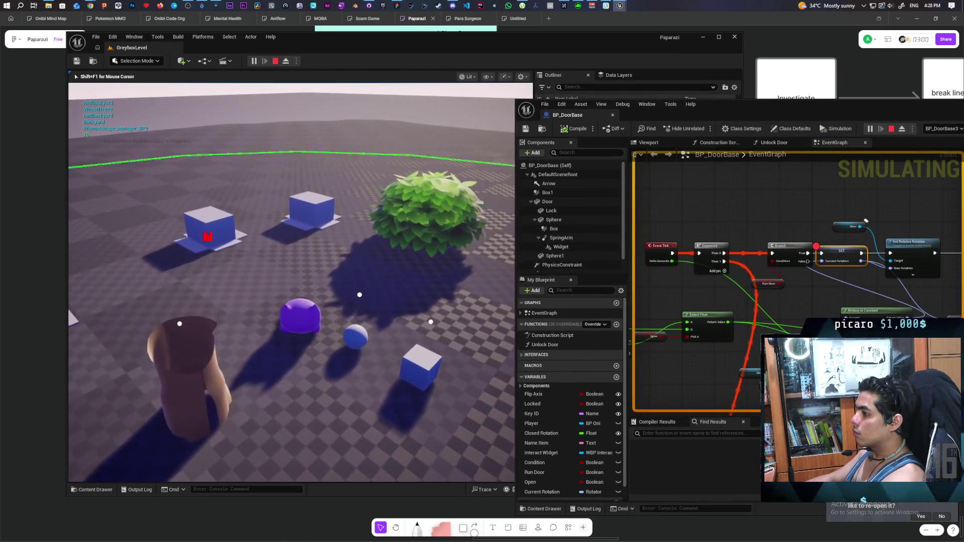
{"action": "key", "text": "w"}
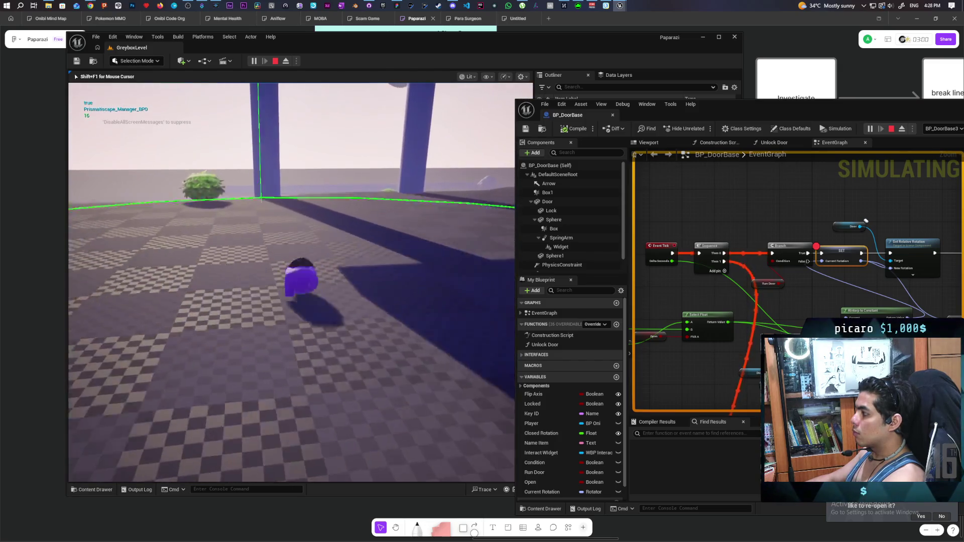
{"action": "key", "text": "w"}
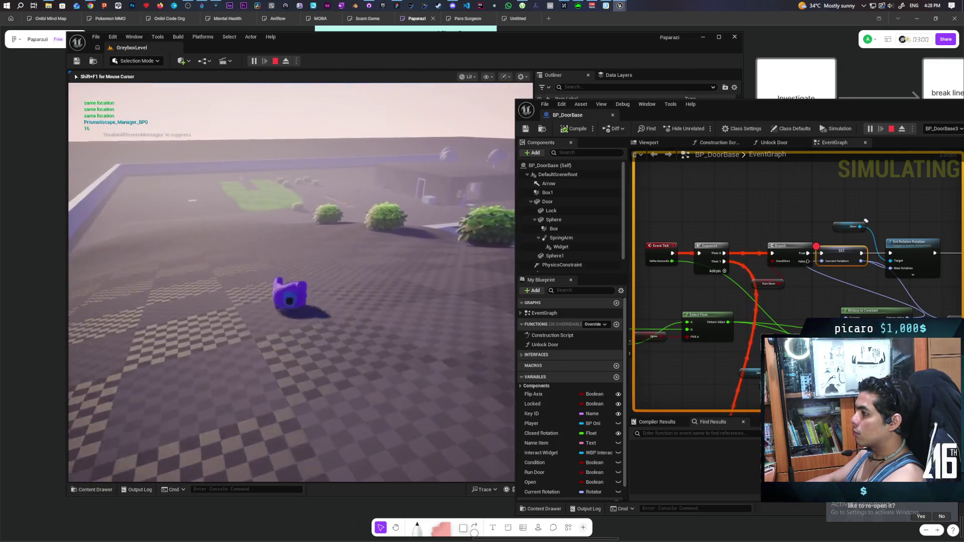
{"action": "key", "text": "w"}
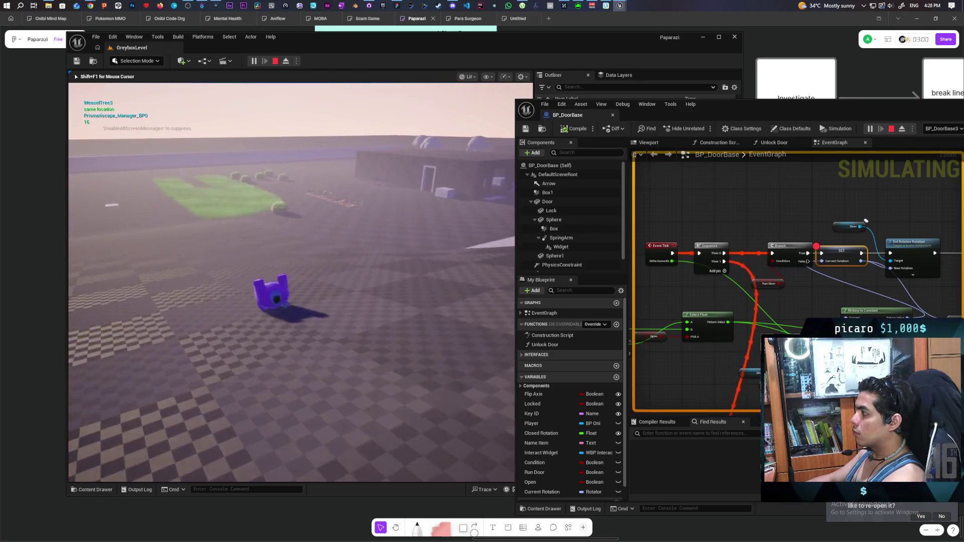
{"action": "key", "text": "w"}
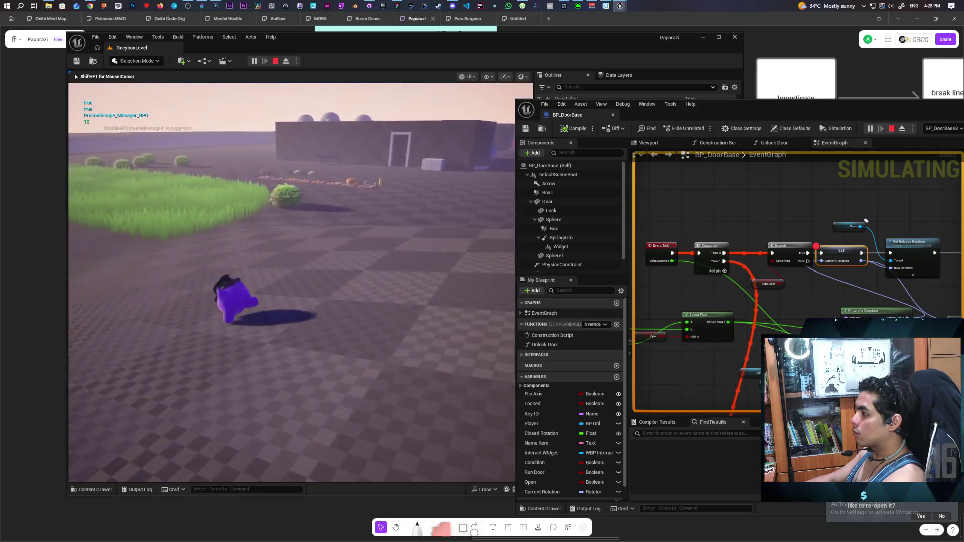
{"action": "key", "text": "w"}
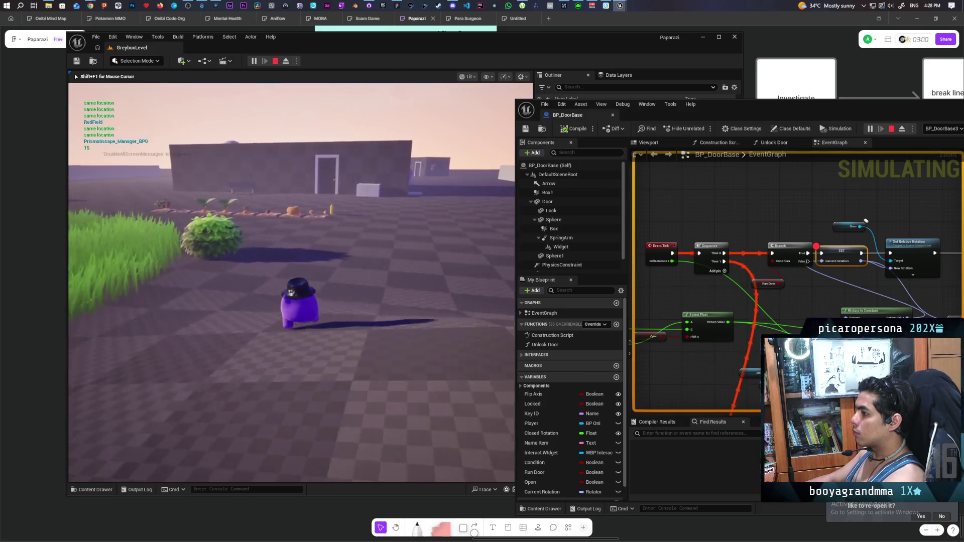
{"action": "key", "text": "w"}
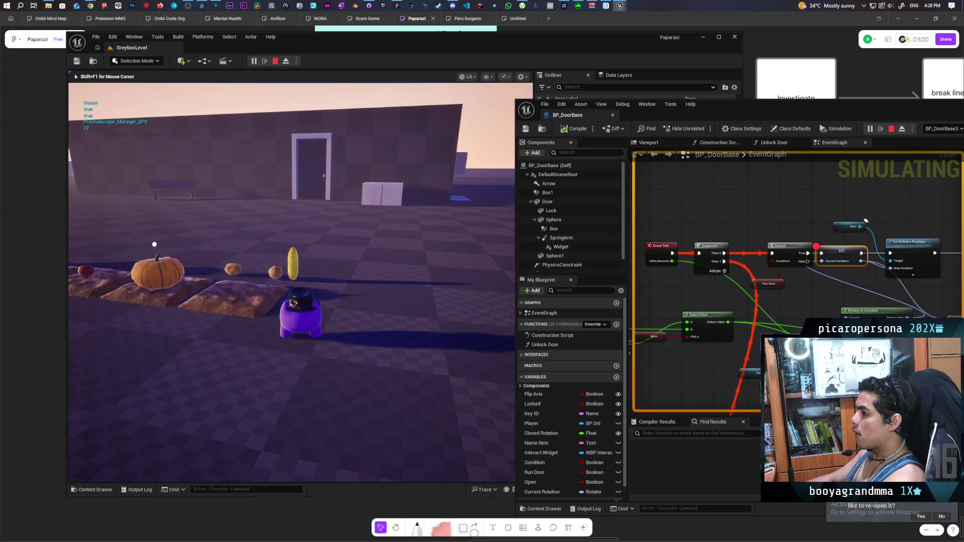
{"action": "key", "text": "e"}
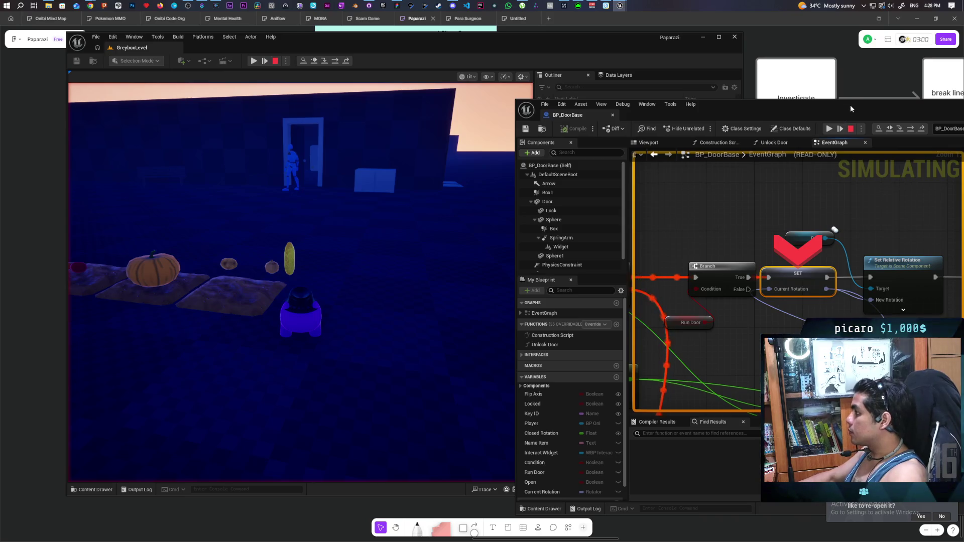
- Resume the paused play session and bring the Set Relative Rotation chain into view
{"action": "left_click_drag", "start_coordinate": [850, 105], "coordinate": [807, 114]}
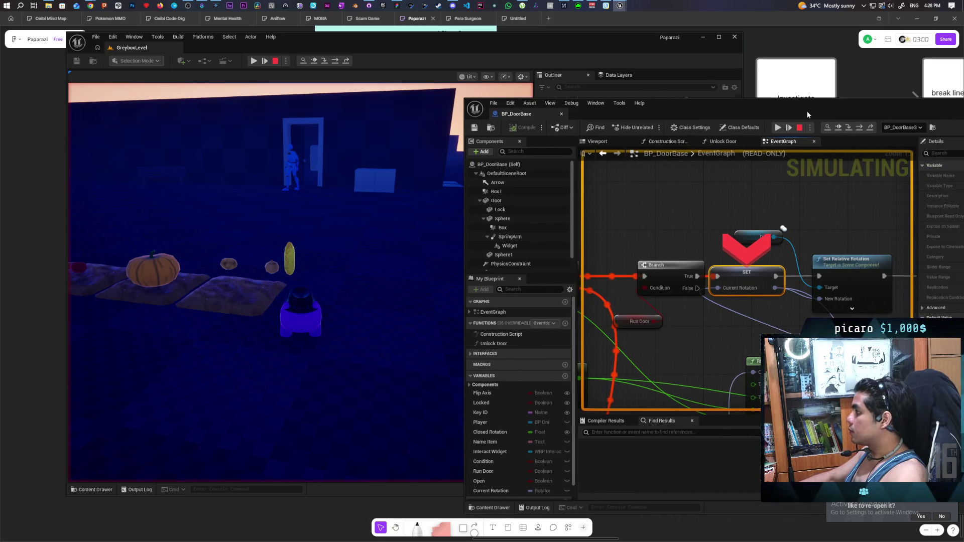
{"action": "left_click", "coordinate": [777, 129]}
{"action": "mouse_move", "coordinate": [726, 237]}
{"action": "left_mouse_down"}
{"action": "mouse_move", "coordinate": [693, 231]}
{"action": "mouse_move", "coordinate": [712, 223]}
{"action": "left_mouse_up"}
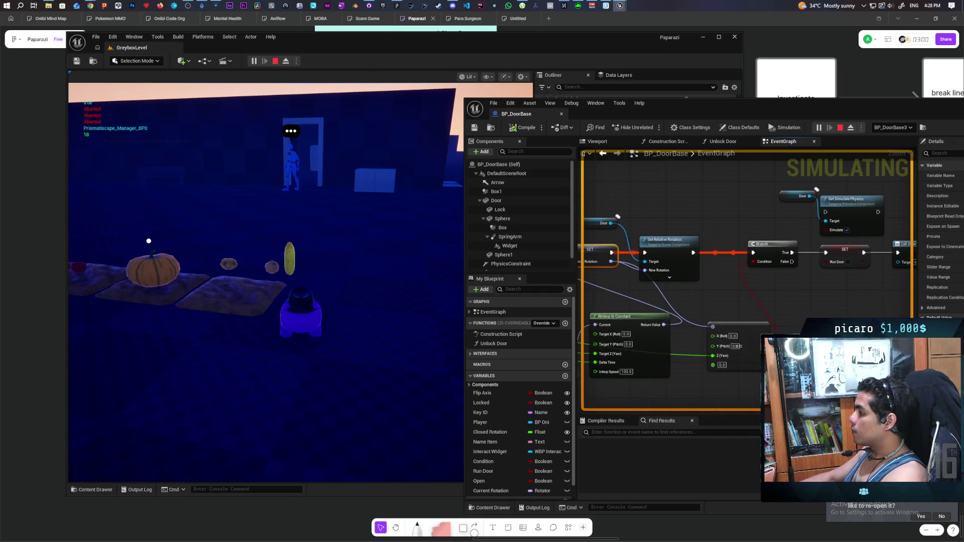
{"action": "mouse_move", "coordinate": [708, 335]}
{"action": "left_mouse_down"}
{"action": "mouse_move", "coordinate": [753, 293]}
{"action": "mouse_move", "coordinate": [786, 297]}
{"action": "left_mouse_up"}
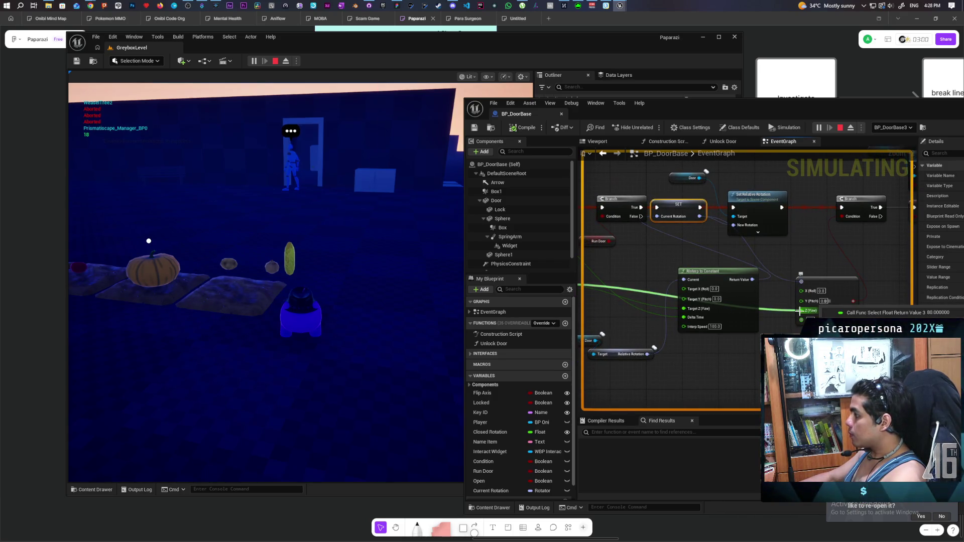
- Read the Make Rotator debug values: Current Rotation Yaw is -80 while the selected yaw is 80
{"action": "mouse_move", "coordinate": [800, 285]}
{"action": "mouse_move", "coordinate": [800, 284]}
{"action": "left_mouse_down"}
{"action": "mouse_move", "coordinate": [663, 291]}
{"action": "mouse_move", "coordinate": [691, 281]}
{"action": "left_mouse_up"}
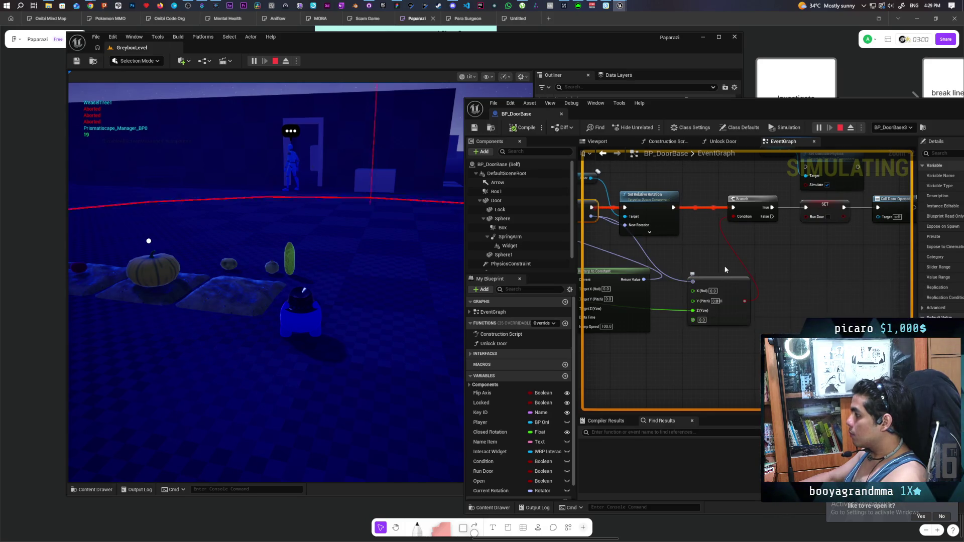
{"action": "mouse_move", "coordinate": [692, 278]}
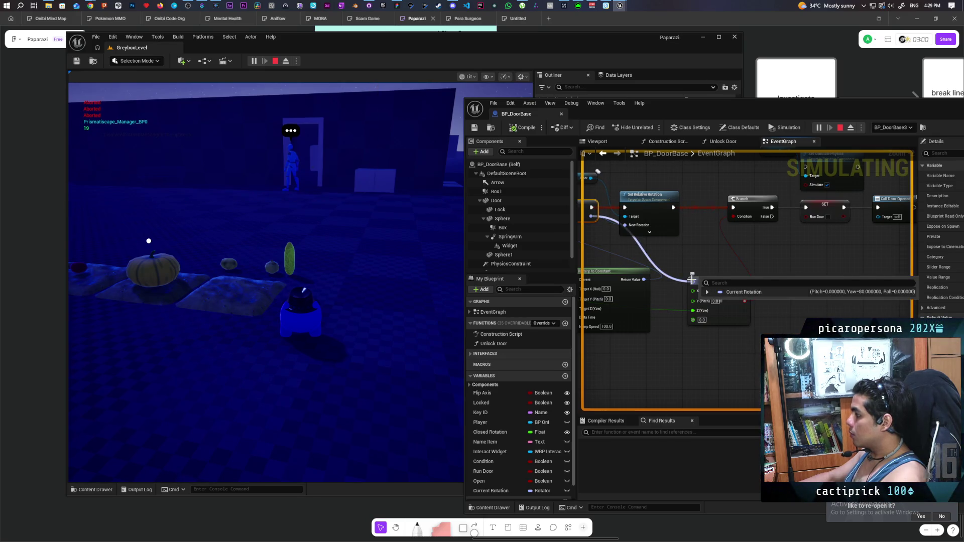
{"action": "mouse_move", "coordinate": [691, 311]}
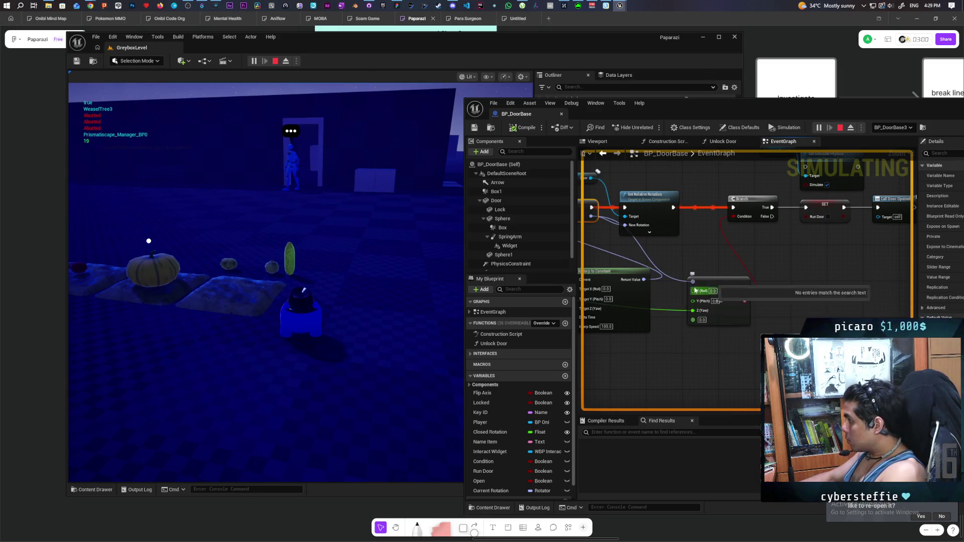
{"action": "mouse_move", "coordinate": [741, 304]}
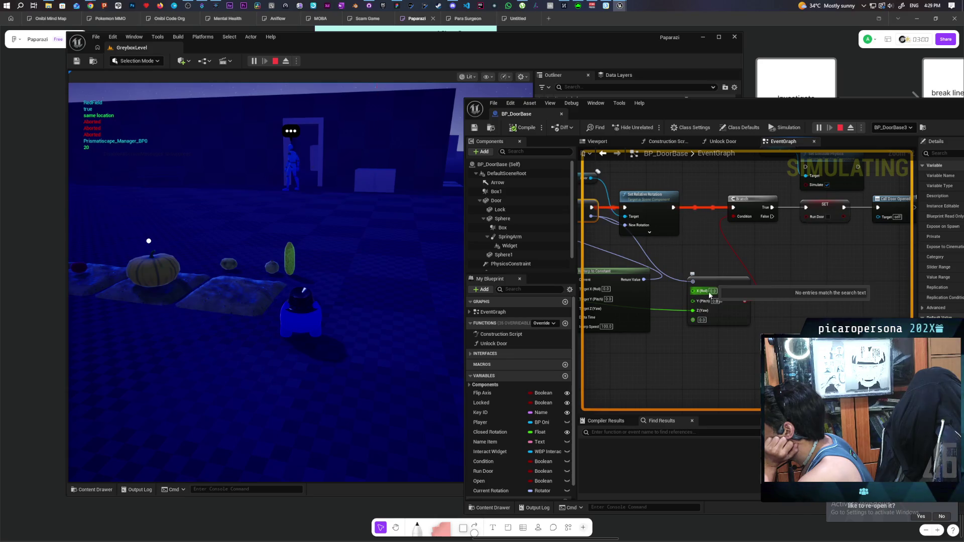
{"action": "mouse_move", "coordinate": [725, 346]}
{"action": "left_mouse_down"}
{"action": "mouse_move", "coordinate": [838, 314]}
{"action": "mouse_move", "coordinate": [766, 311]}
{"action": "left_mouse_up"}
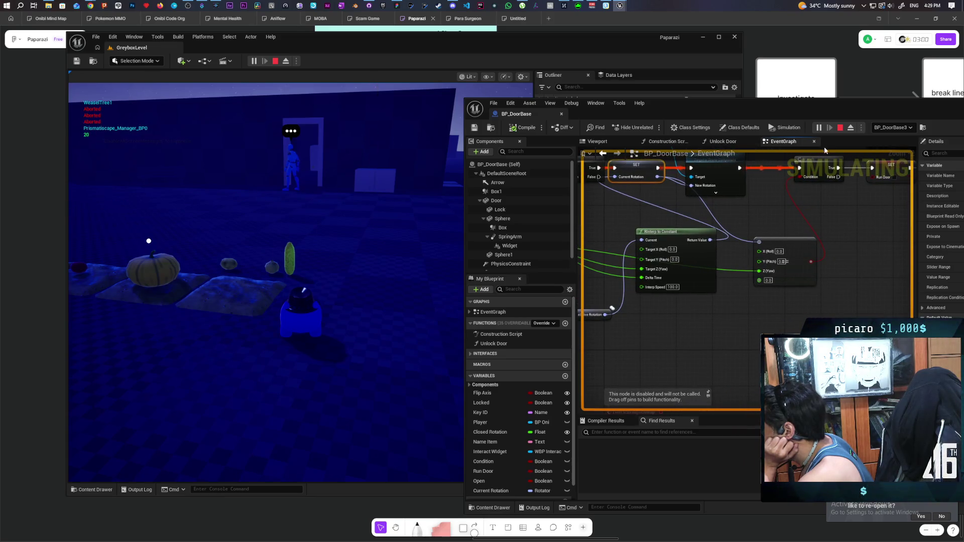
- Stop the play session and recombine the comparison's split rotation pin into one rotator pin
{"action": "left_click", "coordinate": [840, 127]}
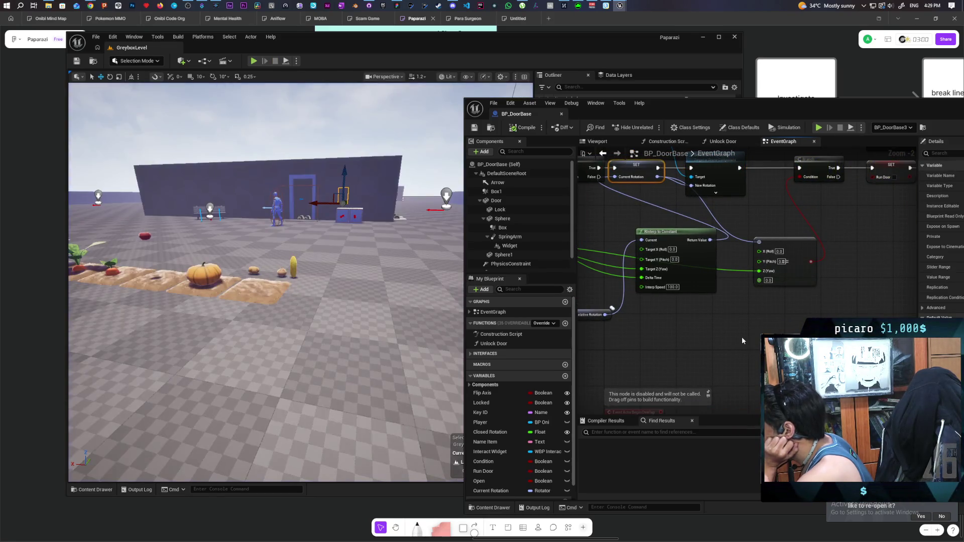
{"action": "left_click_drag", "start_coordinate": [743, 337], "coordinate": [843, 313]}
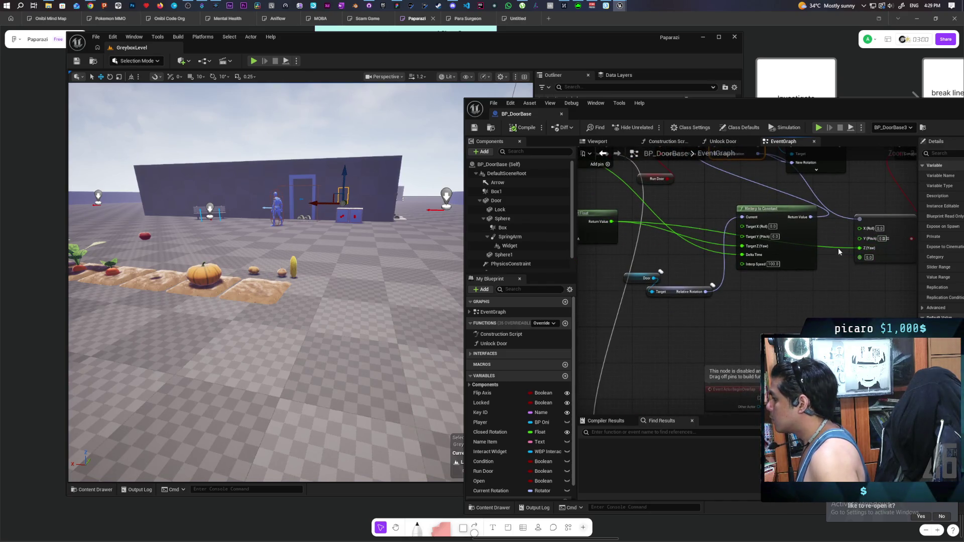
{"action": "scroll", "coordinate": [835, 257], "scroll_direction": "down", "scroll_amount": 2}
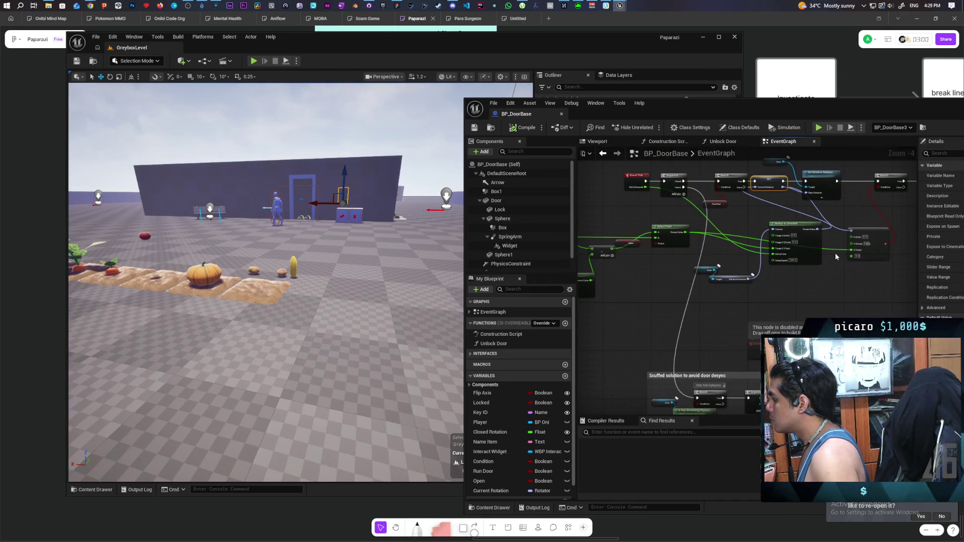
{"action": "mouse_move", "coordinate": [841, 249]}
{"action": "left_mouse_down"}
{"action": "mouse_move", "coordinate": [839, 260]}
{"action": "mouse_move", "coordinate": [851, 237]}
{"action": "left_mouse_up"}
{"action": "right_click", "coordinate": [854, 243]}
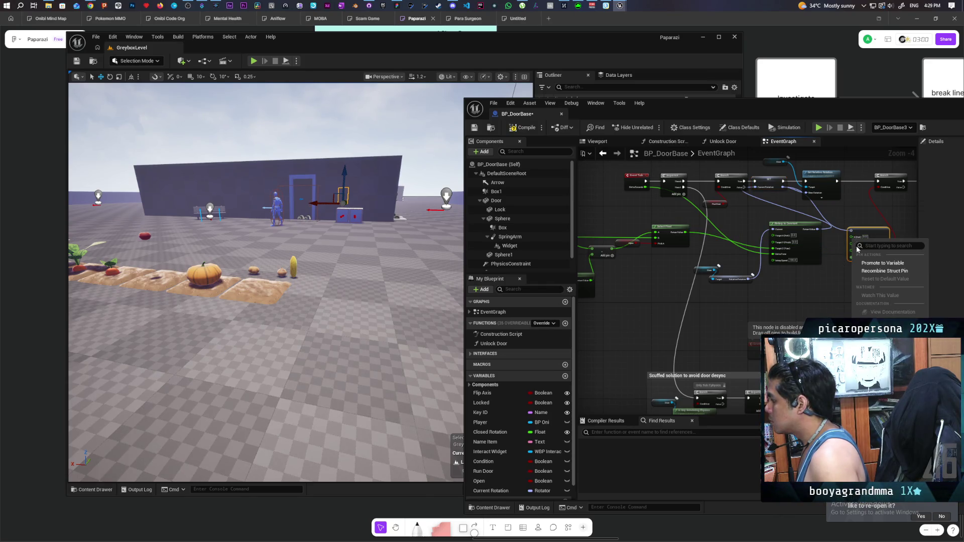
{"action": "left_click", "coordinate": [885, 271]}
- Add a Make Rotator feeding the comparison and wire the Select Float result into Z (Yaw)
{"action": "left_click_drag", "start_coordinate": [853, 243], "coordinate": [832, 263]}
{"action": "type", "text": "make"}
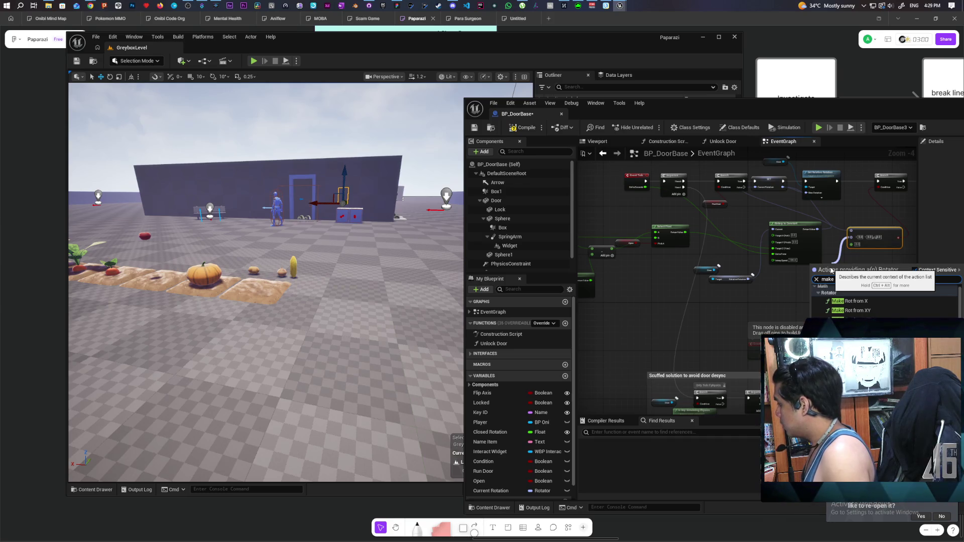
{"action": "left_click", "coordinate": [853, 387]}
{"action": "scroll", "coordinate": [822, 288], "scroll_direction": "up", "scroll_amount": 2}
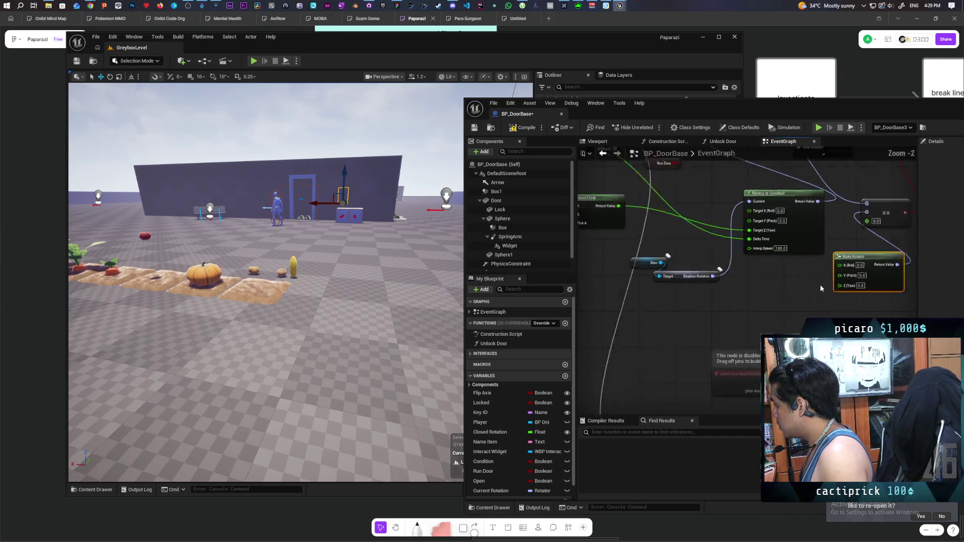
{"action": "left_click_drag", "start_coordinate": [620, 206], "coordinate": [839, 285]}
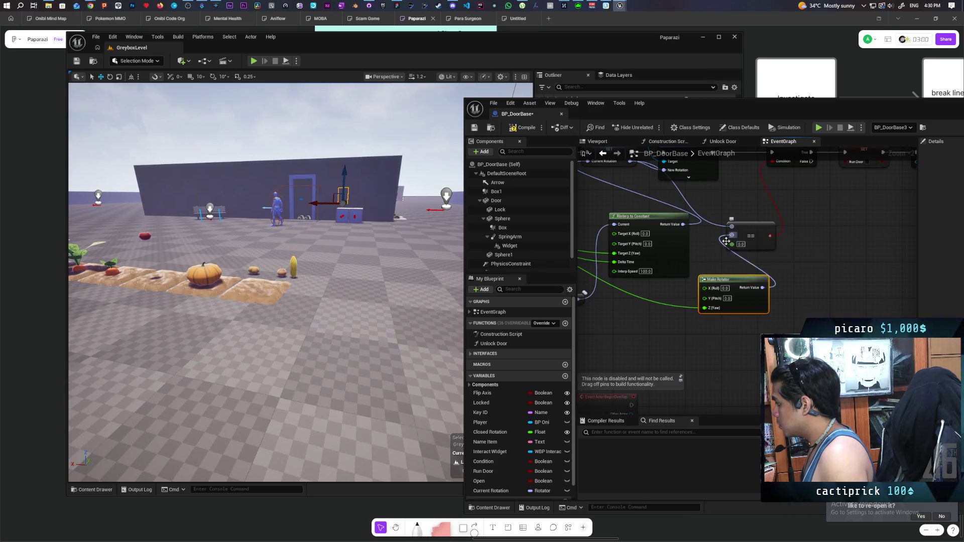
- Compile BP_DoorBase and start a new play-test of the level
{"action": "scroll", "coordinate": [732, 281], "scroll_direction": "down", "scroll_amount": 3}
{"action": "left_click_drag", "start_coordinate": [732, 282], "coordinate": [744, 245]}
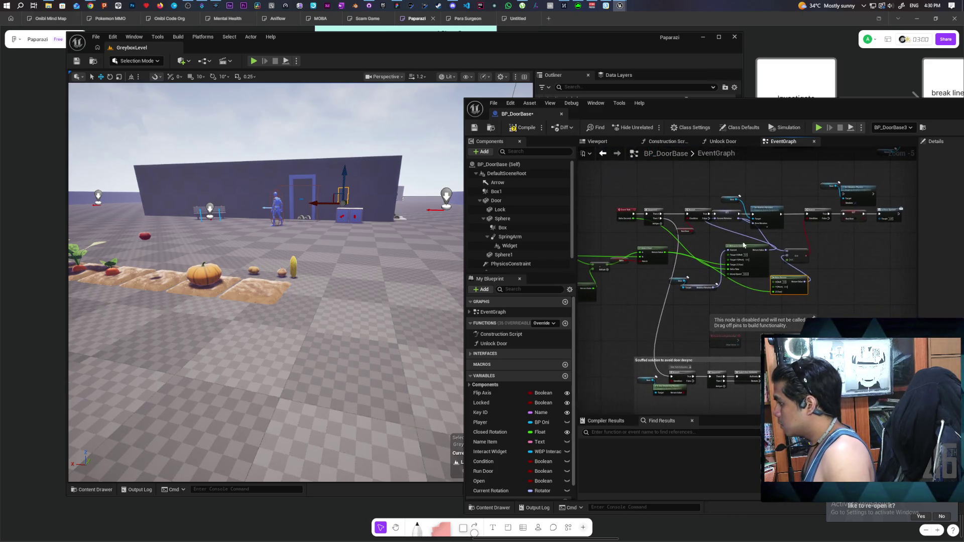
{"action": "left_click", "coordinate": [727, 219]}
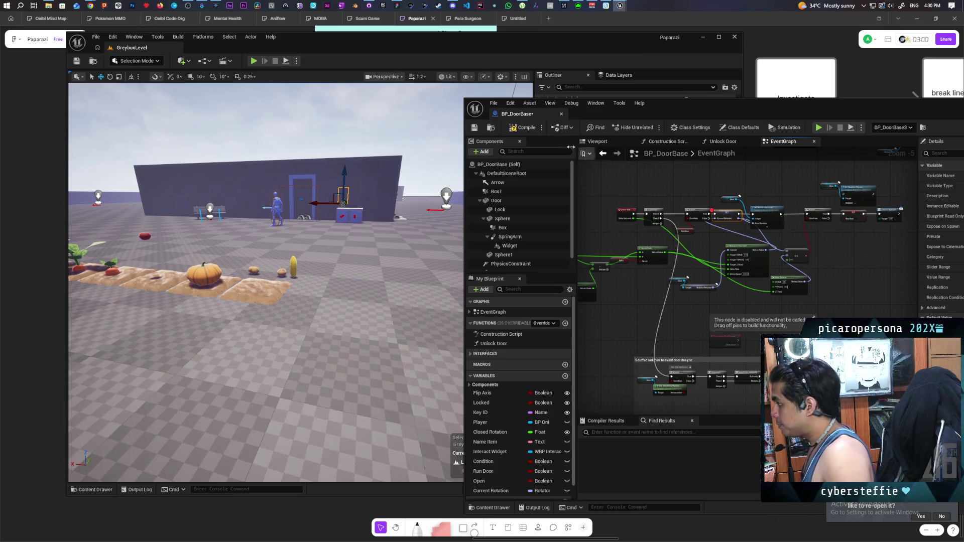
{"action": "left_click", "coordinate": [522, 129]}
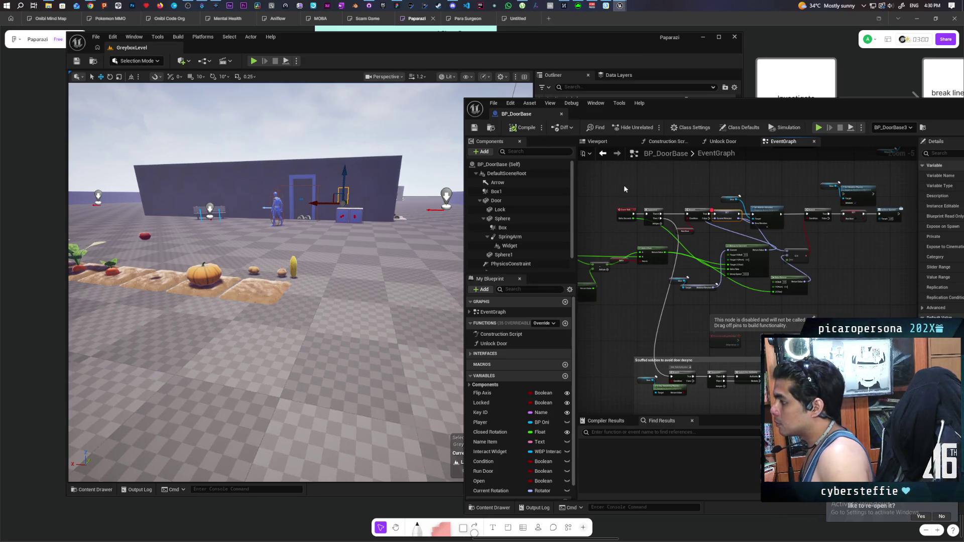
{"action": "left_click", "coordinate": [253, 61]}
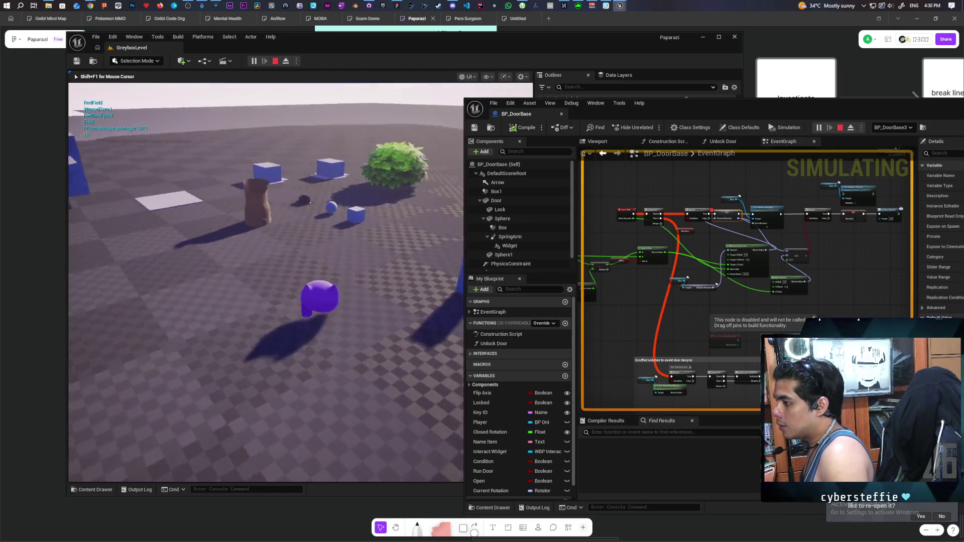
- Walk the character past the blue boxes and bushes up to the building's door and crop bed
{"action": "key", "text": "w"}
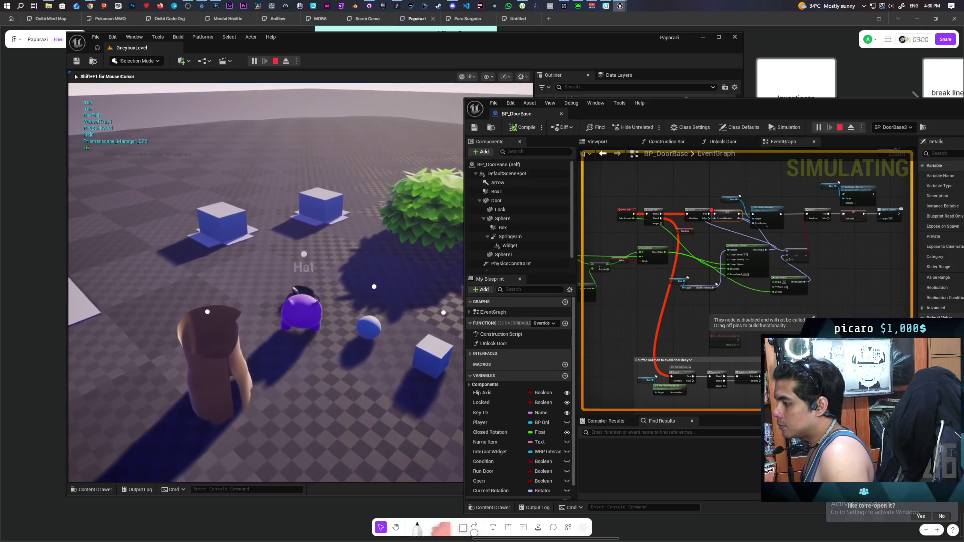
{"action": "key", "text": "w"}
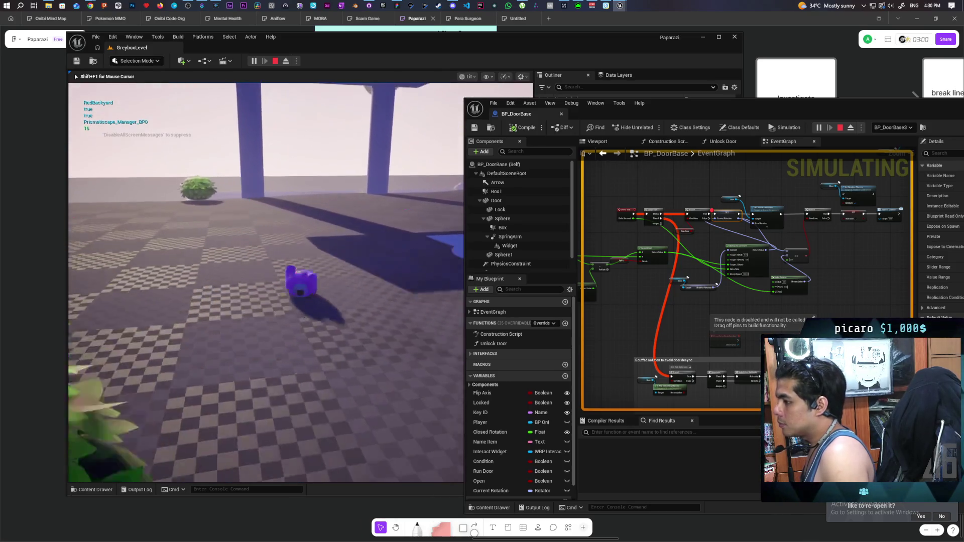
{"action": "key", "text": "a"}
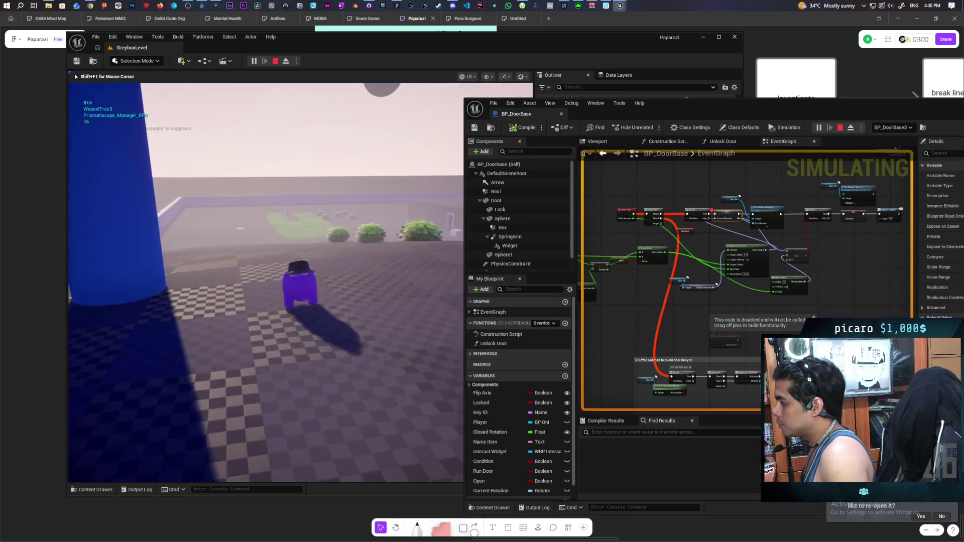
{"action": "key", "text": "w"}
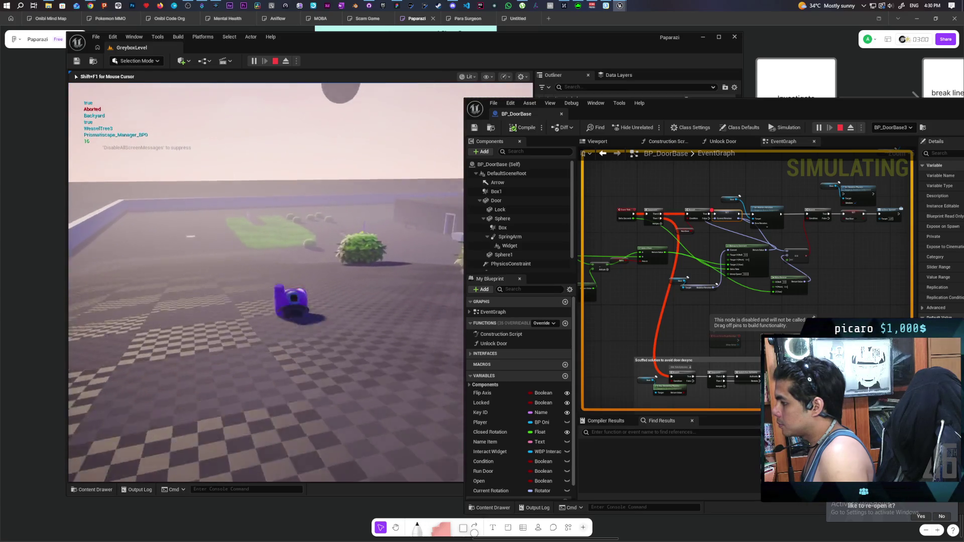
{"action": "key", "text": "w"}
{"action": "key", "text": "w"}
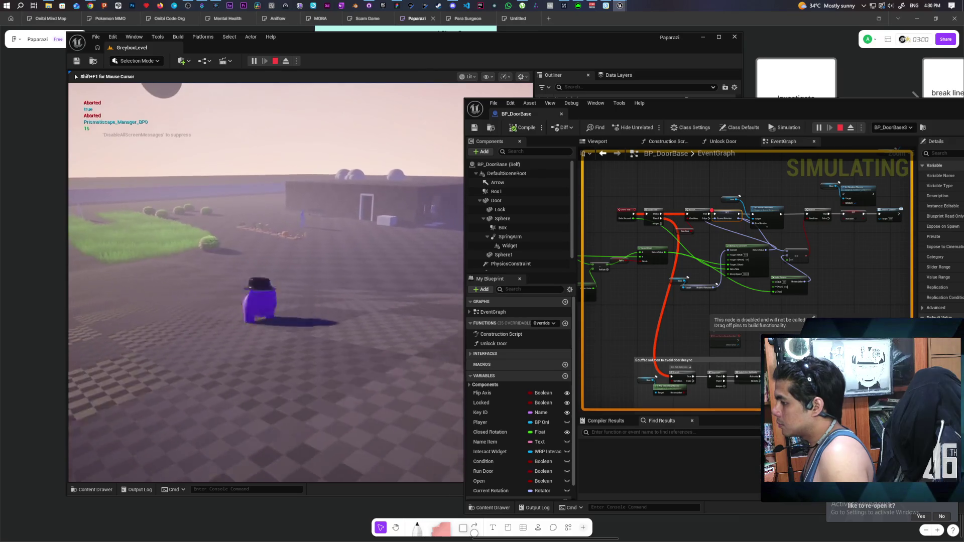
{"action": "key", "text": "w"}
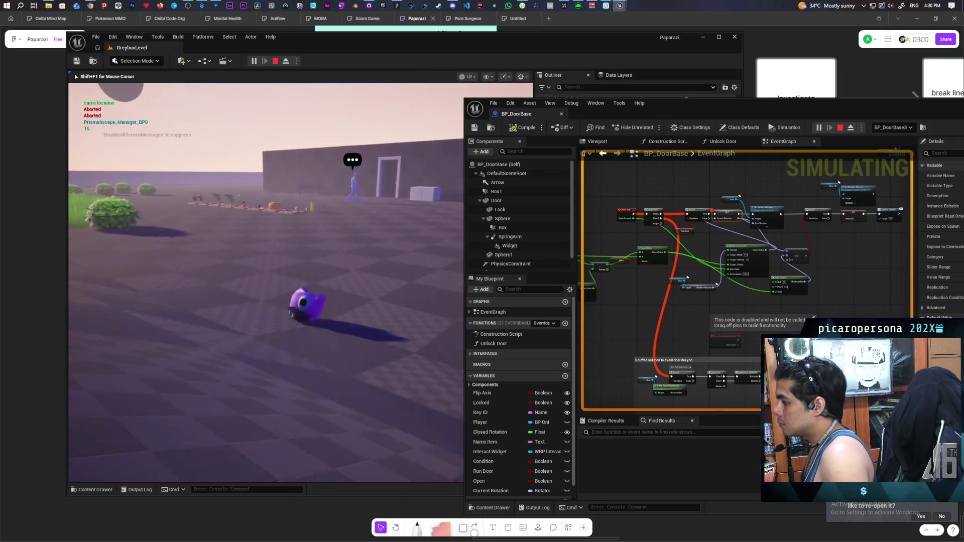
{"action": "key", "text": "w"}
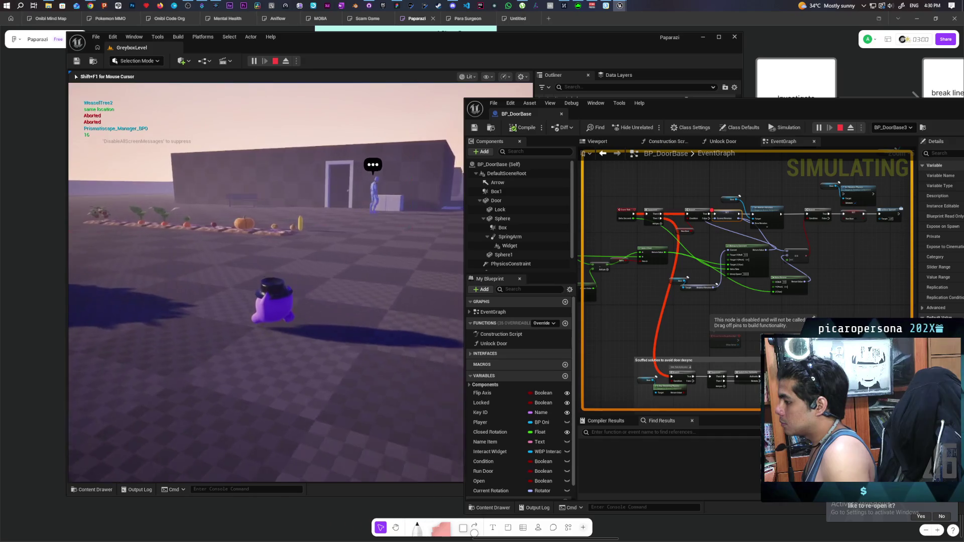
{"action": "key", "text": "w"}
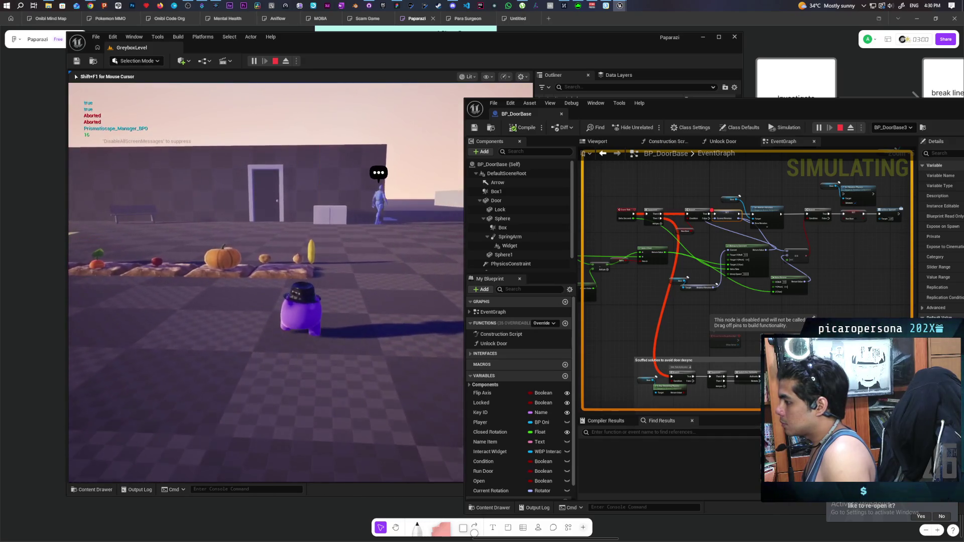
{"action": "key", "text": "w"}
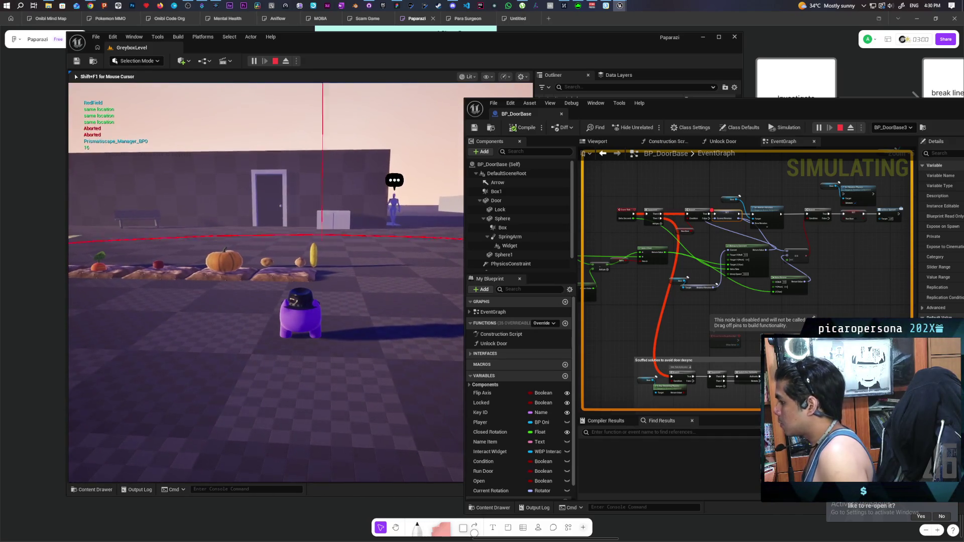
{"action": "key", "text": "w"}
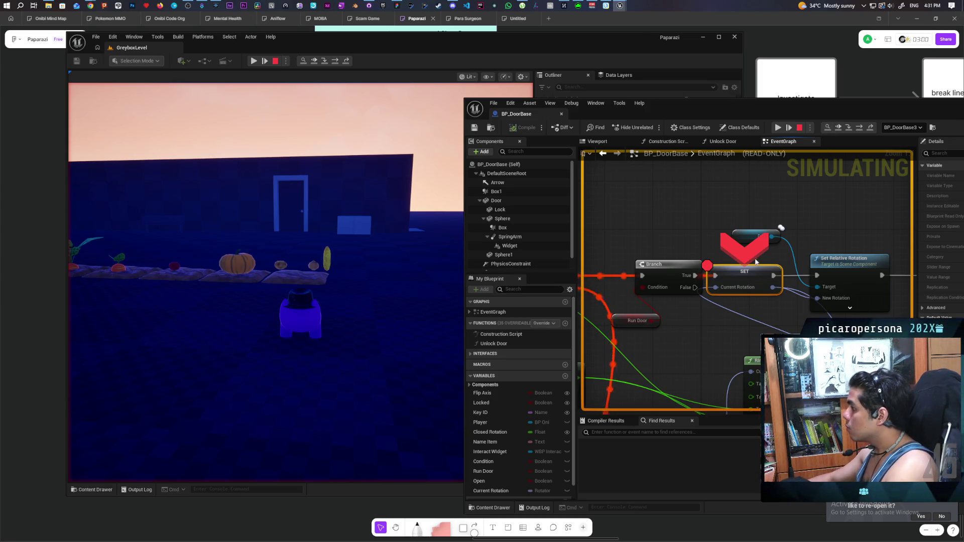
- Resume the session and wire SET's Current Rotation into the == node's input
{"action": "left_click", "coordinate": [779, 129]}
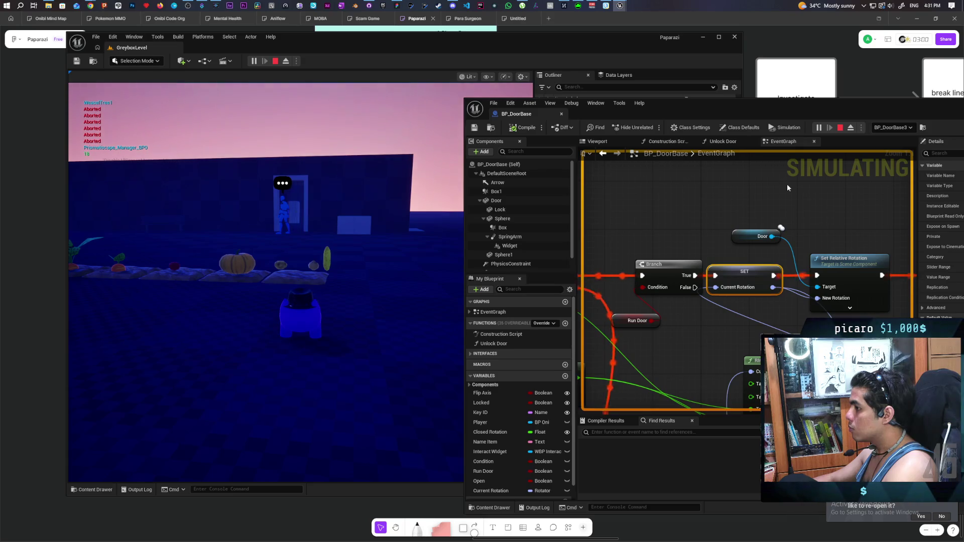
{"action": "scroll", "coordinate": [786, 186], "scroll_direction": "down", "scroll_amount": 2}
{"action": "left_click_drag", "start_coordinate": [793, 188], "coordinate": [671, 219]}
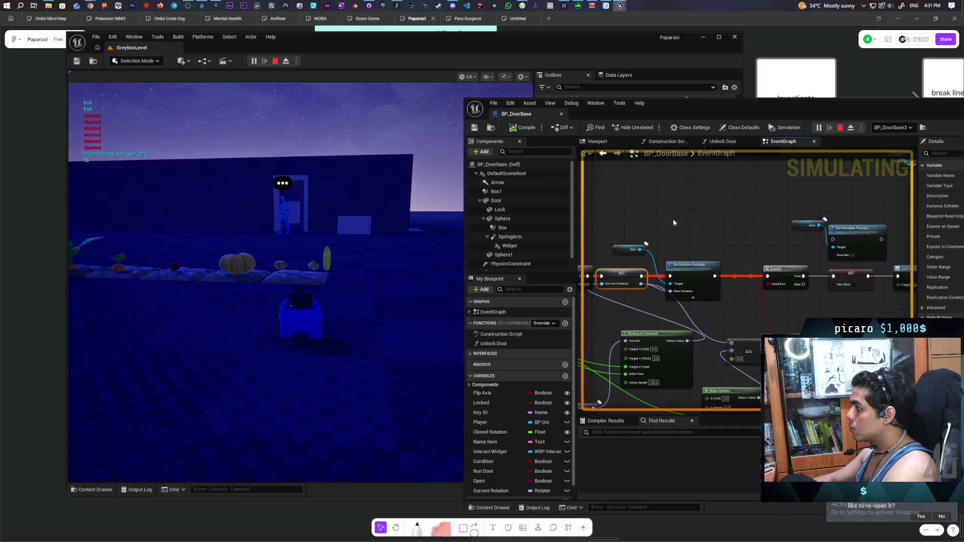
{"action": "left_click_drag", "start_coordinate": [733, 354], "coordinate": [732, 352]}
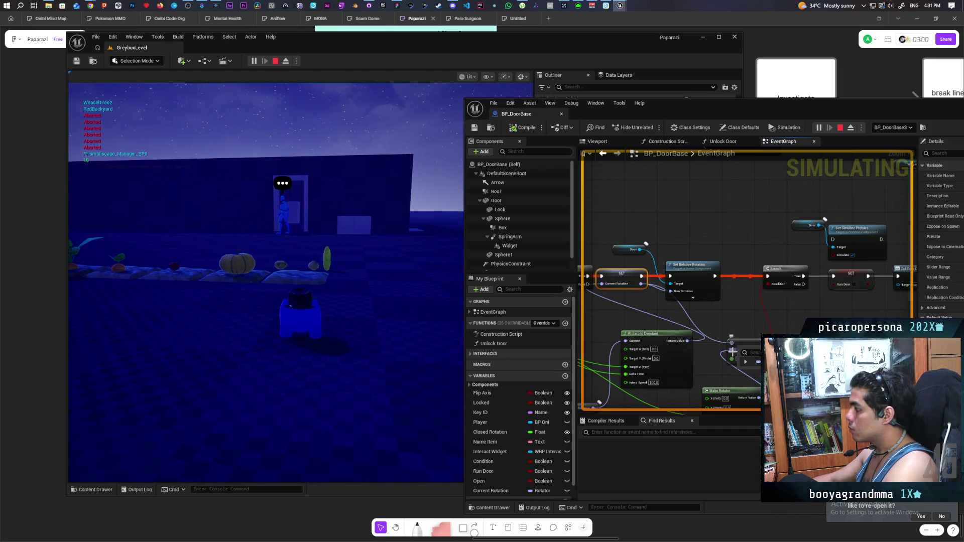
{"action": "left_click_drag", "start_coordinate": [641, 284], "coordinate": [733, 352]}
{"action": "left_click", "coordinate": [732, 351]}
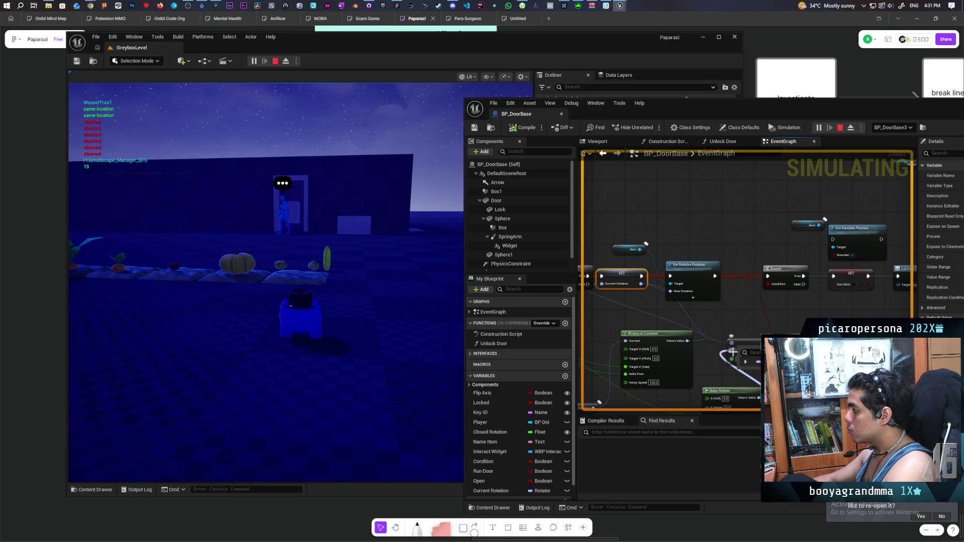
{"action": "left_click_drag", "start_coordinate": [733, 345], "coordinate": [757, 267]}
{"action": "key", "text": "Escape"}
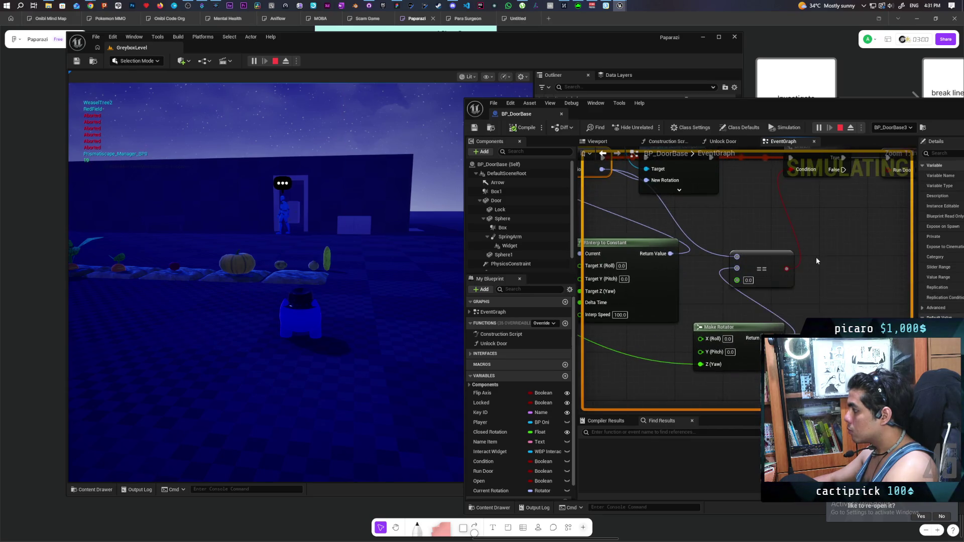
{"action": "scroll", "coordinate": [757, 268], "scroll_direction": "up", "scroll_amount": 2}
{"action": "left_click_drag", "start_coordinate": [753, 325], "coordinate": [727, 333]}
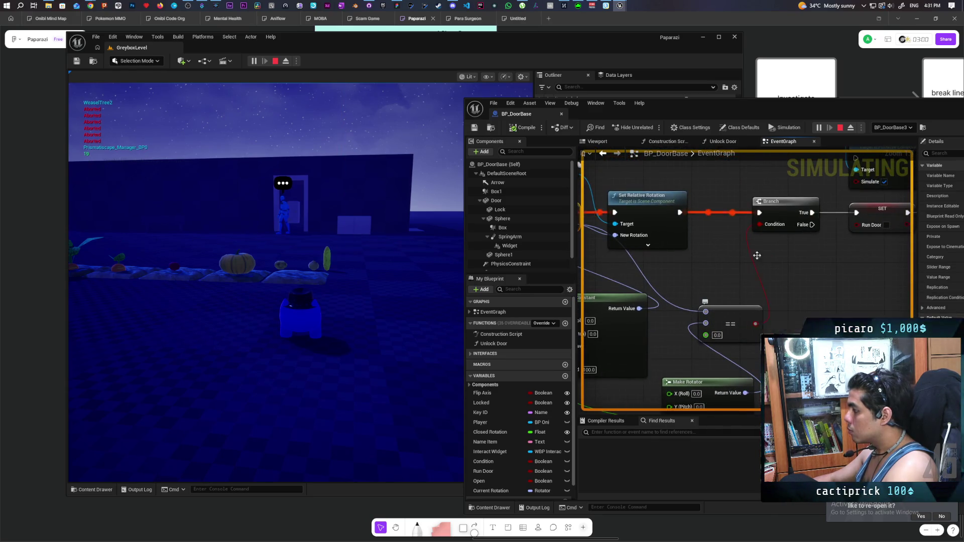
{"action": "left_click", "coordinate": [710, 338]}
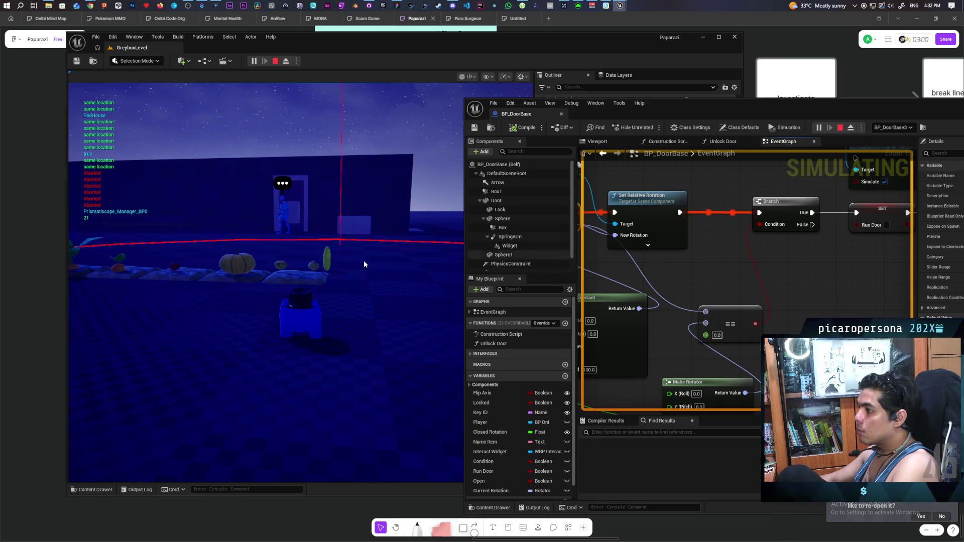
- Walk the character up to the door with the red NPC, then stop the play session
{"action": "left_click", "coordinate": [311, 267]}
{"action": "key", "text": "w"}
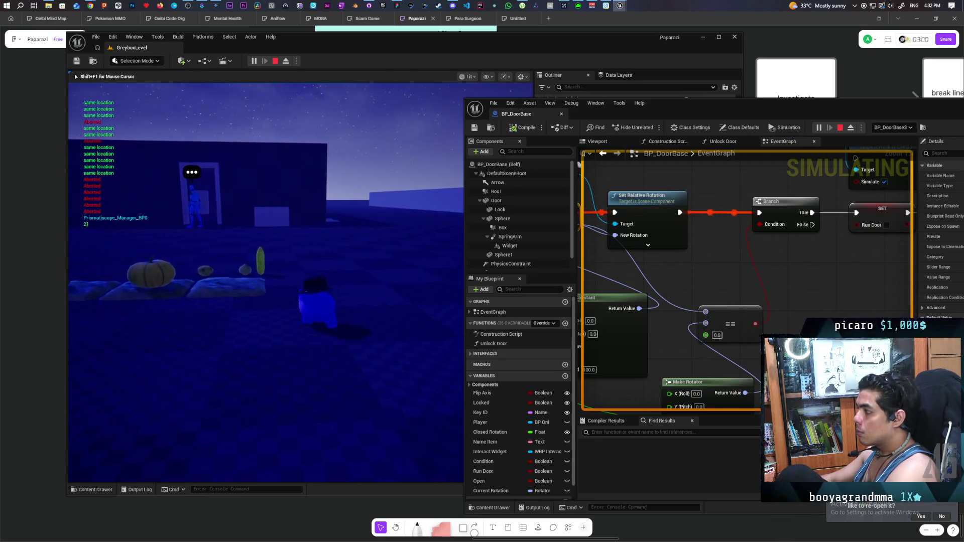
{"action": "key", "text": "w"}
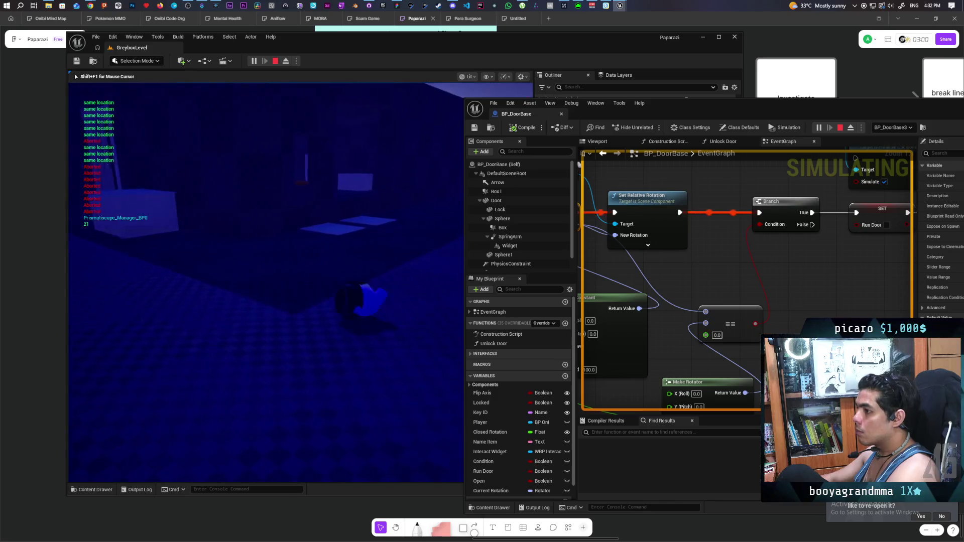
{"action": "key", "text": "w"}
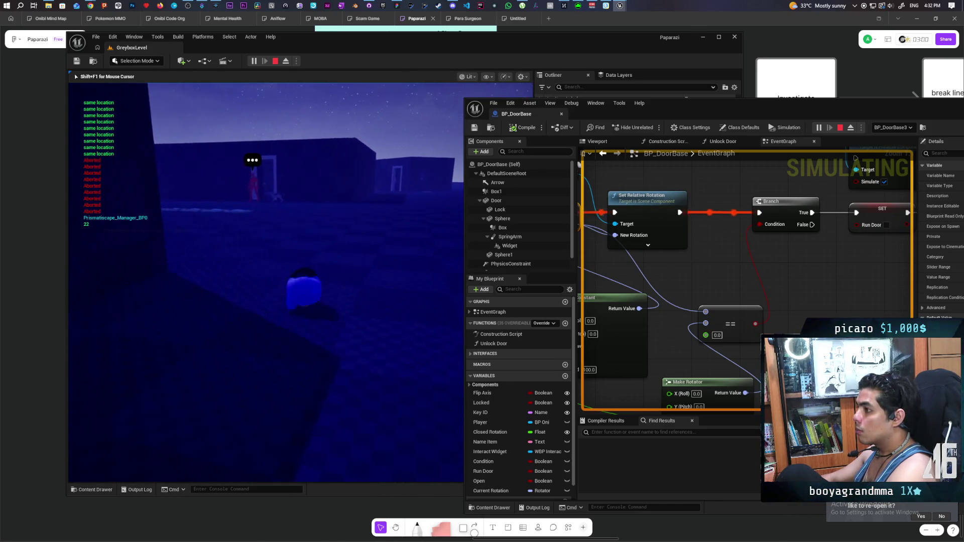
{"action": "key", "text": "w"}
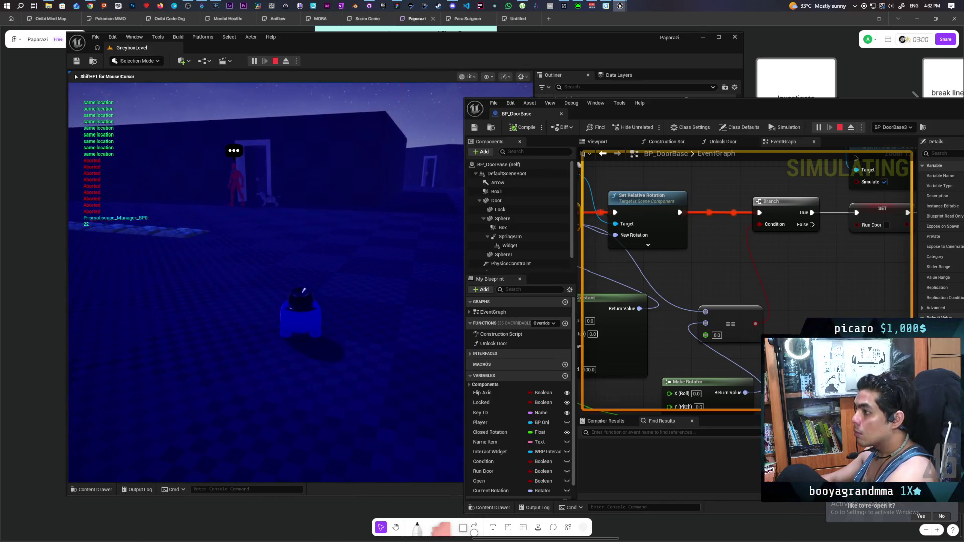
{"action": "key", "text": "Escape"}
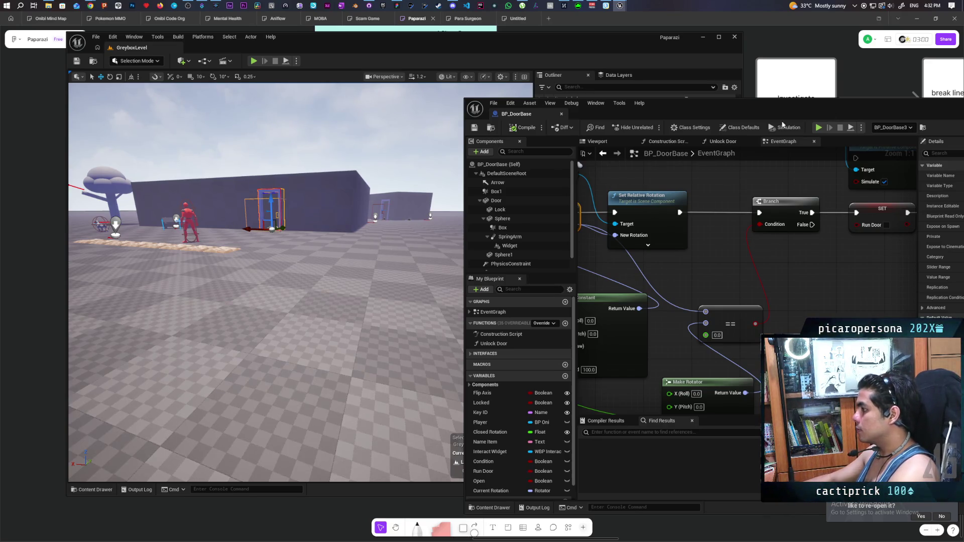
{"action": "scroll", "coordinate": [689, 268], "scroll_direction": "down", "scroll_amount": 3}
{"action": "left_click_drag", "start_coordinate": [781, 254], "coordinate": [782, 237]}
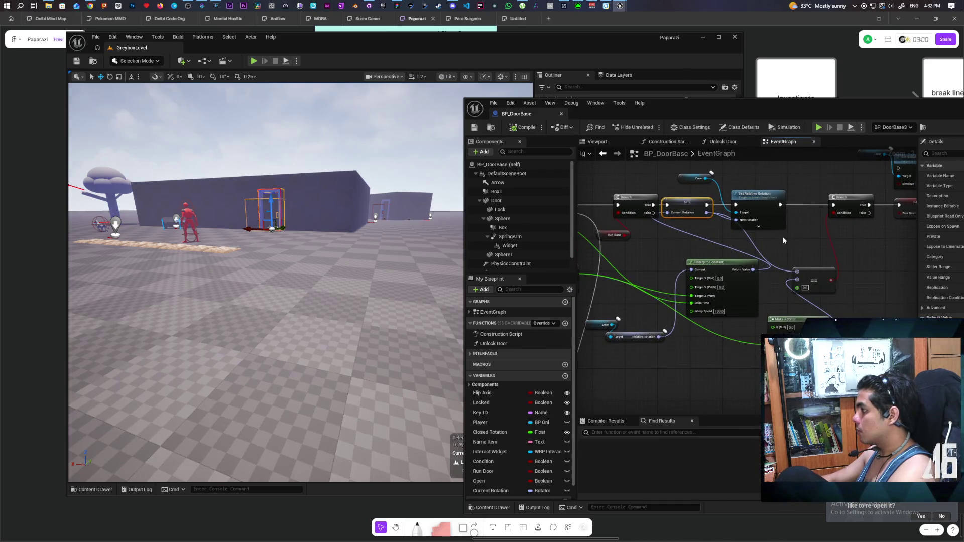
{"action": "scroll", "coordinate": [782, 236], "scroll_direction": "down", "scroll_amount": 6}
{"action": "scroll", "coordinate": [710, 237], "scroll_direction": "down", "scroll_amount": 3}
{"action": "mouse_move", "coordinate": [699, 354]}
{"action": "left_mouse_down"}
{"action": "mouse_move", "coordinate": [785, 224]}
{"action": "mouse_move", "coordinate": [770, 224]}
{"action": "mouse_move", "coordinate": [663, 400]}
{"action": "left_mouse_up"}
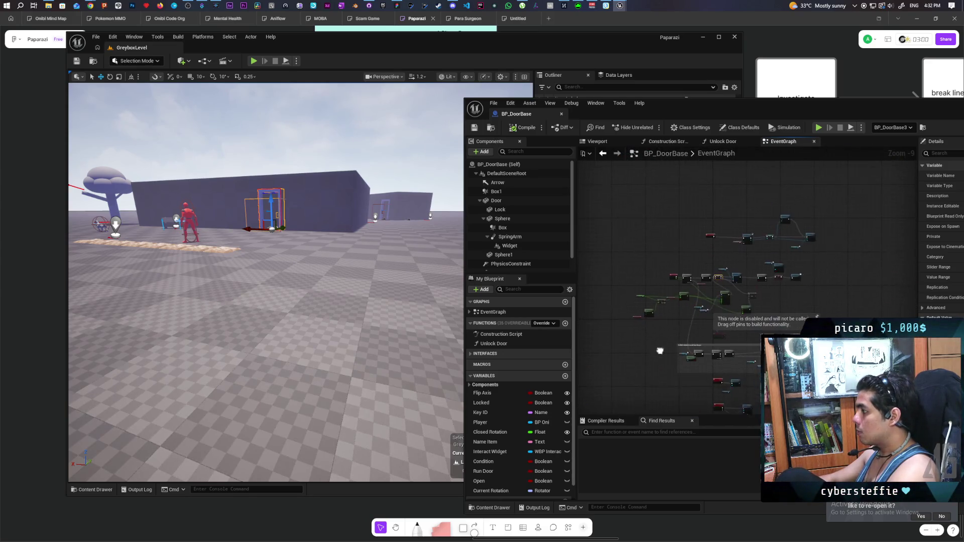
{"action": "scroll", "coordinate": [675, 280], "scroll_direction": "up", "scroll_amount": 6}
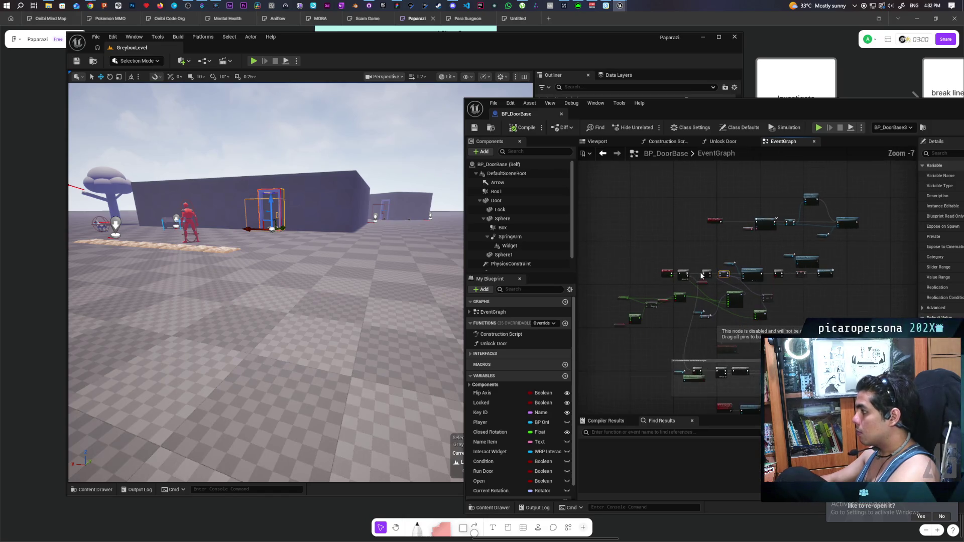
{"action": "mouse_move", "coordinate": [718, 315]}
{"action": "left_mouse_down"}
{"action": "mouse_move", "coordinate": [684, 290]}
{"action": "mouse_move", "coordinate": [584, 300]}
{"action": "left_mouse_up"}
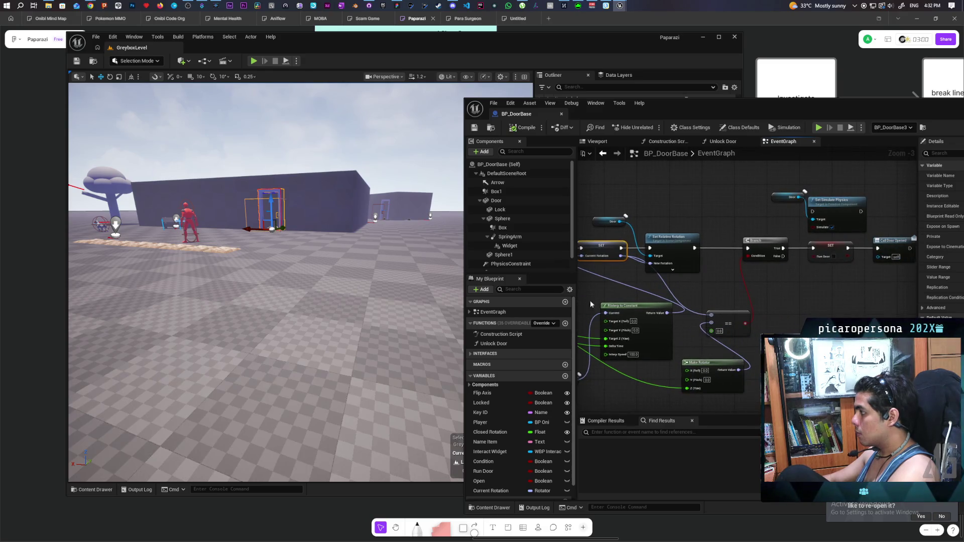
{"action": "left_click_drag", "start_coordinate": [778, 302], "coordinate": [803, 293]}
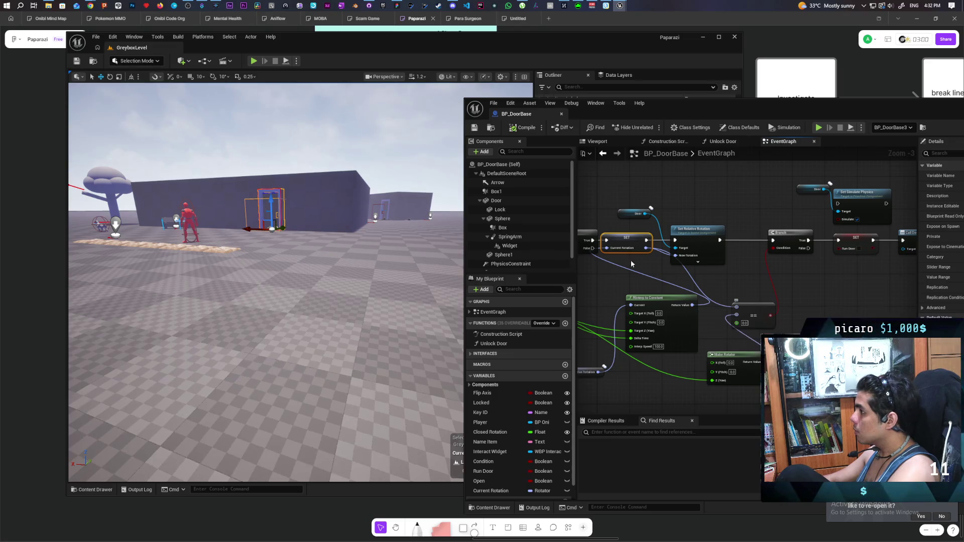
{"action": "mouse_move", "coordinate": [90, 7]}
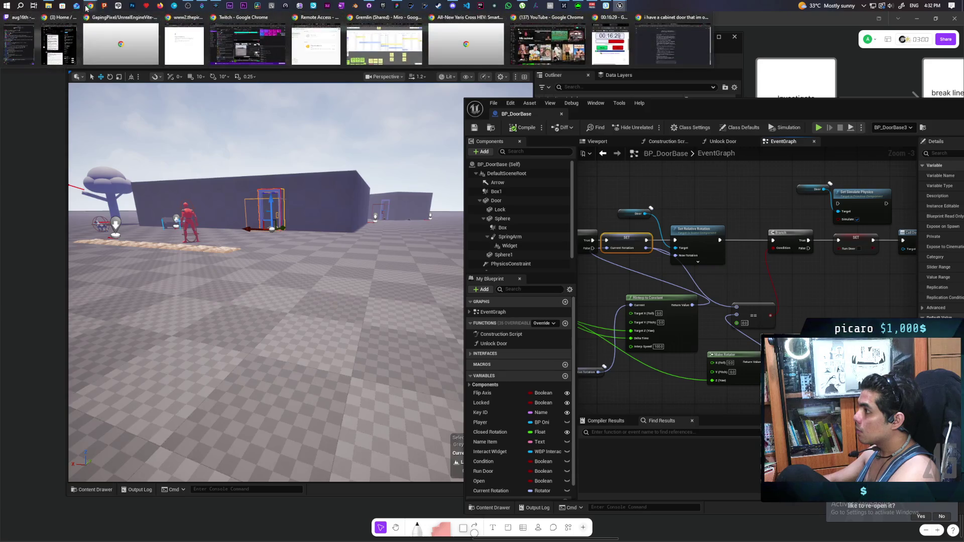
{"action": "left_click", "coordinate": [673, 40]}
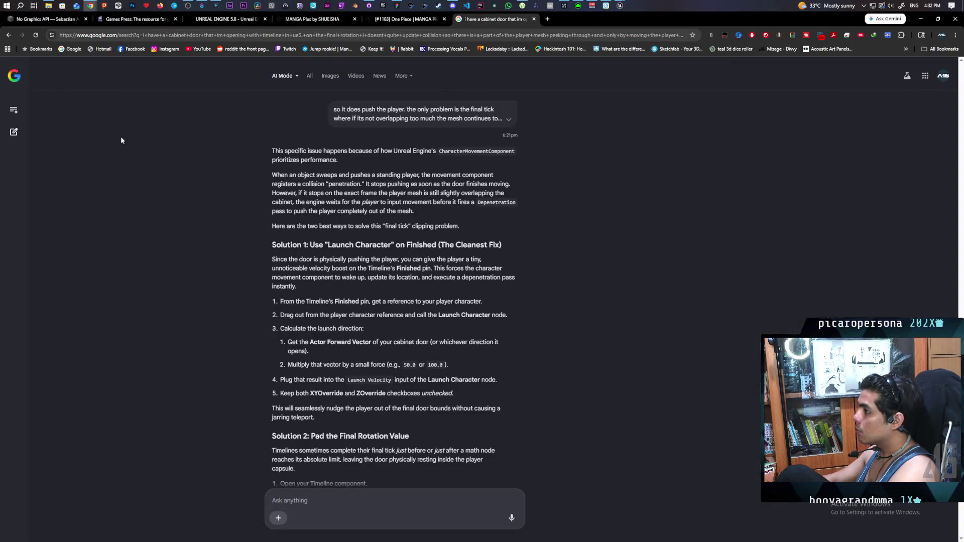
- Ask Google AI Mode why equal-looking rotators at a breakpoint still compare unequal, then minimize Chrome
{"action": "left_click", "coordinate": [14, 132]}
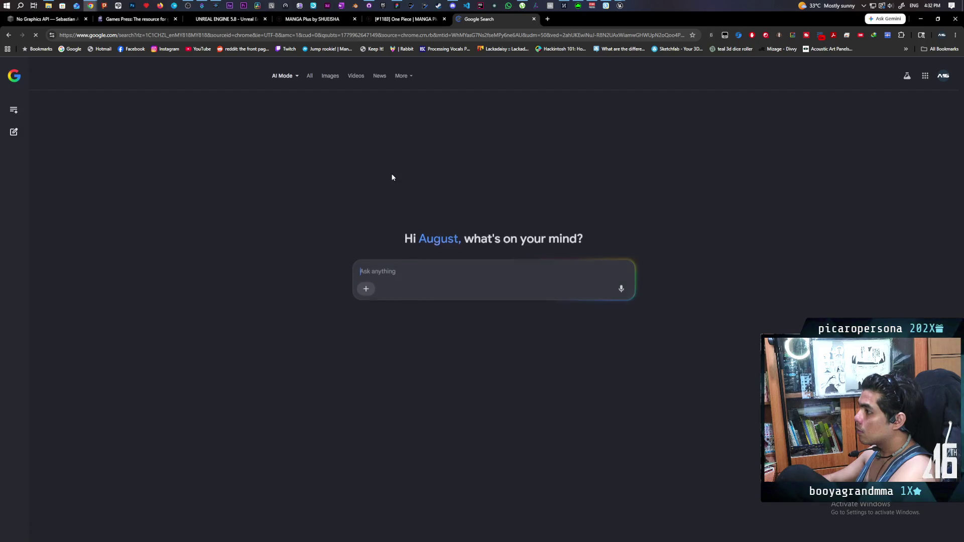
{"action": "type", "text": "in u"}
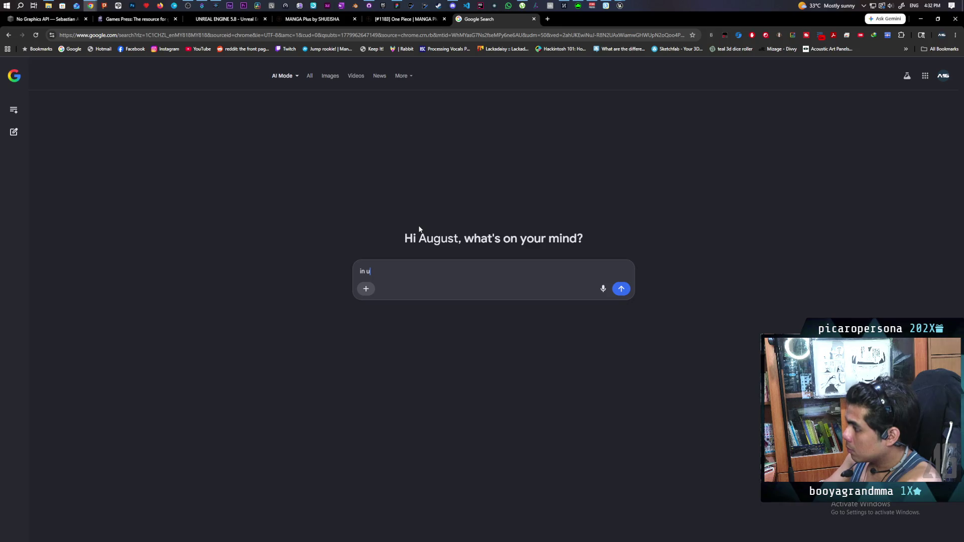
{"action": "type", "text": "e im checking two rotators and"}
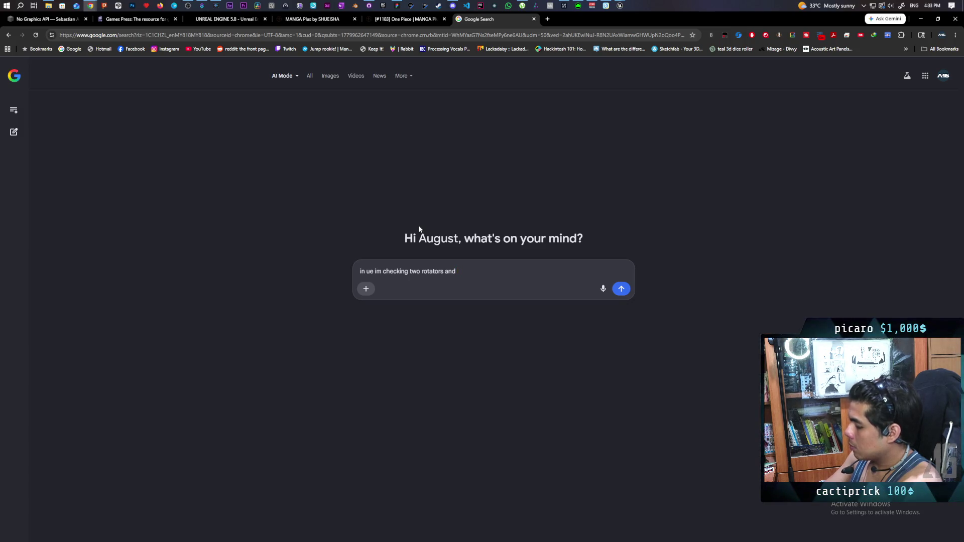
{"action": "type", "text": " on breakpoint they are literally the same but it"}
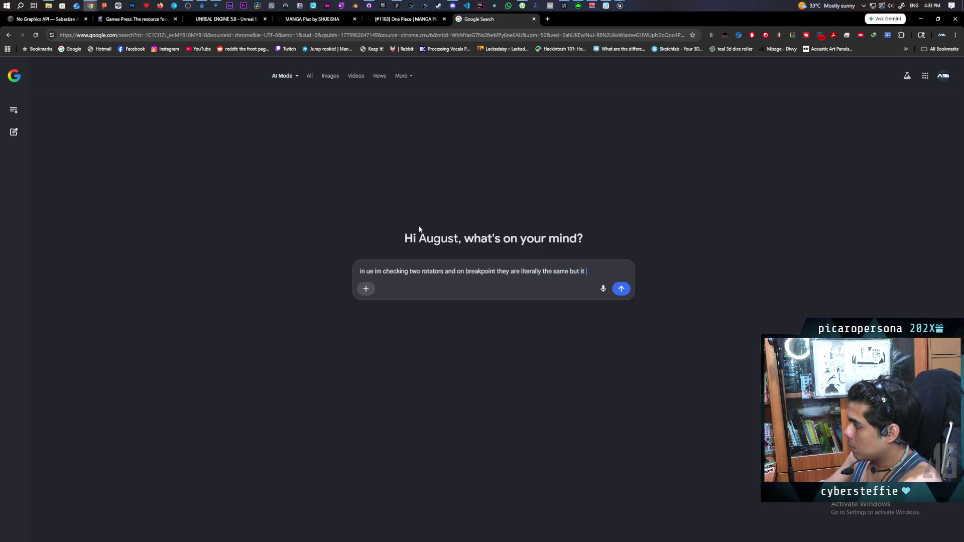
{"action": "type", "text": "still ret"}
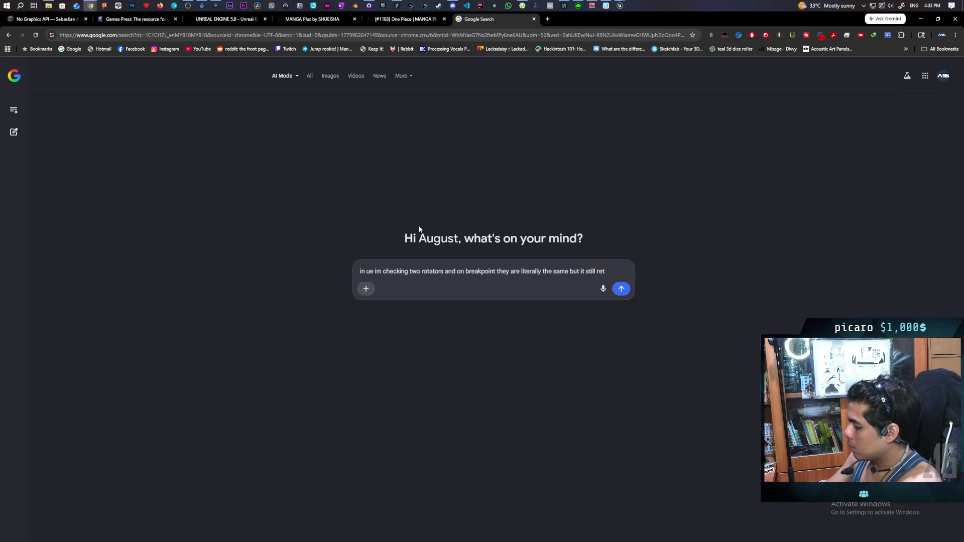
{"action": "type", "text": "urns false"}
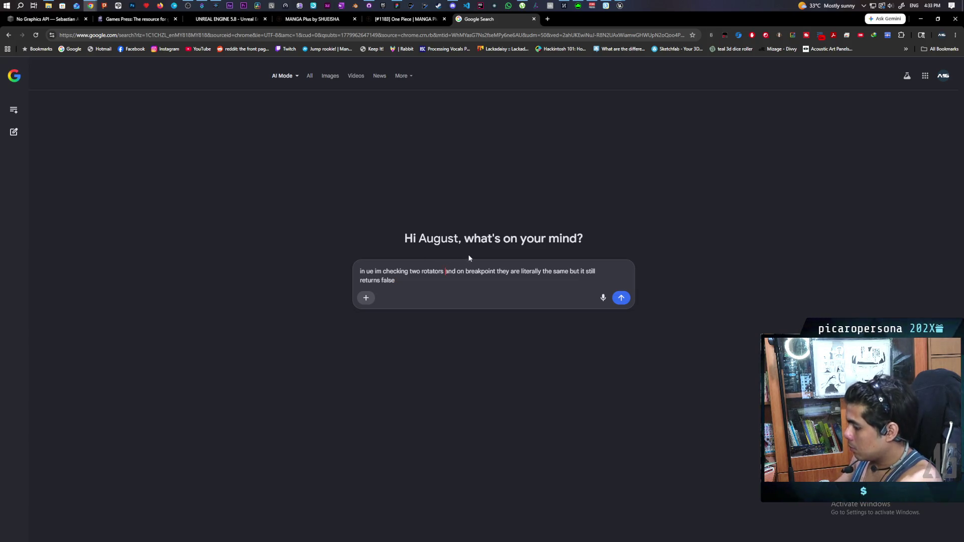
{"action": "key", "text": "BackSpace"}
{"action": "type", "text": "equal and"}
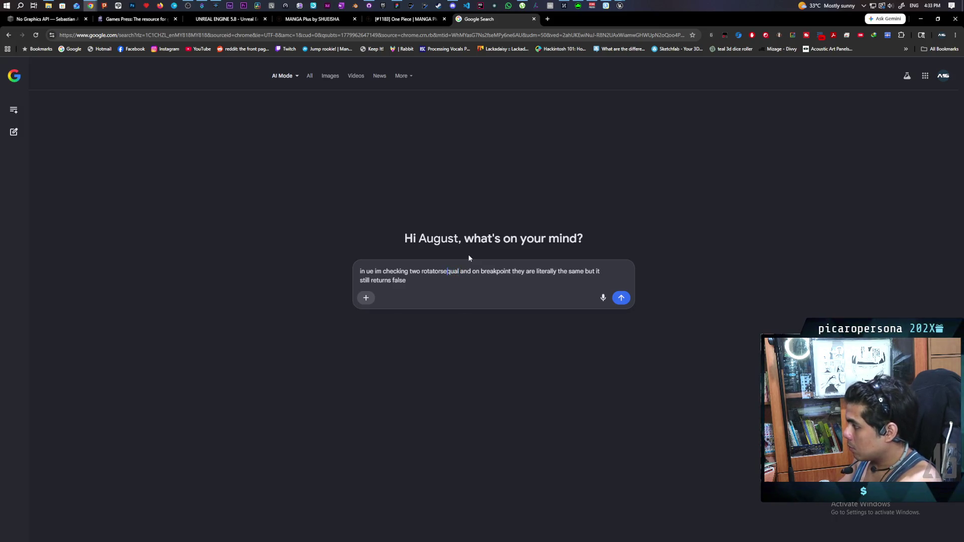
{"action": "key", "text": "Return"}
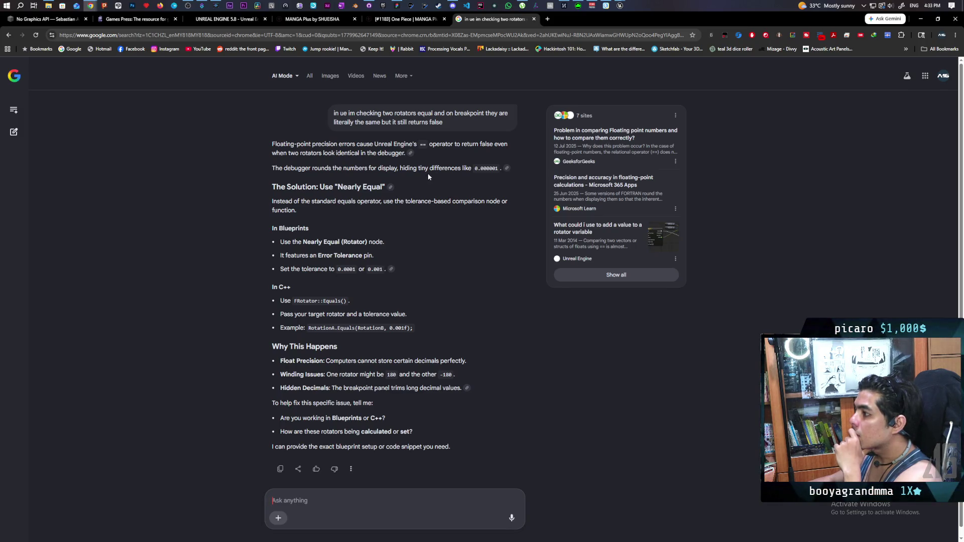
{"action": "left_click", "coordinate": [921, 19]}
- Set the == node's tolerance value to 1.0 and compile BP_DoorBase
{"action": "left_click_drag", "start_coordinate": [790, 322], "coordinate": [752, 307]}
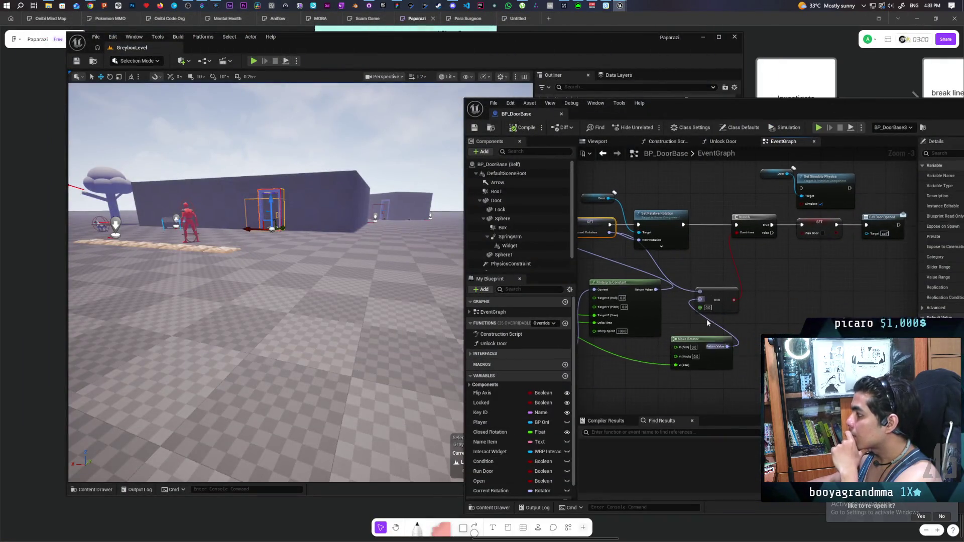
{"action": "type", "text": "1"}
{"action": "left_click", "coordinate": [760, 299]}
{"action": "left_click", "coordinate": [521, 128]}
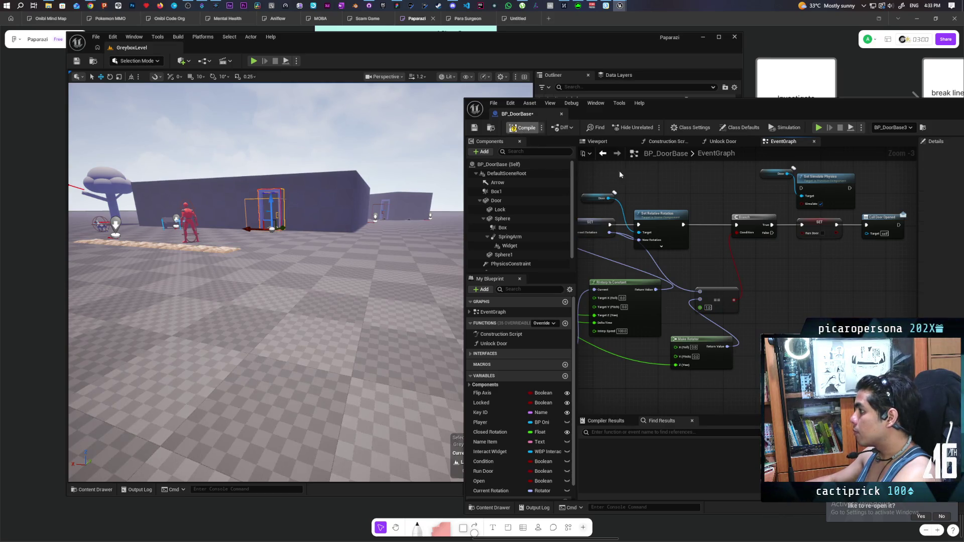
- Play-test the level, walking past the blue pillars and through the tall grass toward the building's door
{"action": "left_click", "coordinate": [256, 62]}
{"action": "key", "text": "w"}
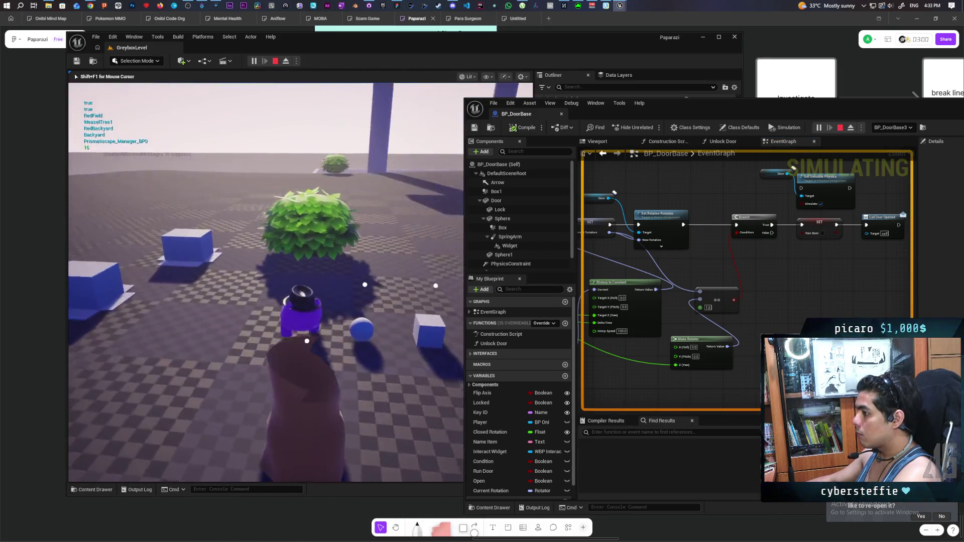
{"action": "key", "text": "w"}
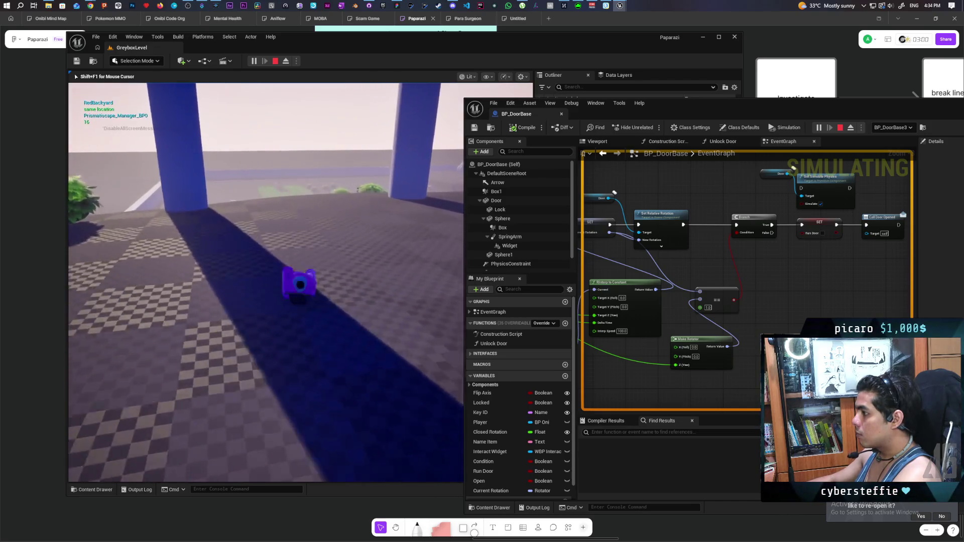
{"action": "key", "text": "w"}
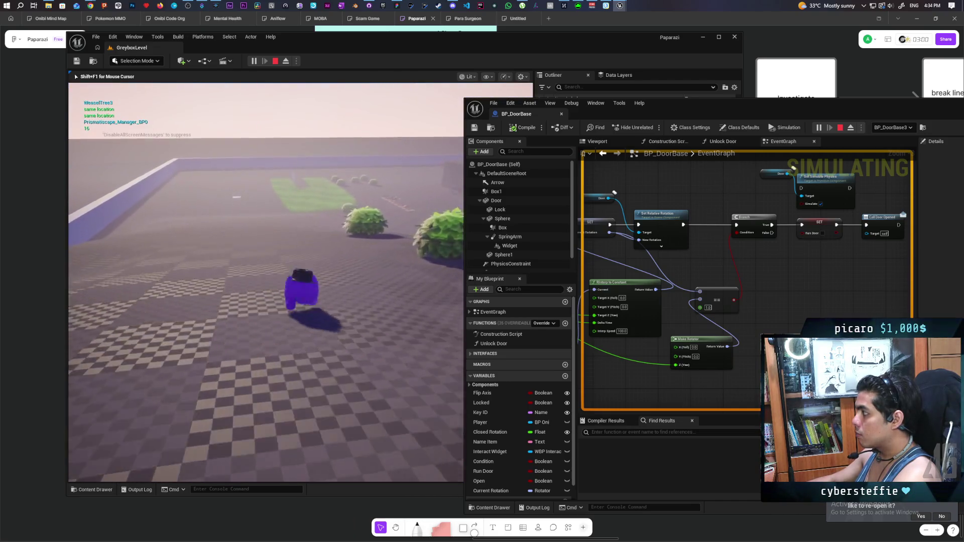
{"action": "key", "text": "w"}
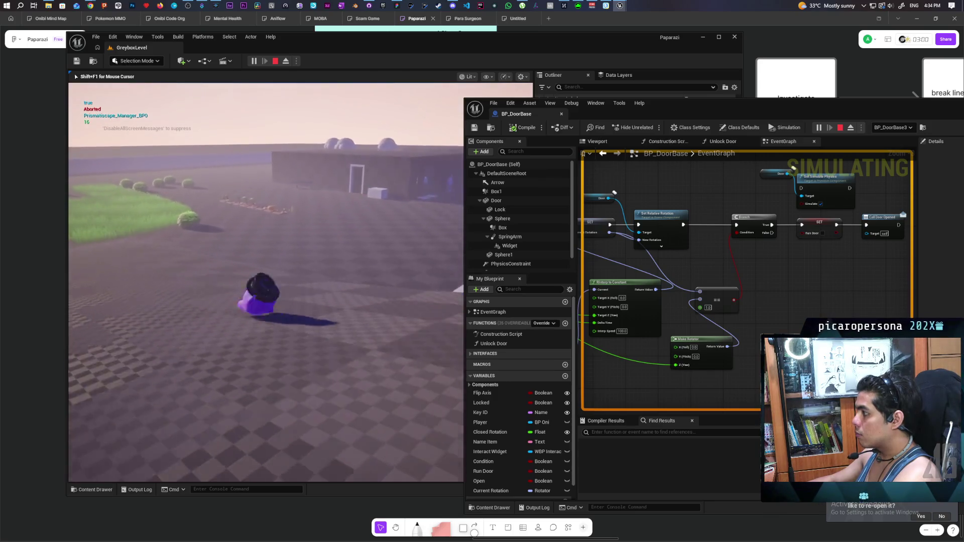
{"action": "key", "text": "w"}
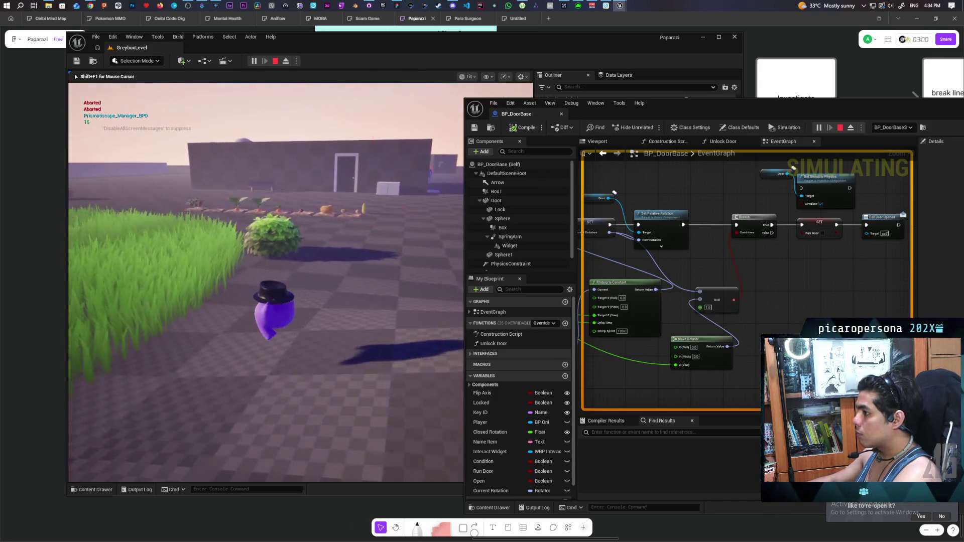
{"action": "key", "text": "w"}
{"action": "key", "text": "w"}
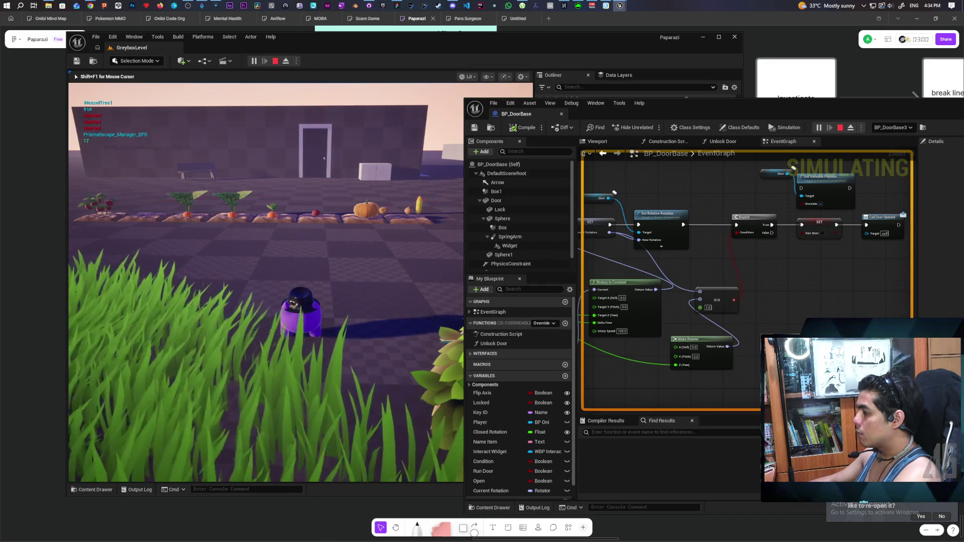
{"action": "key", "text": "w"}
{"action": "key", "text": "w"}
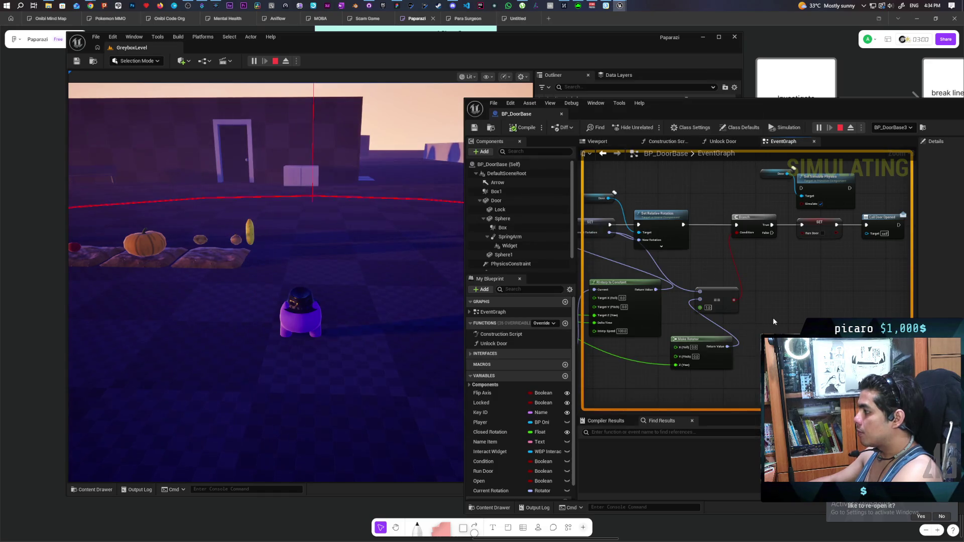
- Zoom and pan around BP_DoorBase's EventGraph to review the door logic nodes
{"action": "scroll", "coordinate": [773, 317], "scroll_direction": "down", "scroll_amount": 10}
{"action": "scroll", "coordinate": [675, 173], "scroll_direction": "up", "scroll_amount": 8}
{"action": "mouse_move", "coordinate": [676, 172]}
{"action": "left_mouse_down"}
{"action": "mouse_move", "coordinate": [784, 295]}
{"action": "mouse_move", "coordinate": [755, 290]}
{"action": "mouse_move", "coordinate": [688, 218]}
{"action": "left_mouse_up"}
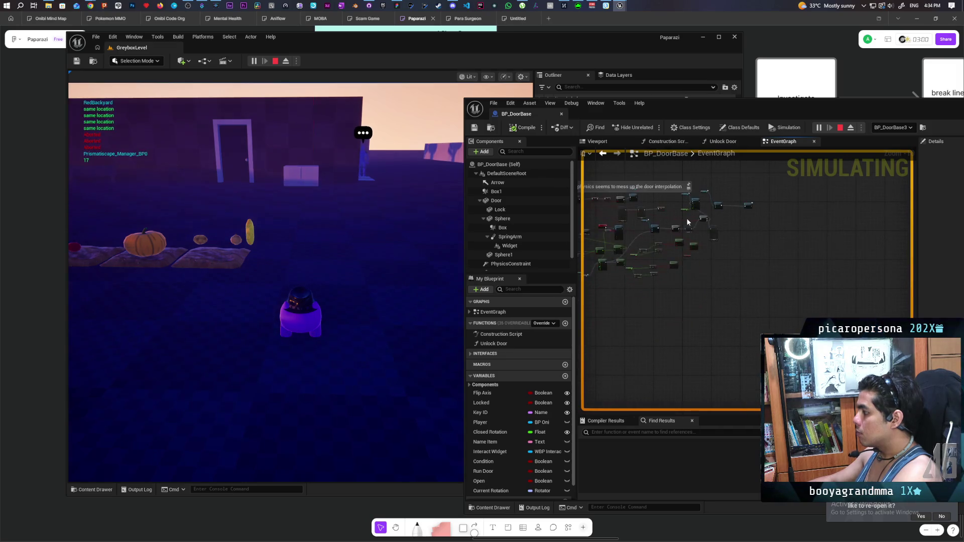
{"action": "scroll", "coordinate": [687, 230], "scroll_direction": "up", "scroll_amount": 2}
{"action": "scroll", "coordinate": [687, 231], "scroll_direction": "up", "scroll_amount": 5}
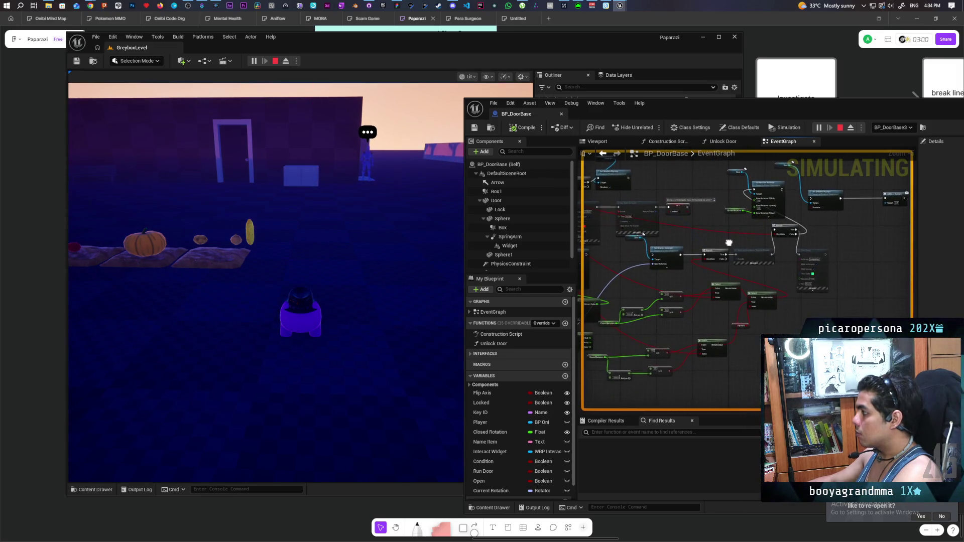
{"action": "mouse_move", "coordinate": [800, 280]}
{"action": "left_mouse_down"}
{"action": "mouse_move", "coordinate": [813, 276]}
{"action": "mouse_move", "coordinate": [798, 273]}
{"action": "left_mouse_up"}
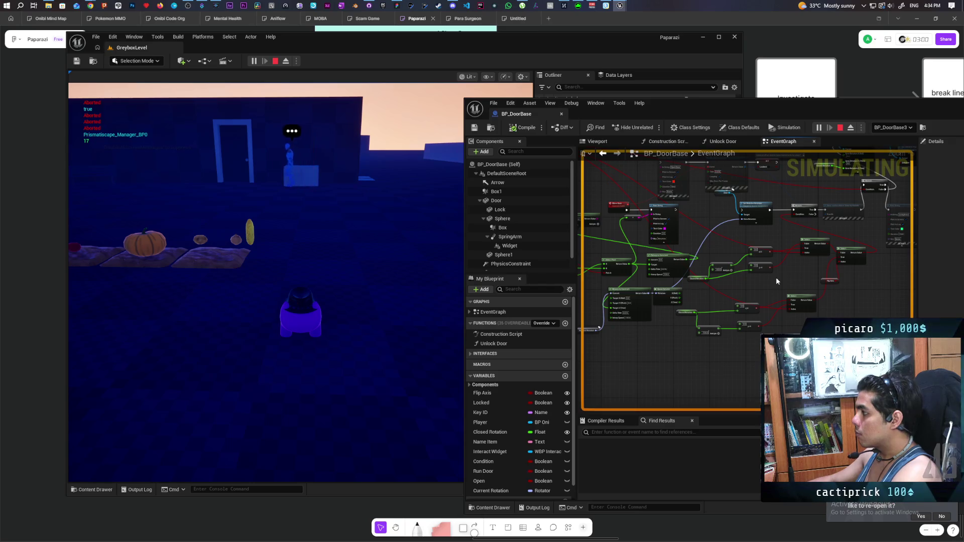
{"action": "scroll", "coordinate": [776, 255], "scroll_direction": "up", "scroll_amount": 2}
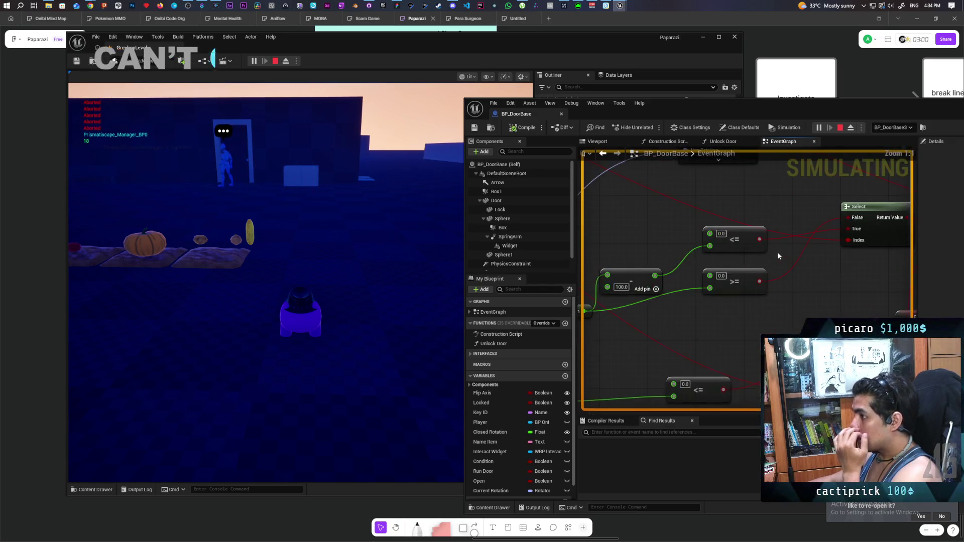
{"action": "mouse_move", "coordinate": [768, 216]}
{"action": "left_mouse_down"}
{"action": "mouse_move", "coordinate": [748, 264]}
{"action": "mouse_move", "coordinate": [749, 379]}
{"action": "left_mouse_up"}
- Zoom out for a graph overview, center the door-logic nodes, and stop the play session
{"action": "scroll", "coordinate": [749, 379], "scroll_direction": "down", "scroll_amount": 5}
{"action": "mouse_move", "coordinate": [723, 323]}
{"action": "left_mouse_down"}
{"action": "mouse_move", "coordinate": [709, 242]}
{"action": "mouse_move", "coordinate": [700, 350]}
{"action": "mouse_move", "coordinate": [713, 301]}
{"action": "left_mouse_up"}
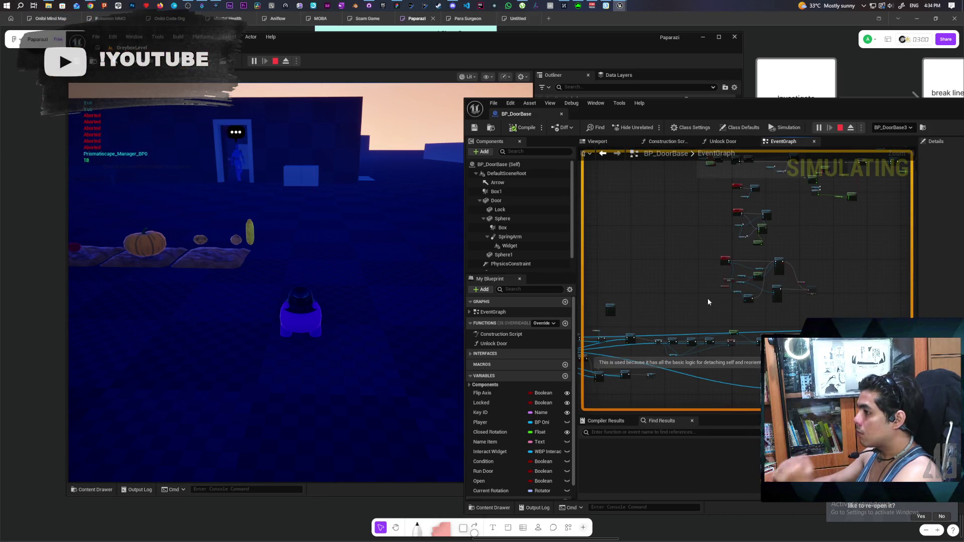
{"action": "scroll", "coordinate": [782, 264], "scroll_direction": "up", "scroll_amount": 5}
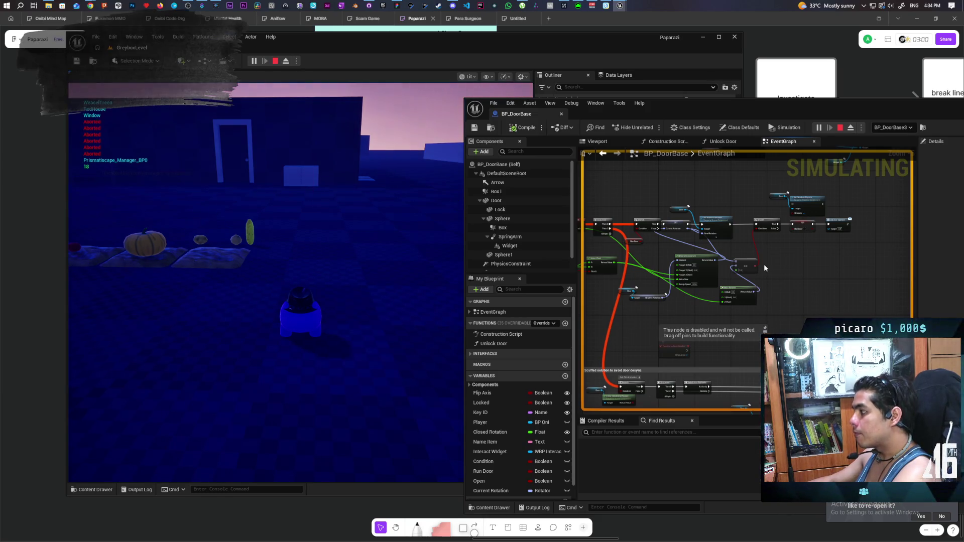
{"action": "left_click_drag", "start_coordinate": [695, 311], "coordinate": [709, 279]}
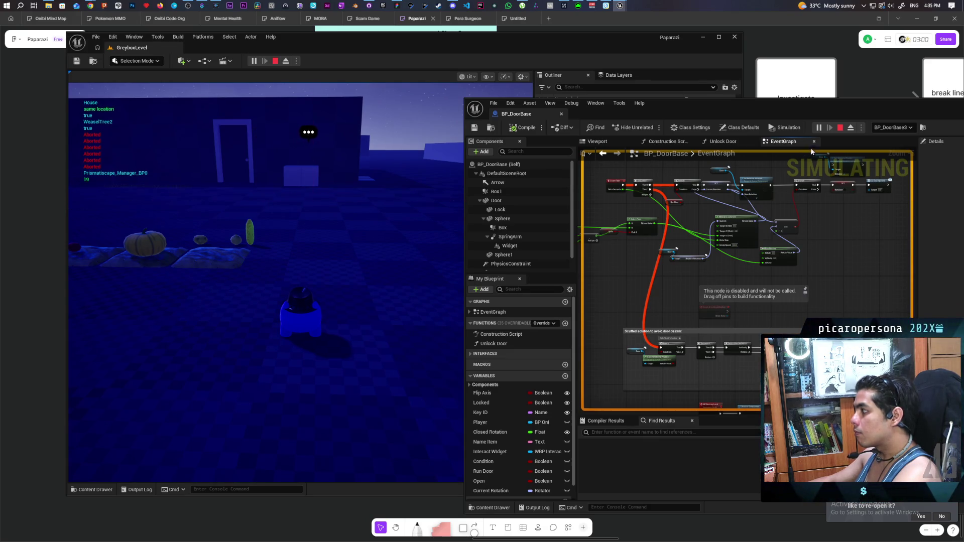
{"action": "left_click", "coordinate": [840, 129]}
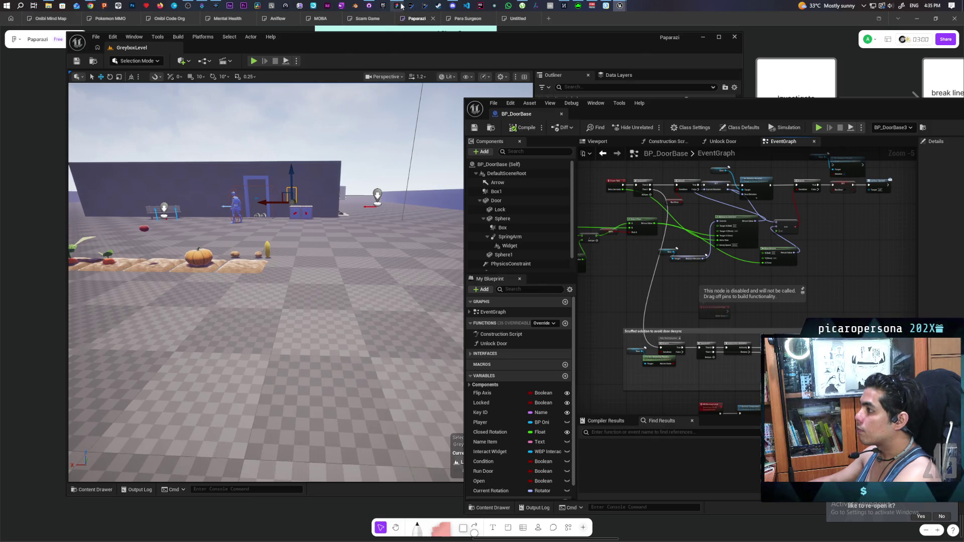
{"action": "mouse_move", "coordinate": [401, 6]}
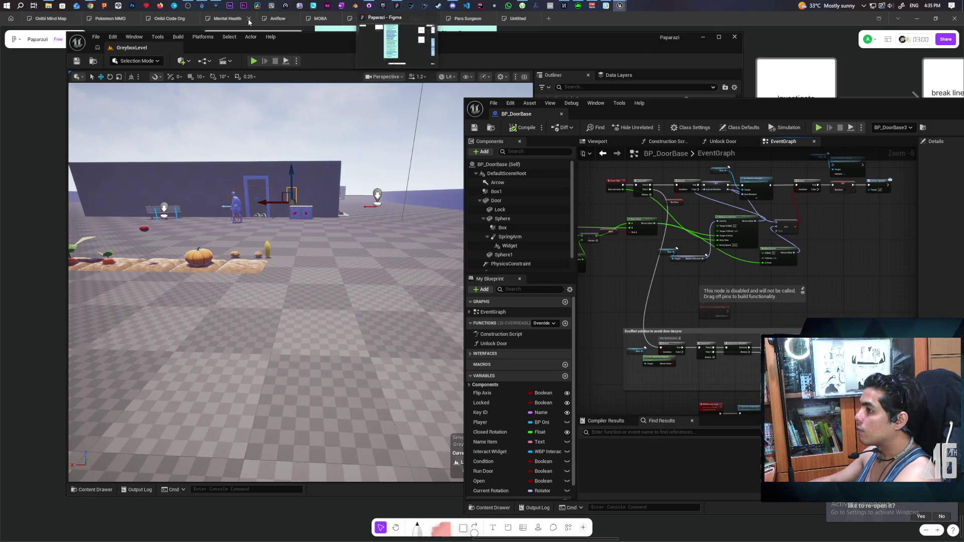
- Commit BP_DoorBase.uasset to main as 'fixed rotator ==' and push it to origin
{"action": "left_click", "coordinate": [369, 6]}
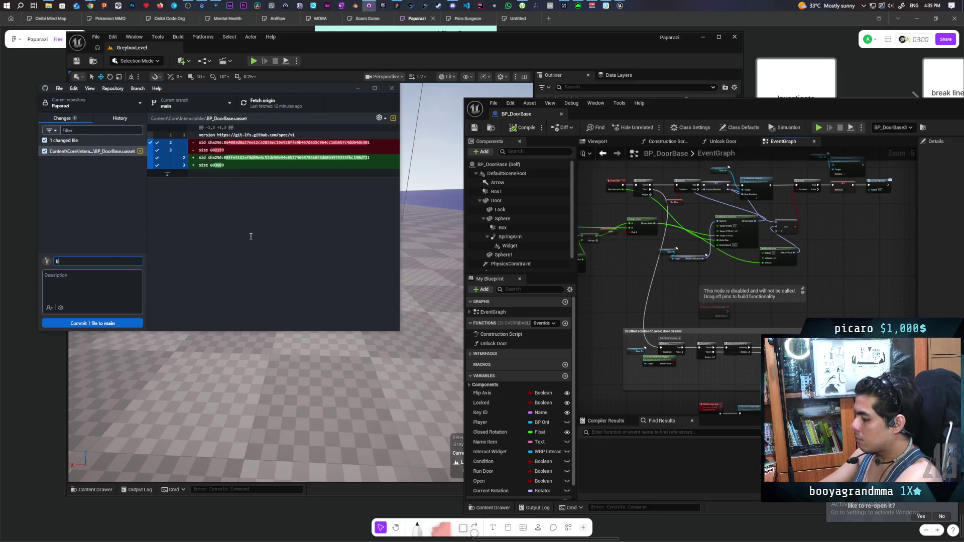
{"action": "type", "text": "ixed rotator =="}
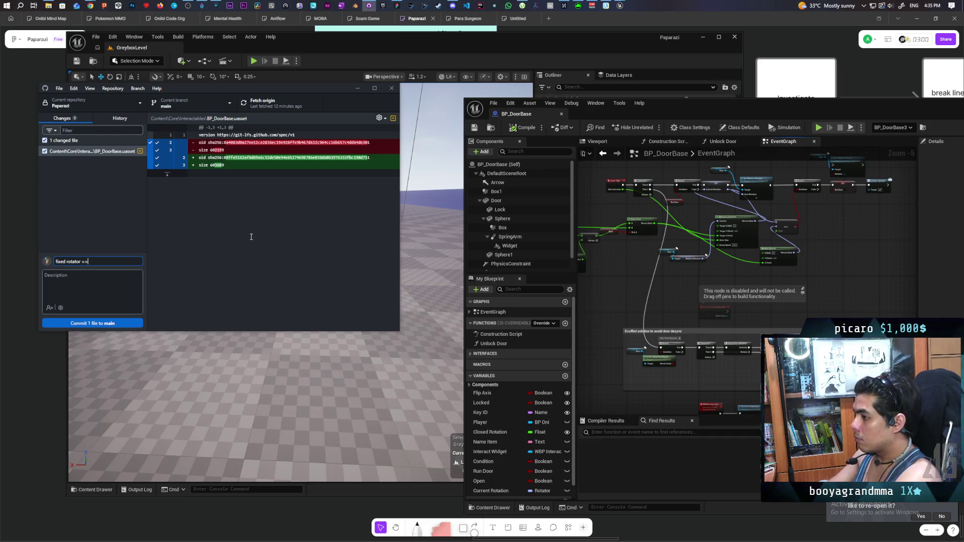
{"action": "left_click", "coordinate": [129, 320]}
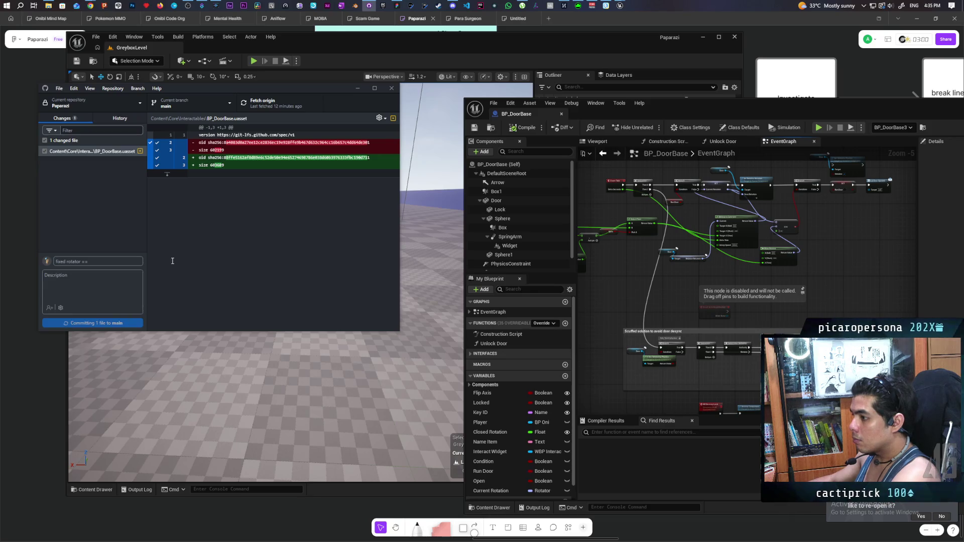
{"action": "left_click", "coordinate": [271, 106]}
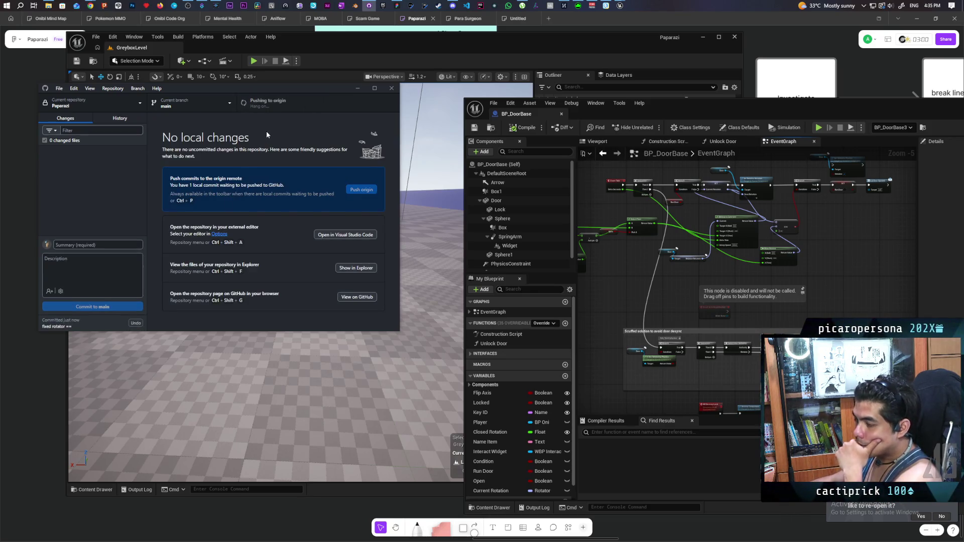
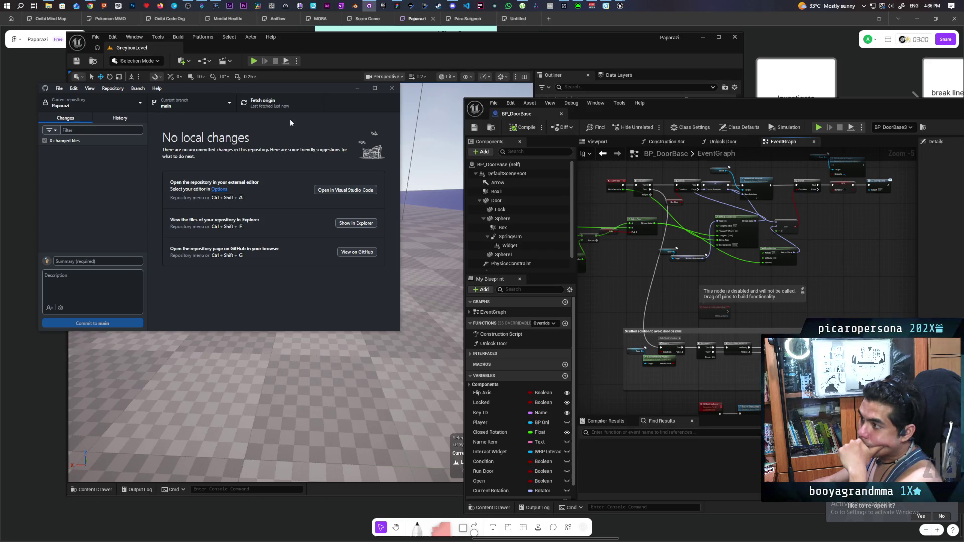
- Confirm GitHub Desktop shows no local changes, then bring the level editor forward and minimize BP_DoorBase
{"action": "mouse_move", "coordinate": [281, 87]}
{"action": "left_mouse_down"}
{"action": "mouse_move", "coordinate": [271, 86]}
{"action": "mouse_move", "coordinate": [267, 100]}
{"action": "mouse_move", "coordinate": [272, 89]}
{"action": "left_mouse_up"}
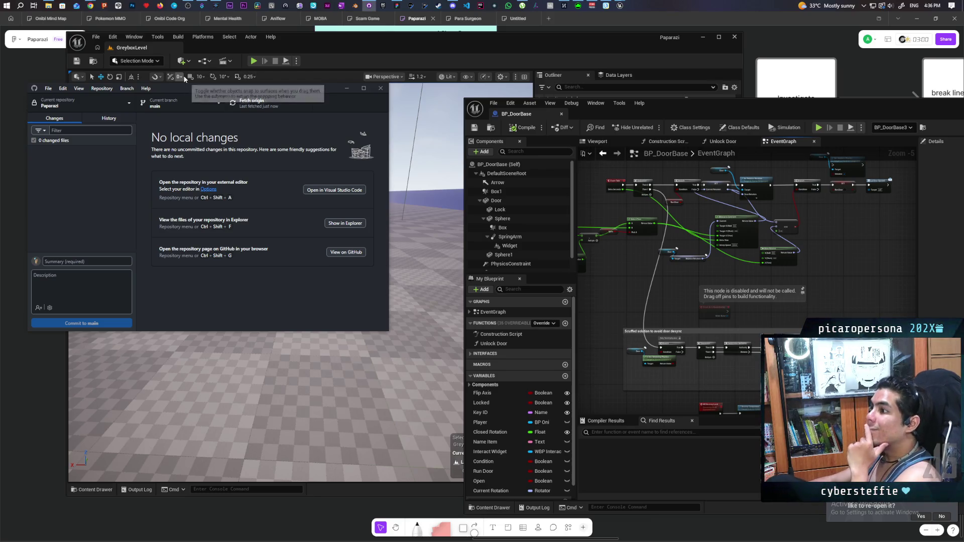
{"action": "mouse_move", "coordinate": [87, 4]}
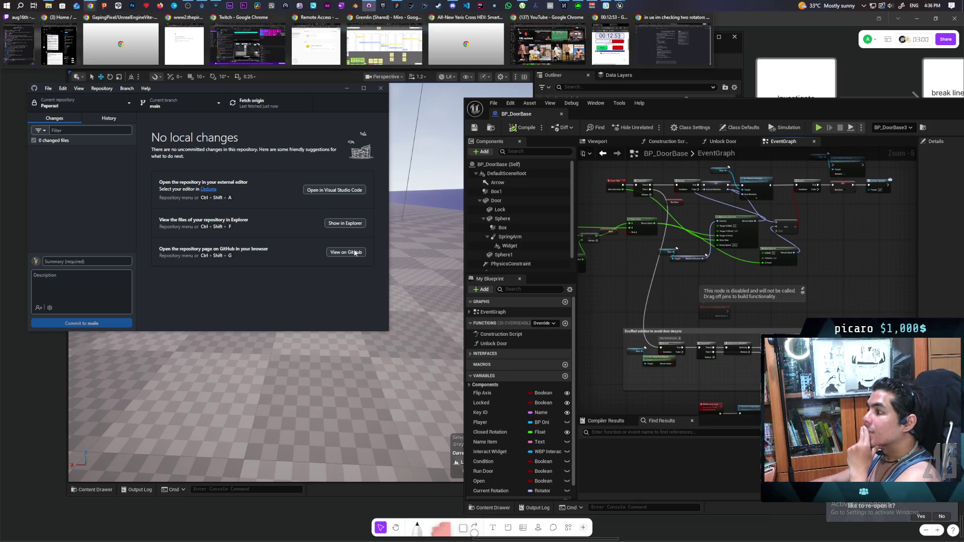
{"action": "left_click", "coordinate": [438, 151]}
{"action": "left_click_drag", "start_coordinate": [439, 150], "coordinate": [311, 186]}
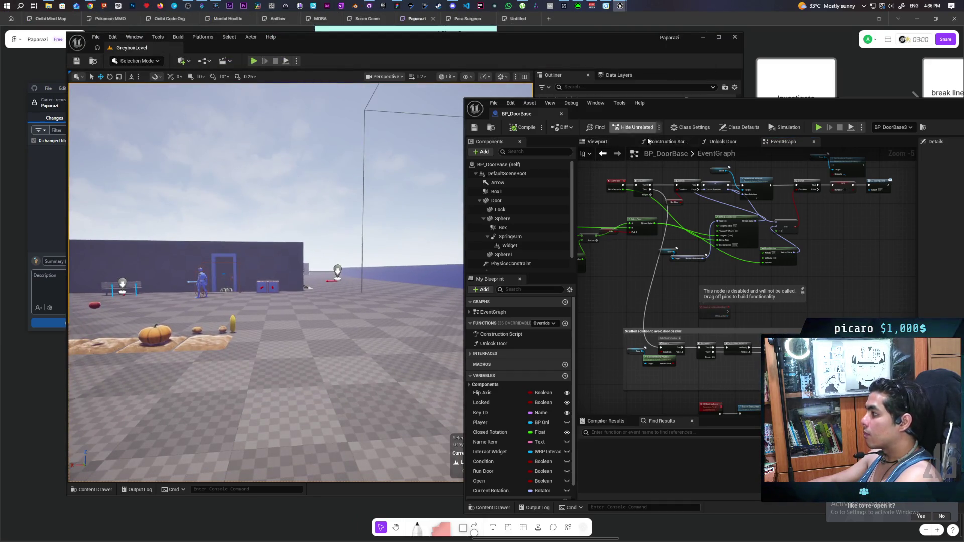
{"action": "left_click_drag", "start_coordinate": [896, 110], "coordinate": [726, 116]}
{"action": "left_click", "coordinate": [789, 105]}
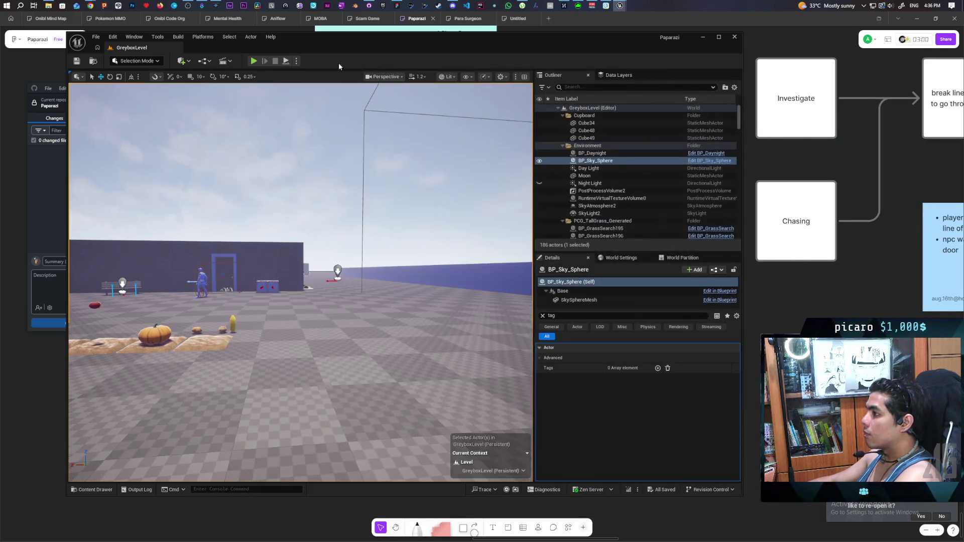
- Start Play In Editor and walk and jump the character past the blue pillars toward the building
{"action": "key", "text": "alt+p"}
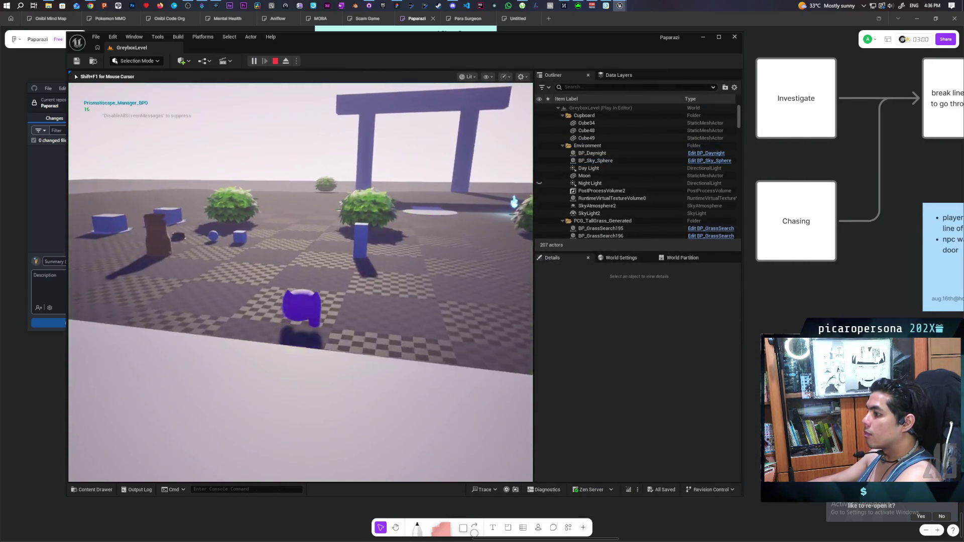
{"action": "key", "text": "w"}
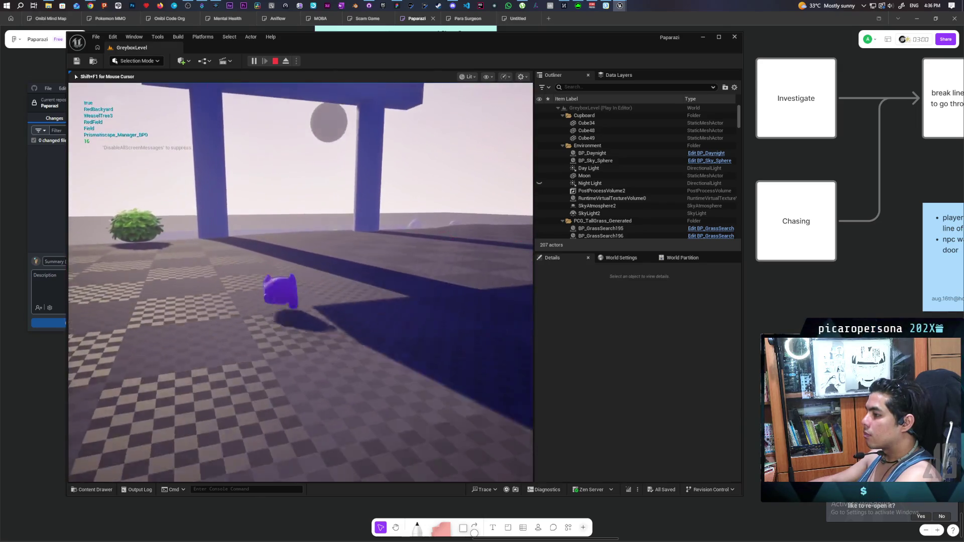
{"action": "key", "text": "w"}
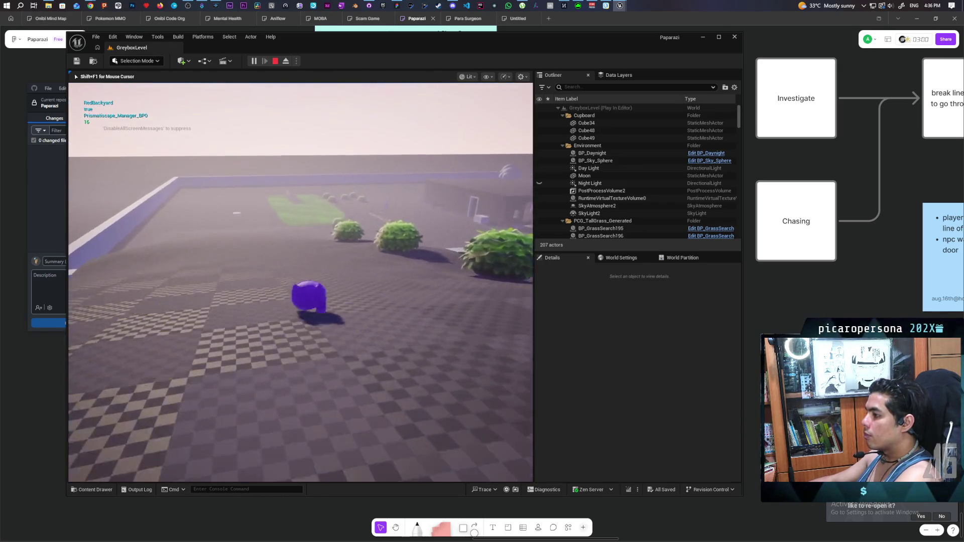
{"action": "key", "text": "space"}
{"action": "key", "text": "w"}
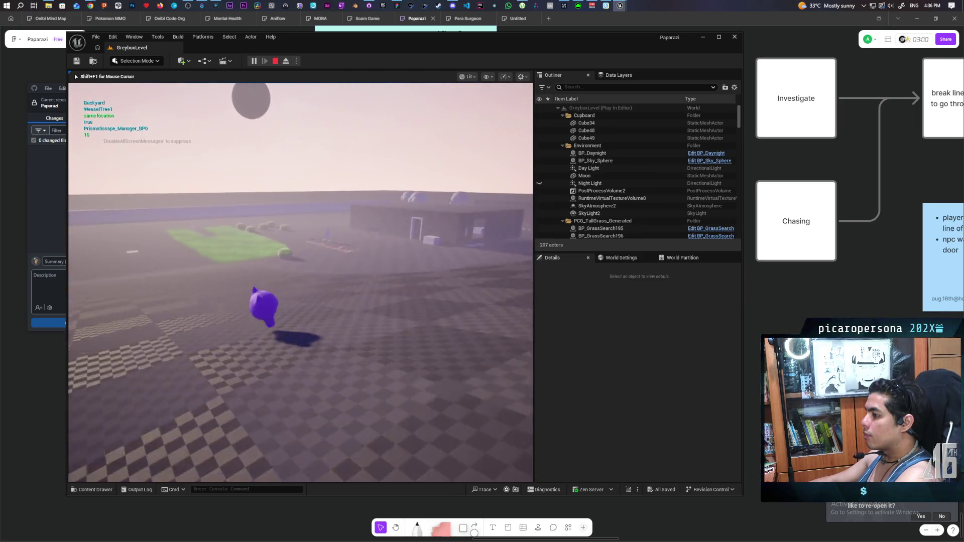
{"action": "key", "text": "space"}
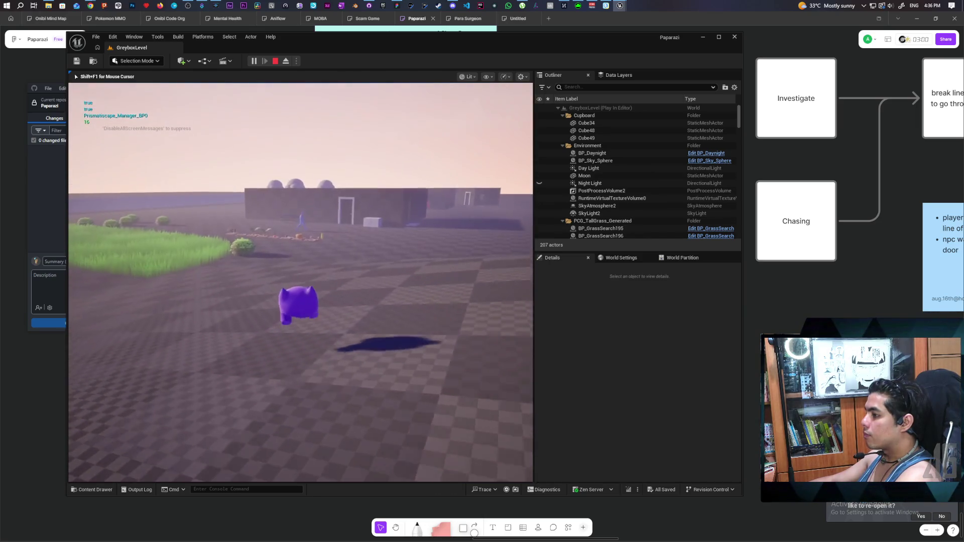
- Walk past the NPC to the crates and enter the cupboard to hide
{"action": "key", "text": "w"}
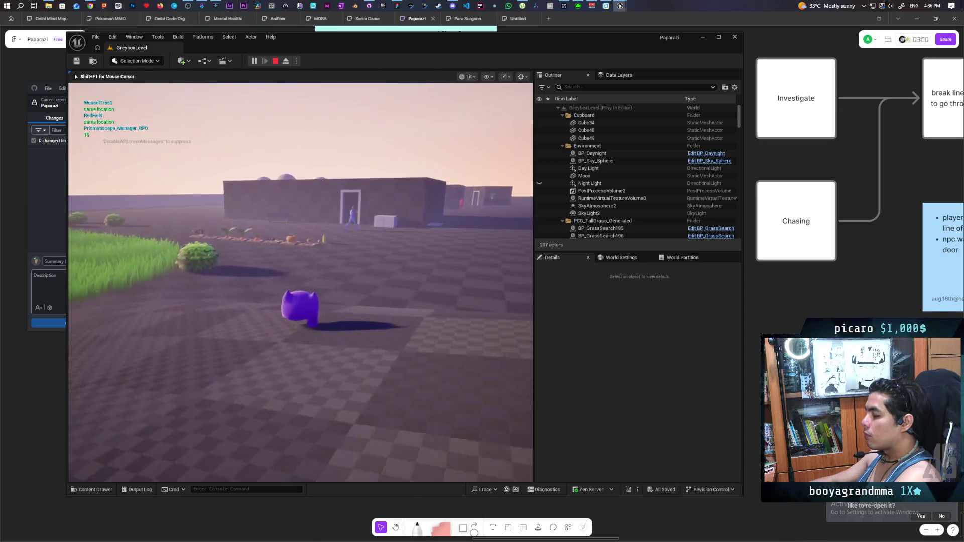
{"action": "key", "text": "w"}
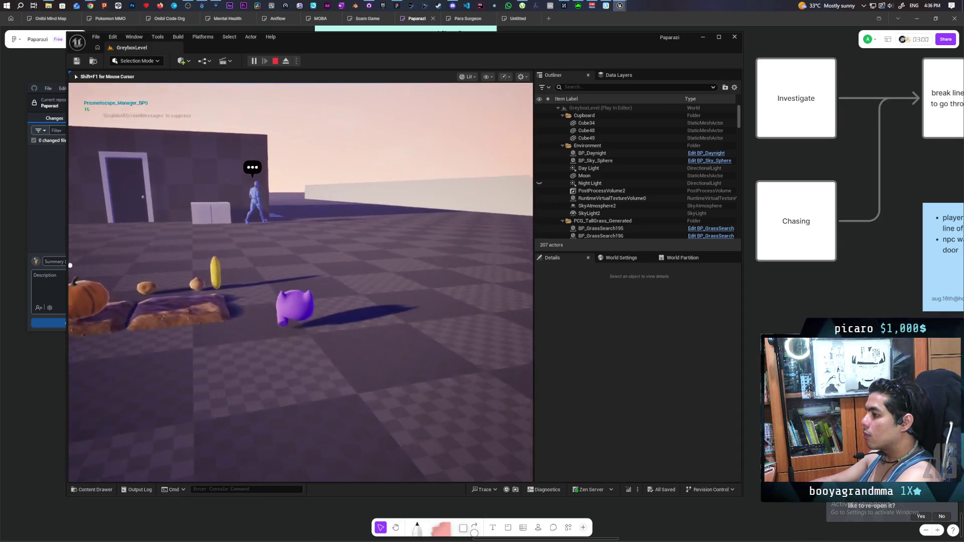
{"action": "key", "text": "w"}
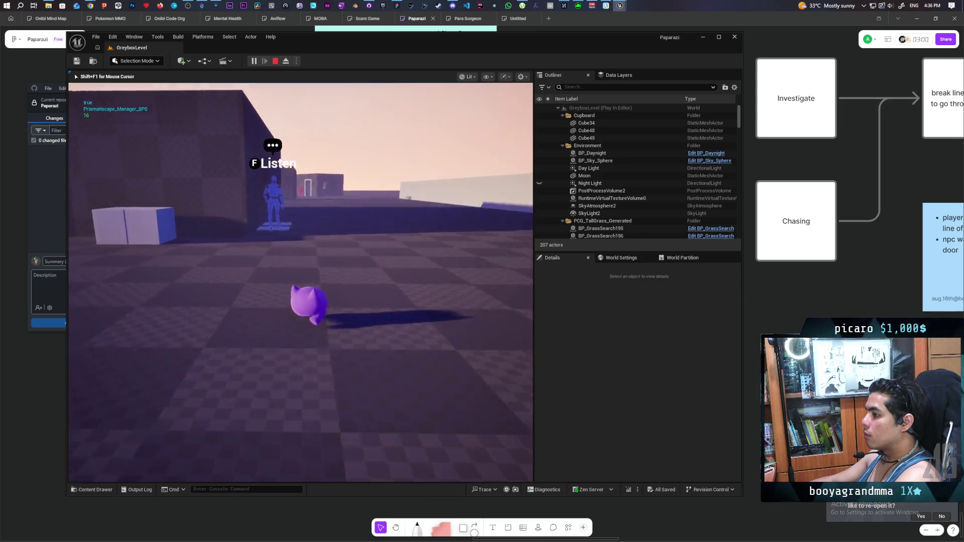
{"action": "key", "text": "w"}
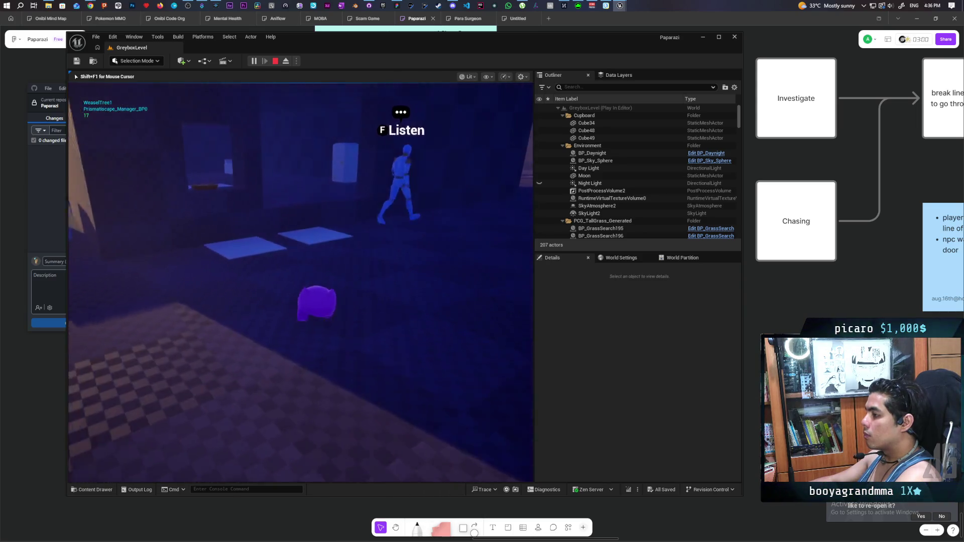
{"action": "key", "text": "w"}
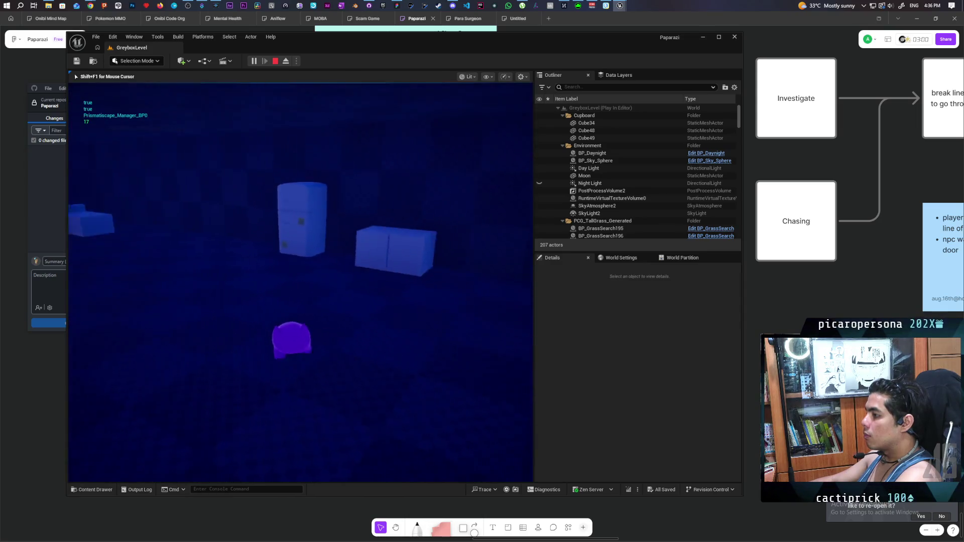
{"action": "key", "text": "f"}
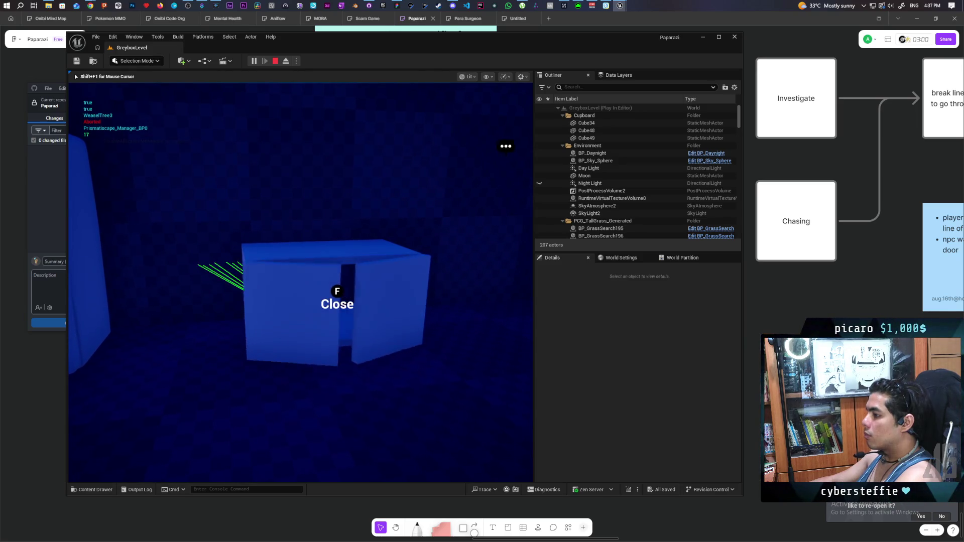
- Toggle the cupboard doors open and closed several times with F while hiding
{"action": "key", "text": "f"}
{"action": "key", "text": "f"}
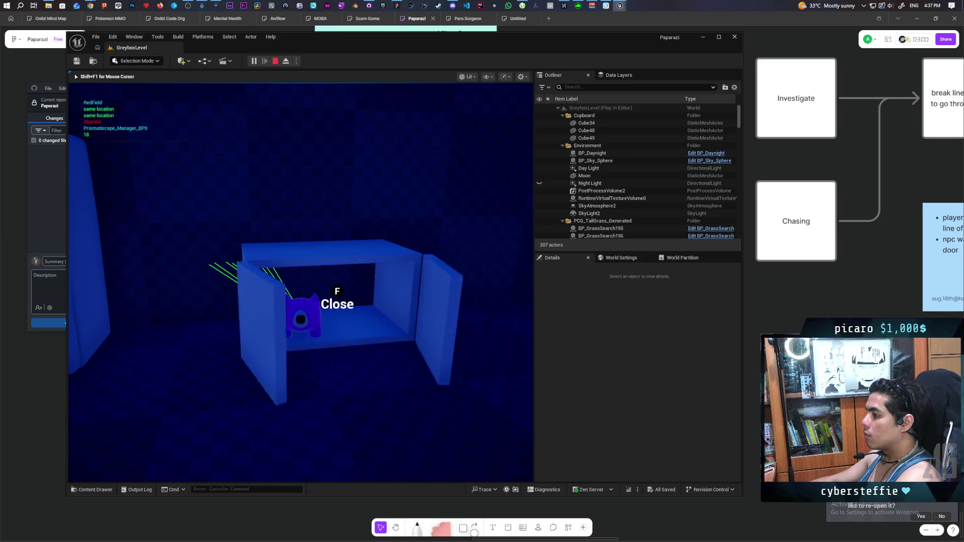
{"action": "key", "text": "f"}
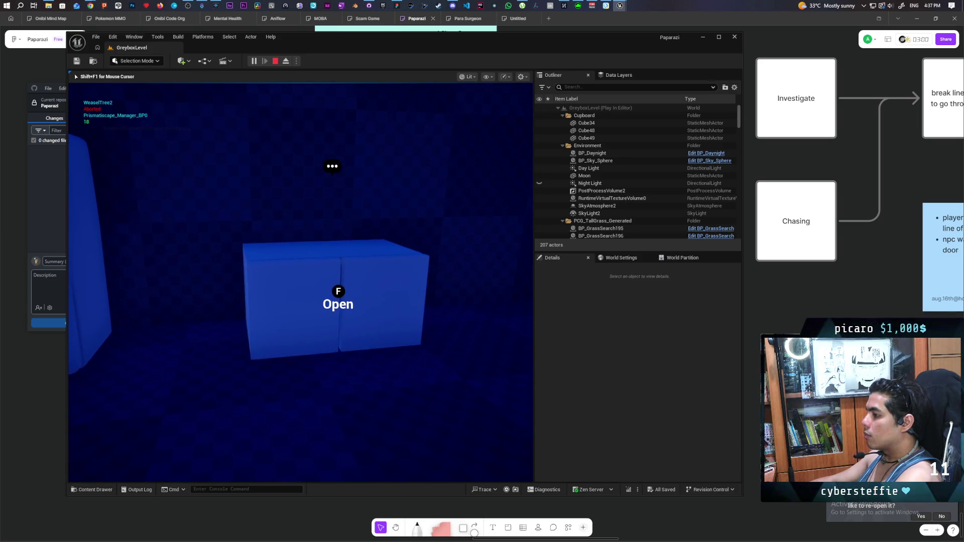
{"action": "key", "text": "f"}
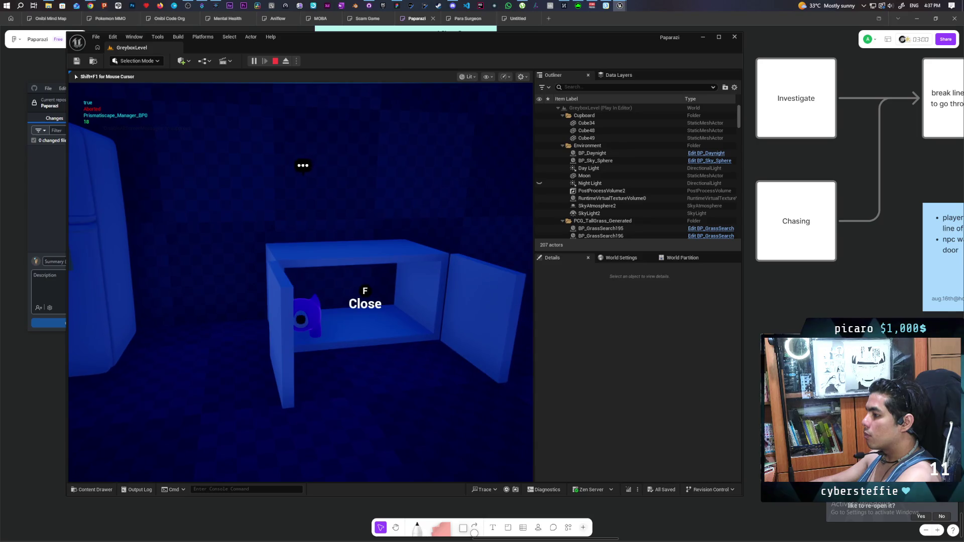
{"action": "key", "text": "f"}
{"action": "key", "text": "f"}
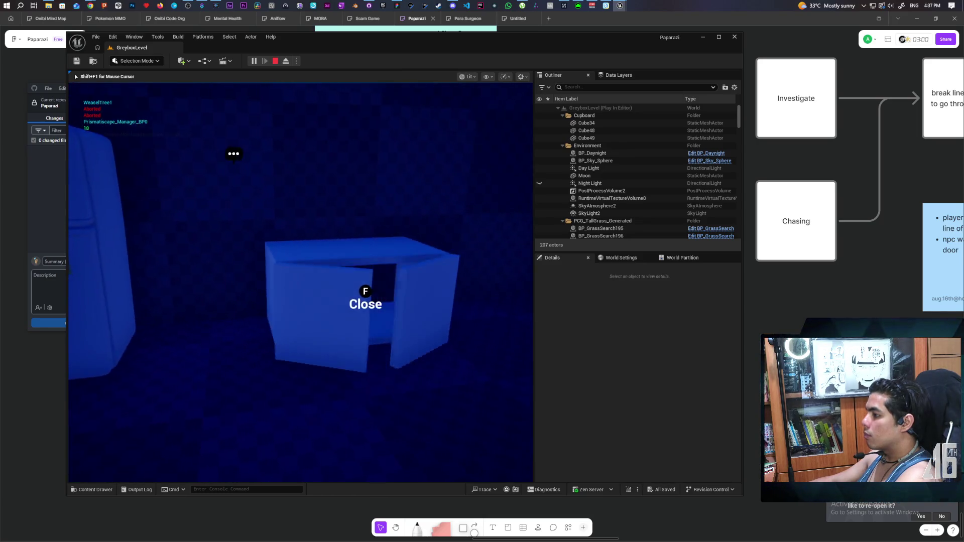
- Look toward the room door, then back at the open cupboard and blue boxes
{"action": "key", "text": "w"}
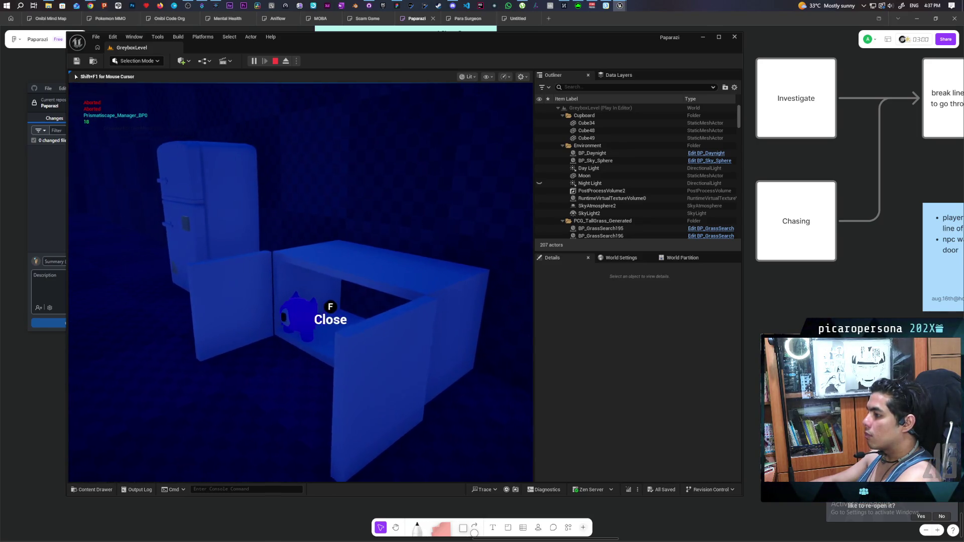
{"action": "key", "text": "w"}
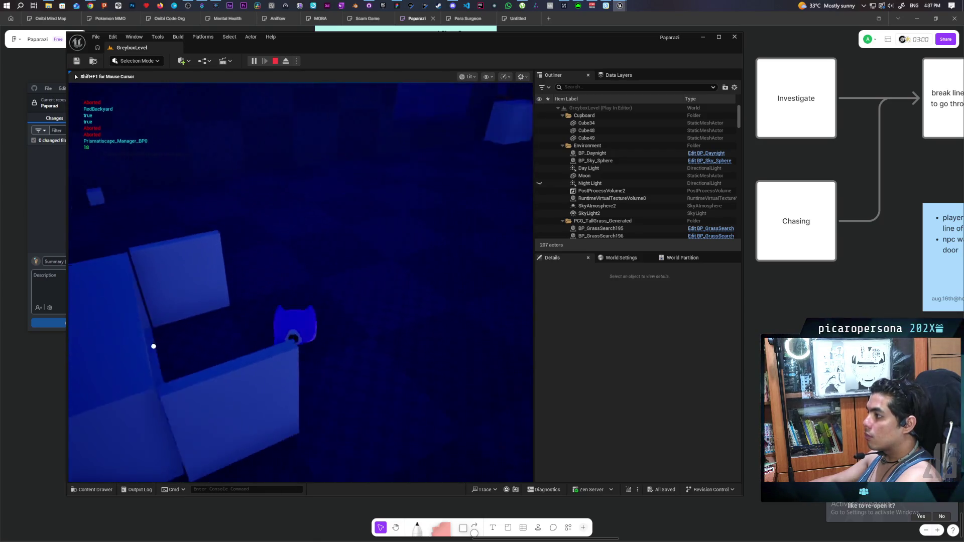
{"action": "key", "text": "s"}
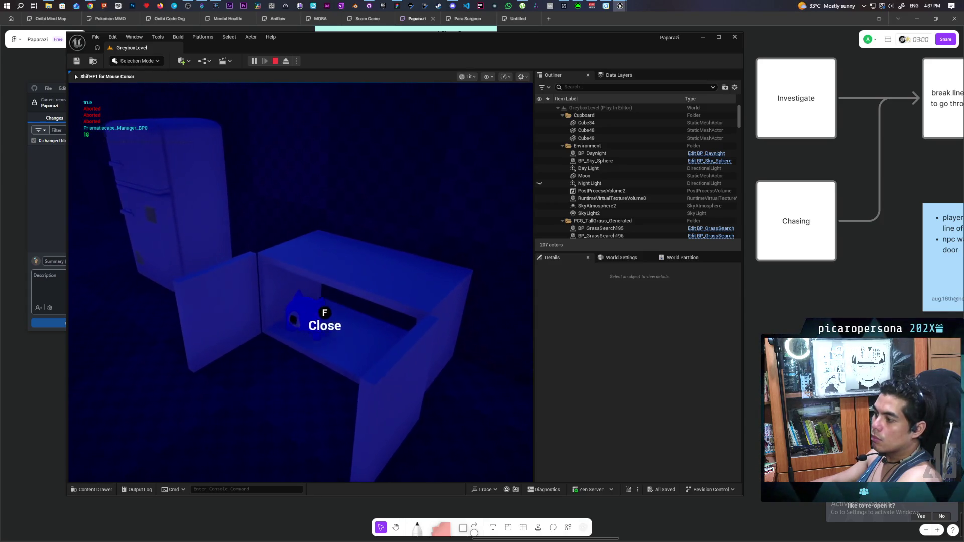
{"action": "key", "text": "w"}
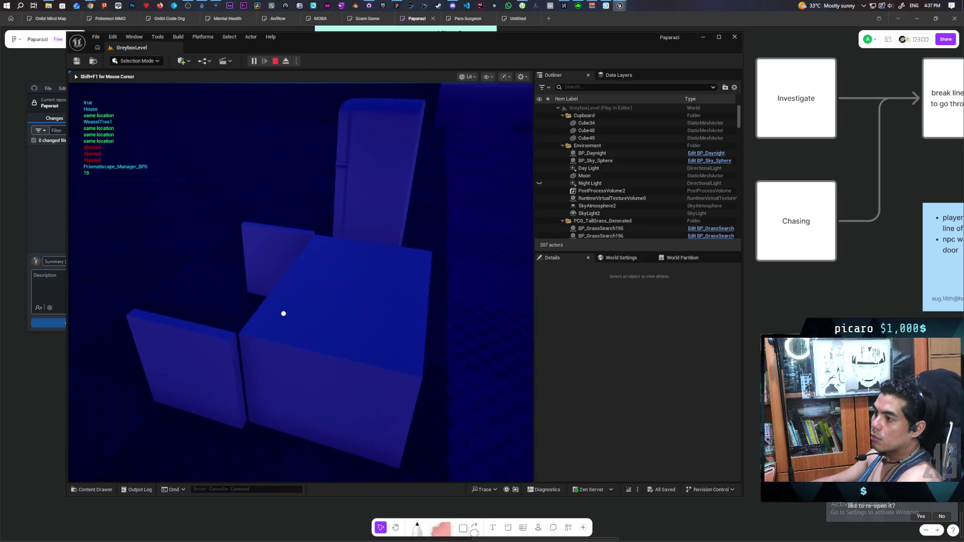
- Circle the blue boxes and move up behind the NPC searching the cupboard
{"action": "key", "text": "s"}
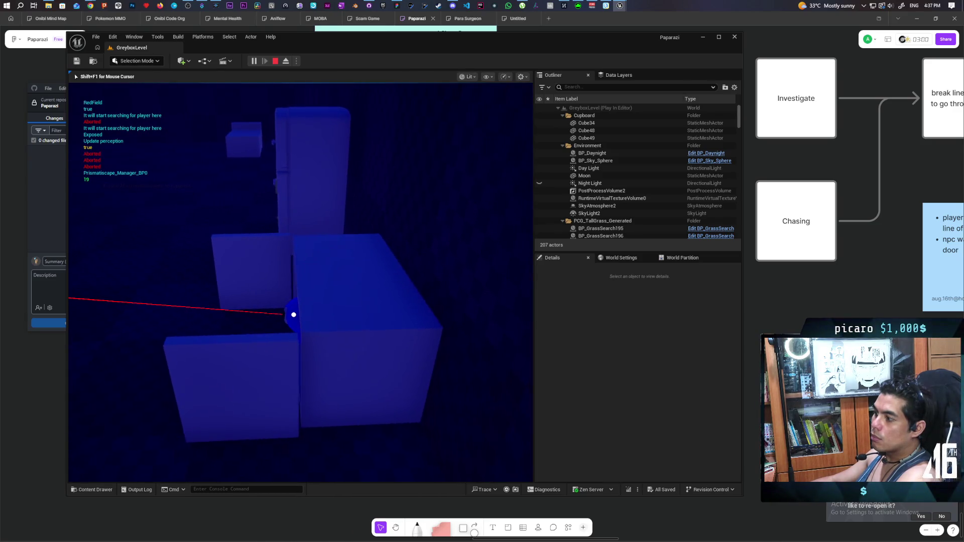
{"action": "key", "text": "d"}
{"action": "key", "text": "w"}
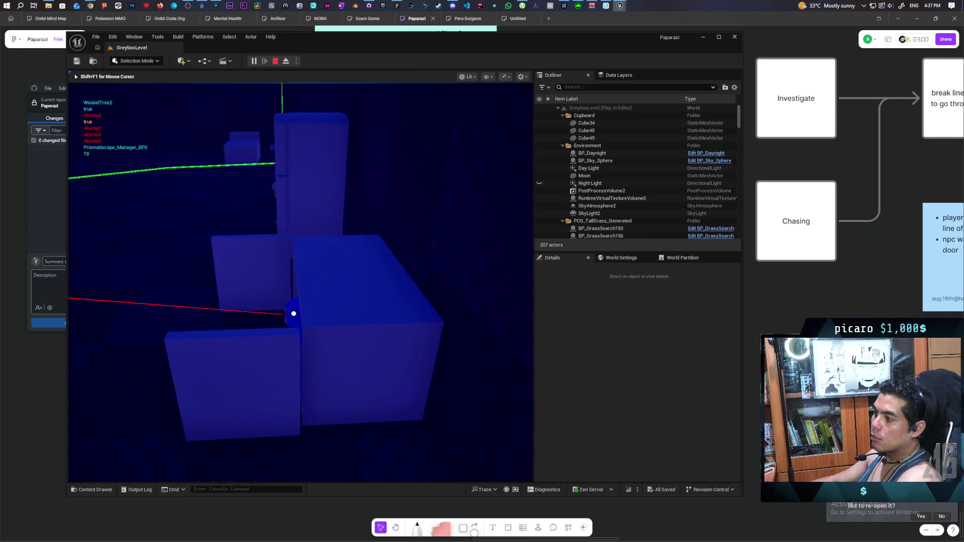
{"action": "key", "text": "a"}
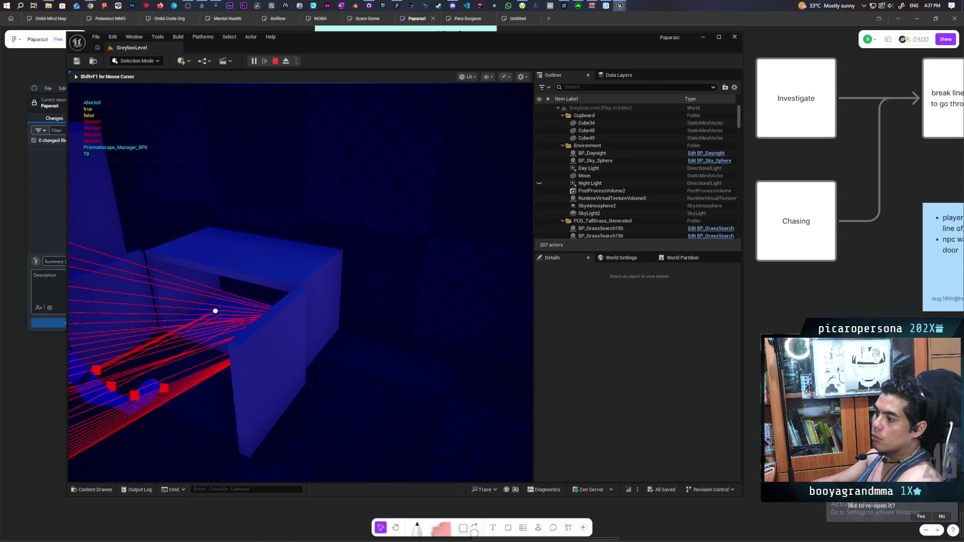
{"action": "key", "text": "w"}
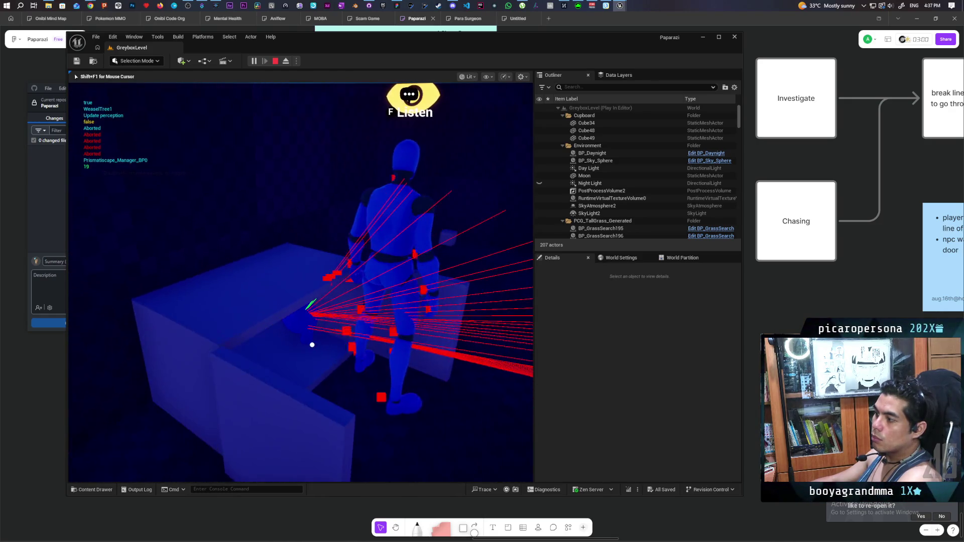
{"action": "key", "text": "w"}
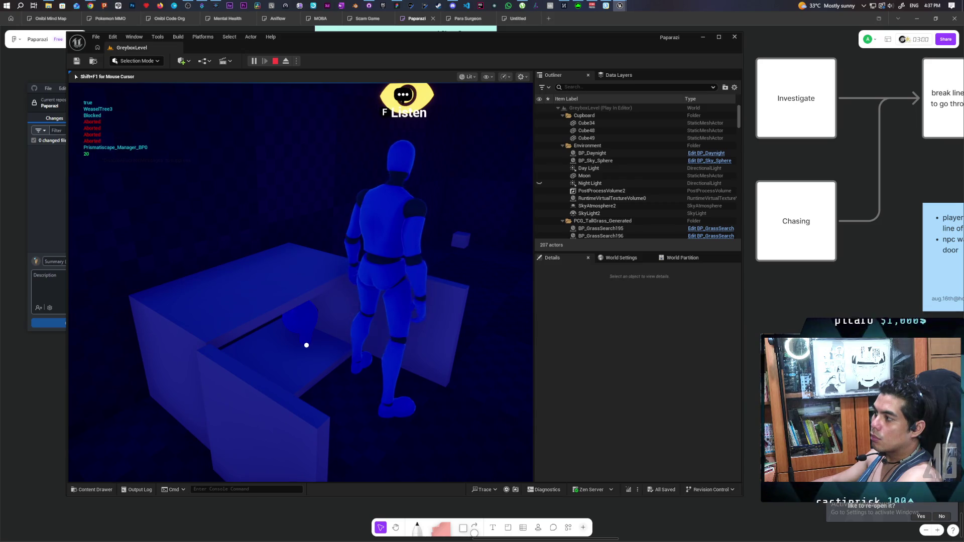
- Walk around the cupboard to its open front to see the creature on the shelf
{"action": "key", "text": "a"}
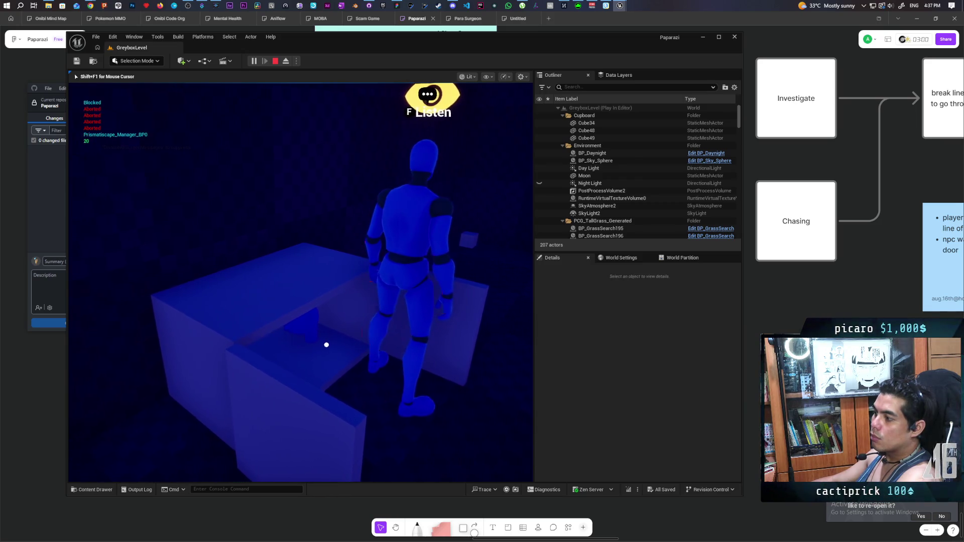
{"action": "key", "text": "a"}
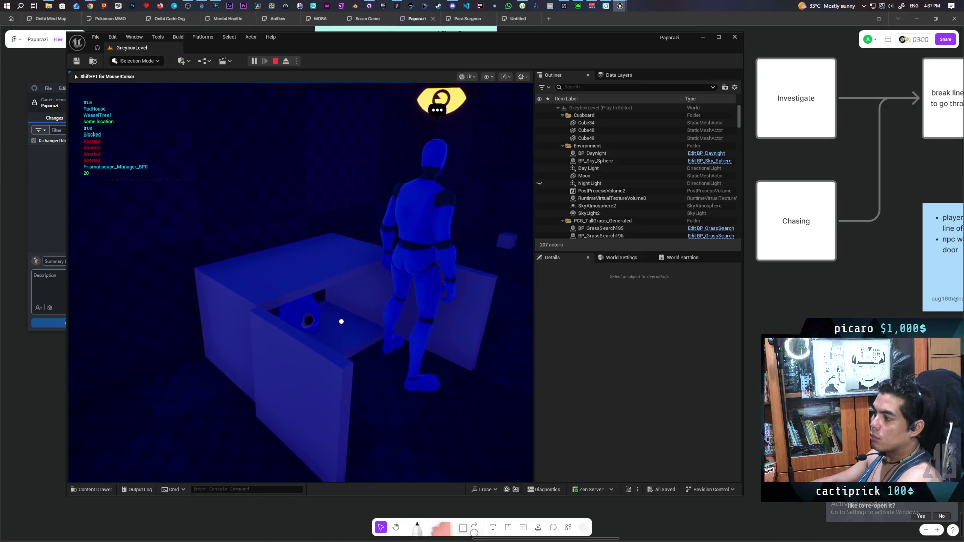
{"action": "key", "text": "w"}
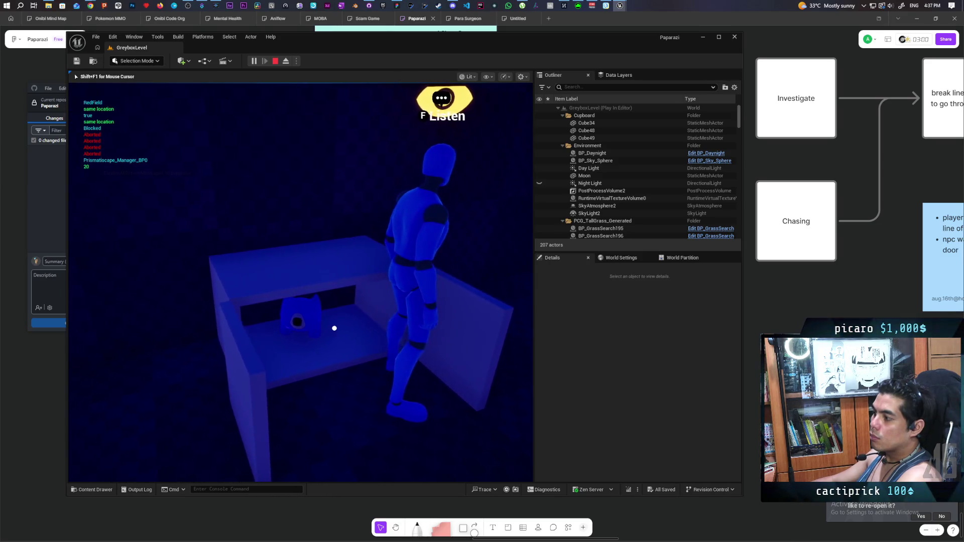
{"action": "key", "text": "a"}
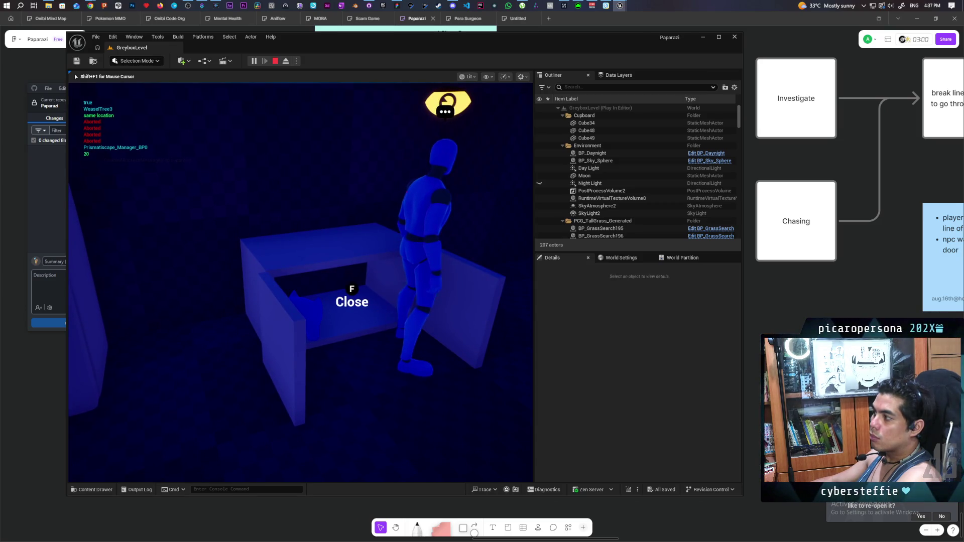
{"action": "key", "text": "w"}
{"action": "key", "text": "s"}
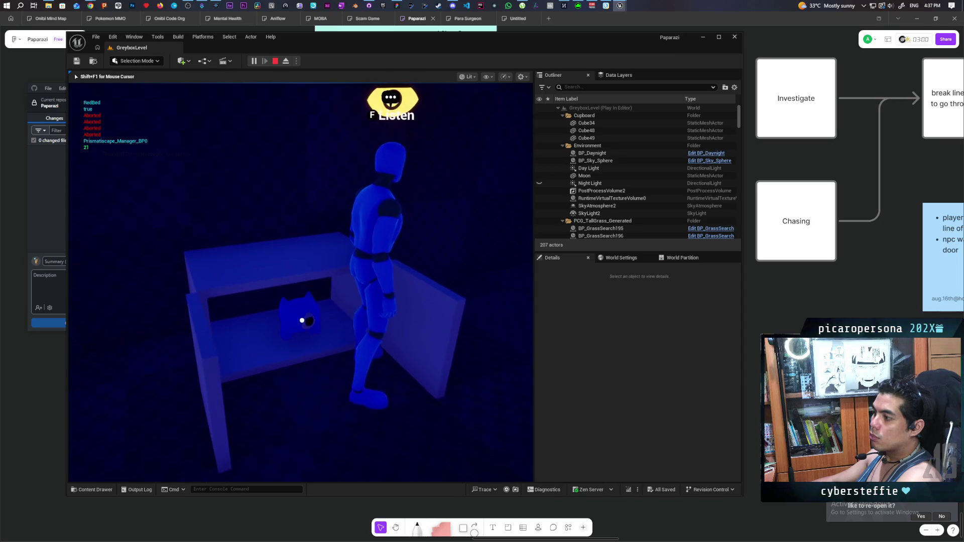
{"action": "key", "text": "a"}
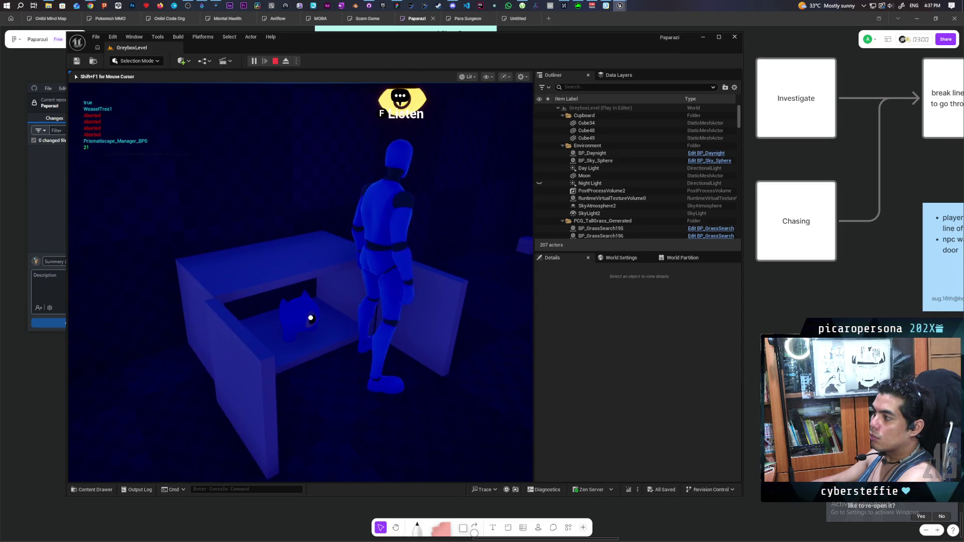
- Peer into the cupboard from its front edge, then stop the playtest
{"action": "key", "text": "s"}
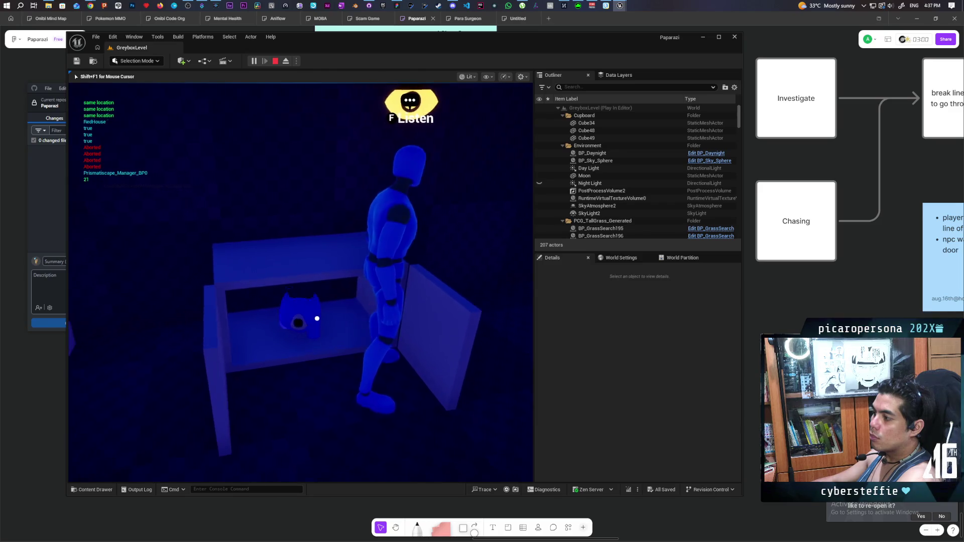
{"action": "key", "text": "w"}
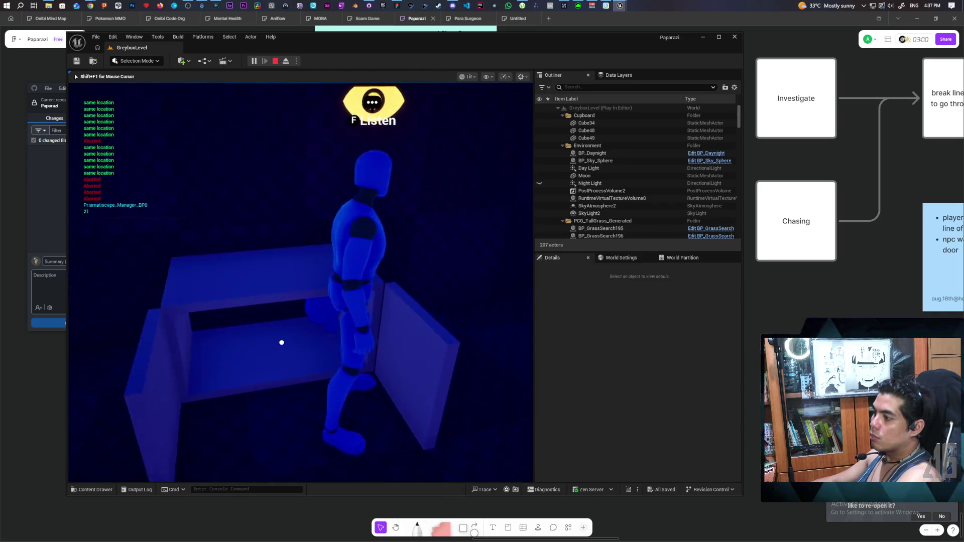
{"action": "key", "text": "a"}
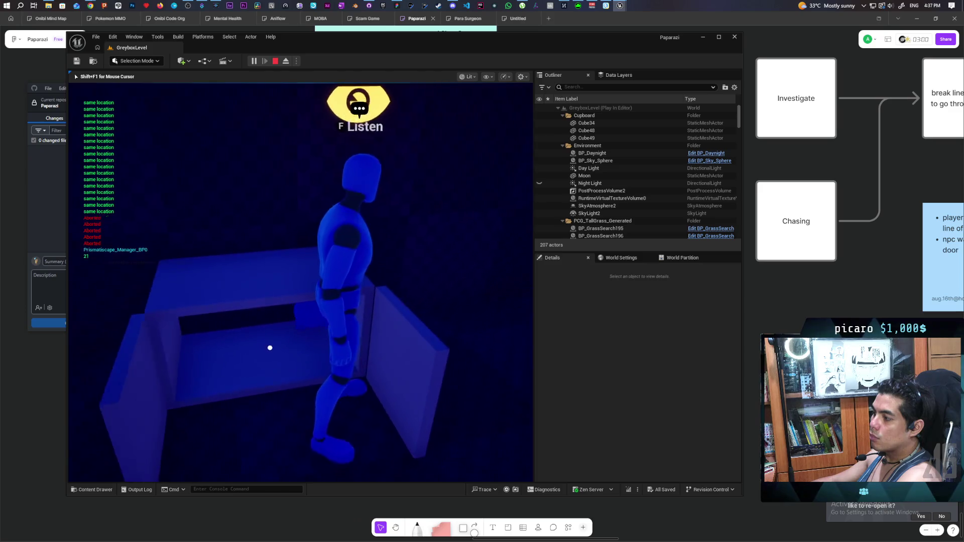
{"action": "key", "text": "w"}
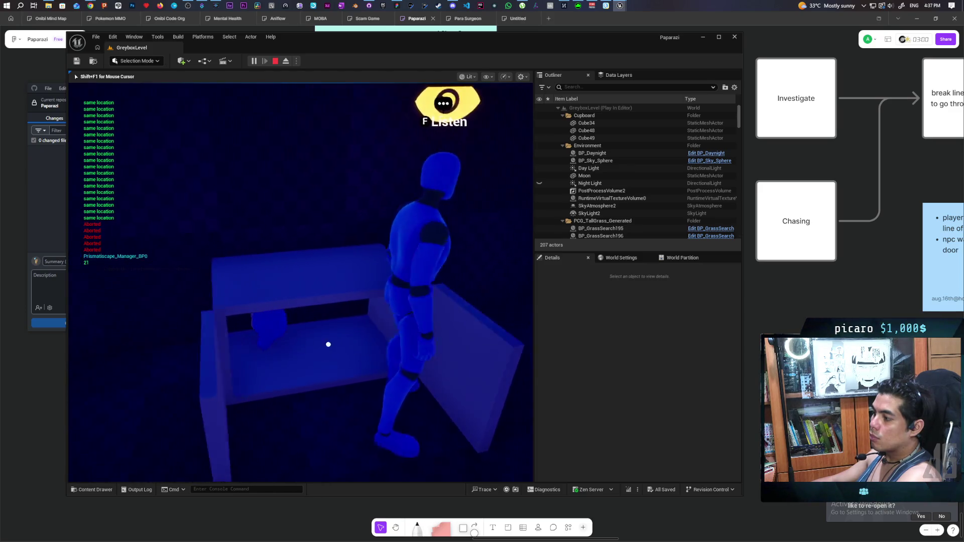
{"action": "key", "text": "a"}
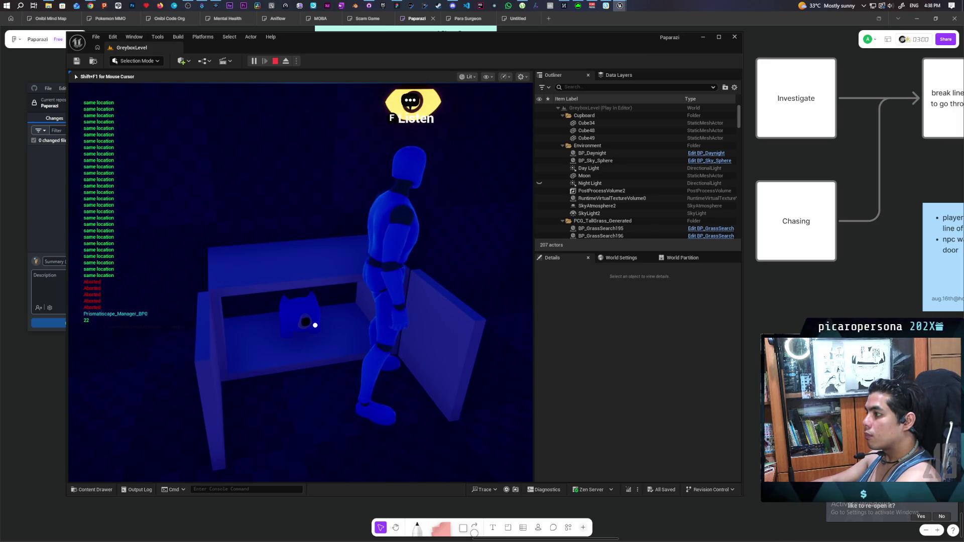
{"action": "key", "text": "Escape"}
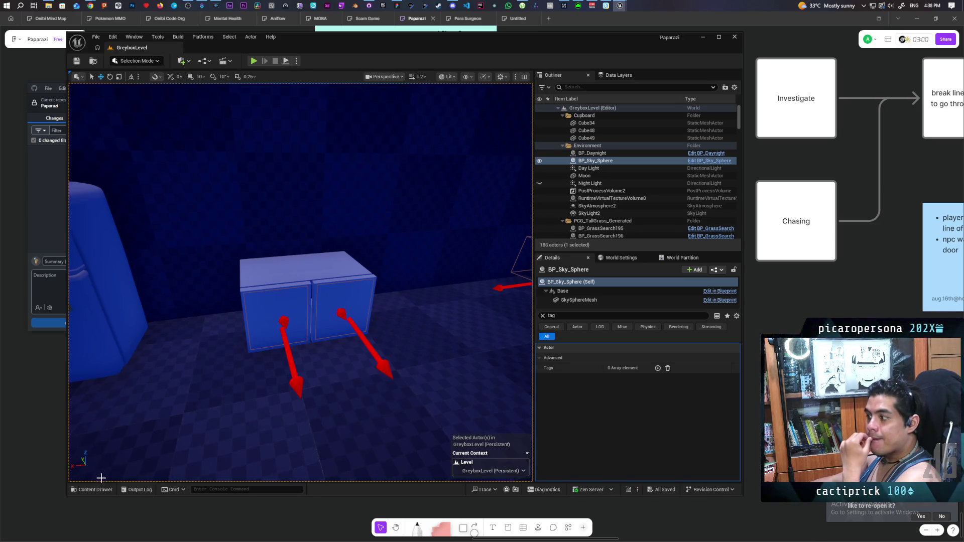
- Select the cupboard and fly the viewport around the level to a close head-on view
{"action": "left_click", "coordinate": [301, 273]}
{"action": "mouse_move", "coordinate": [292, 296]}
{"action": "left_mouse_down"}
{"action": "mouse_move", "coordinate": [256, 304]}
{"action": "mouse_move", "coordinate": [228, 296]}
{"action": "mouse_move", "coordinate": [274, 290]}
{"action": "left_mouse_up"}
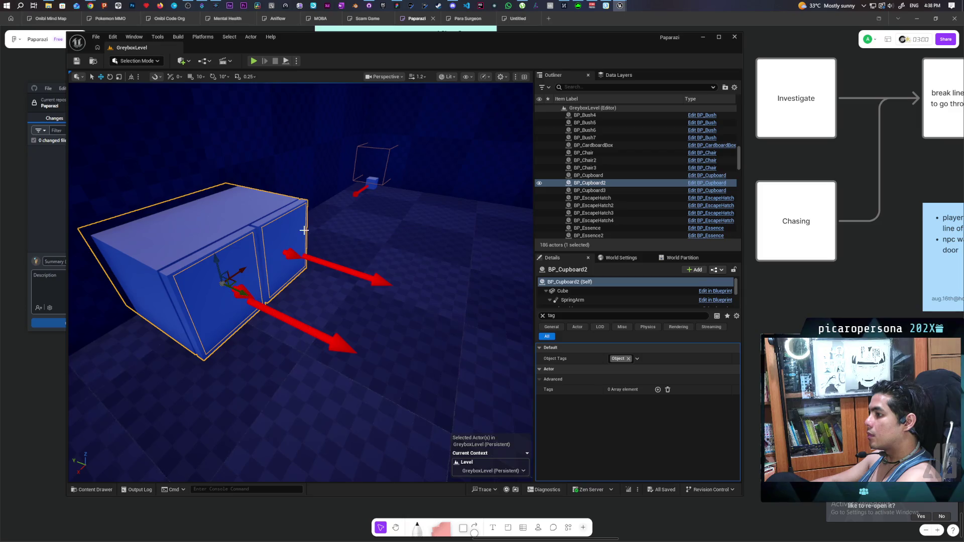
{"action": "key", "text": "w"}
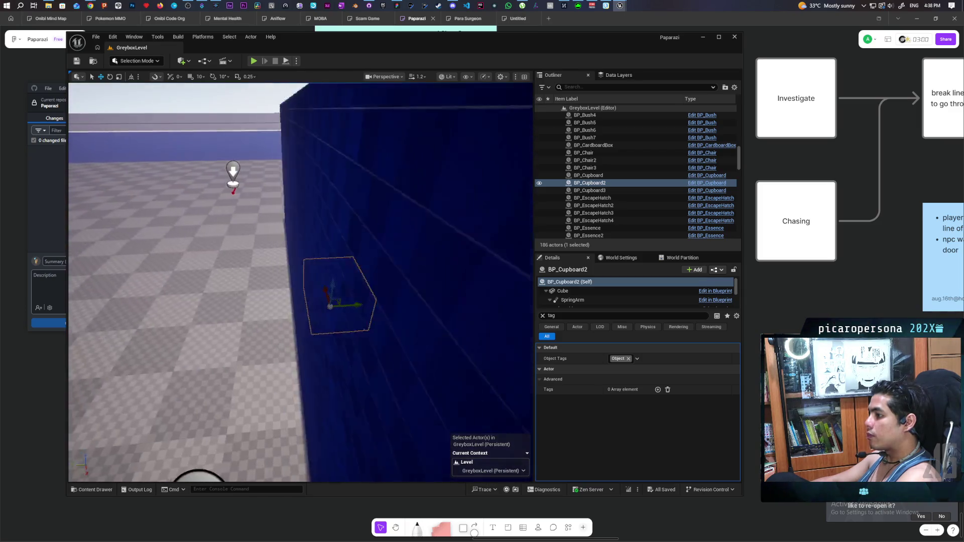
{"action": "key", "text": "f"}
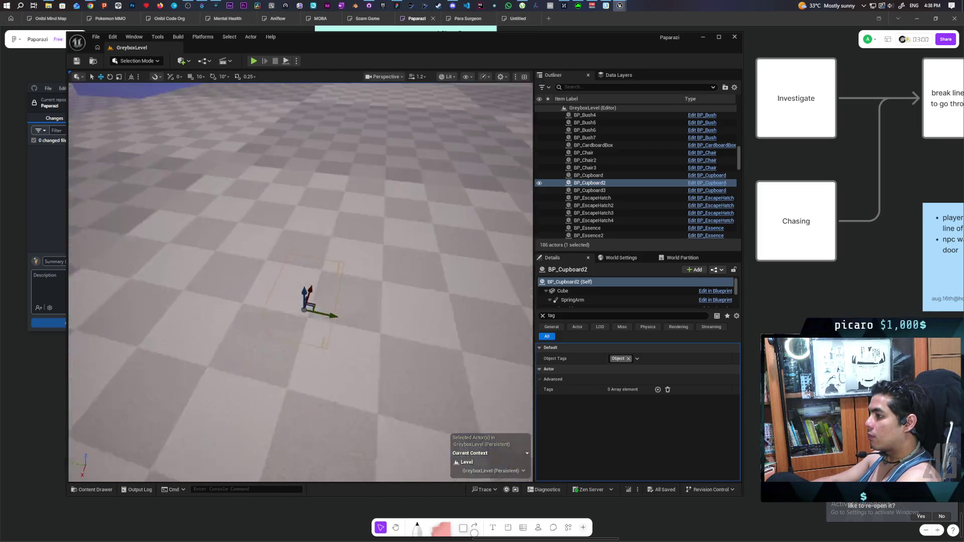
{"action": "key", "text": "f"}
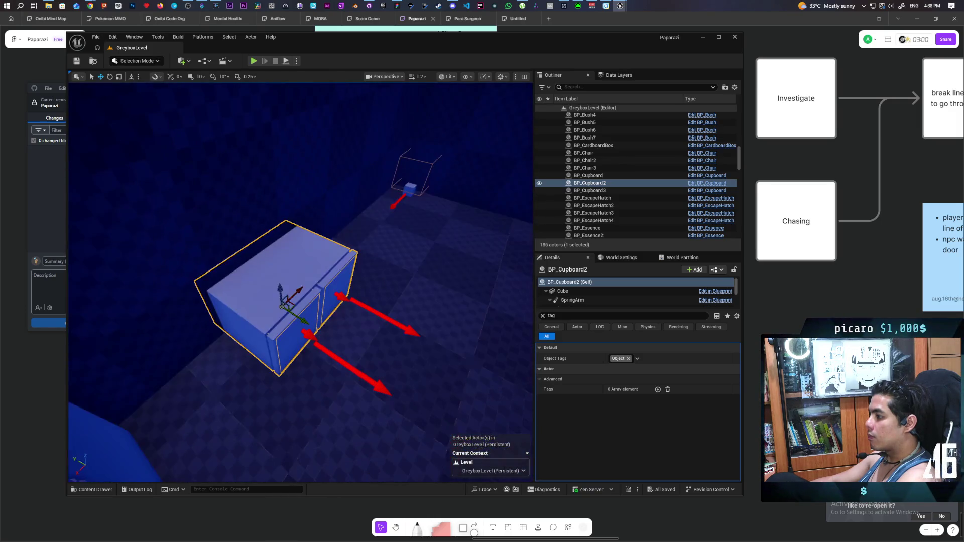
{"action": "key", "text": "d"}
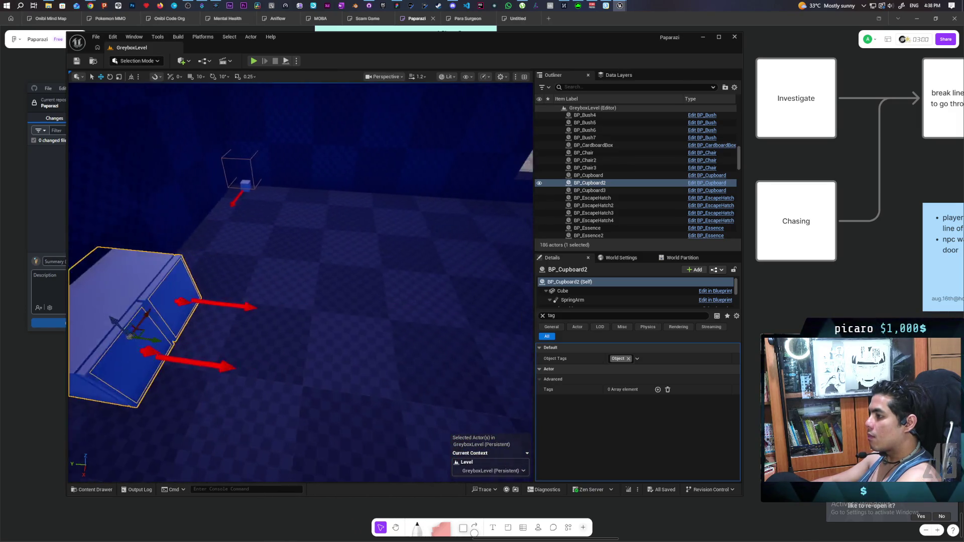
{"action": "key", "text": "f"}
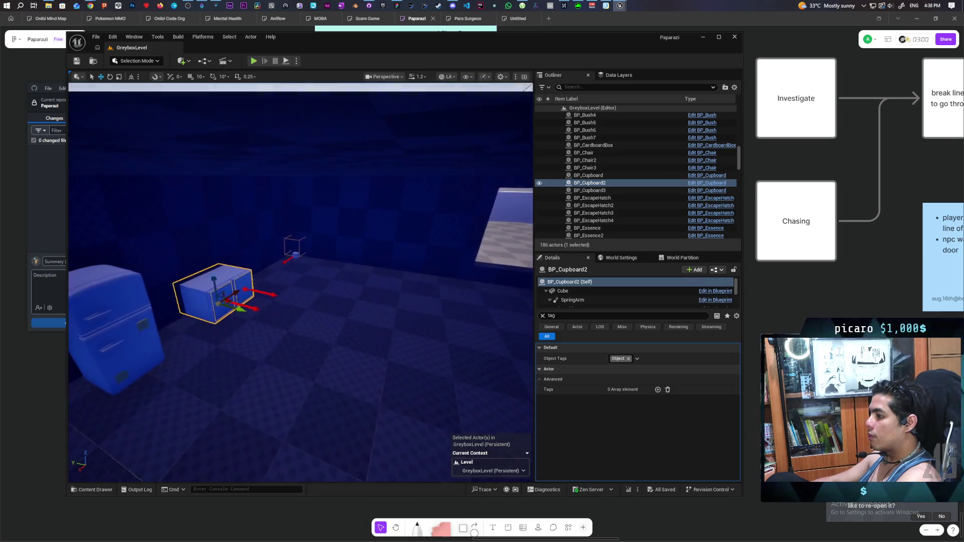
{"action": "key", "text": "d"}
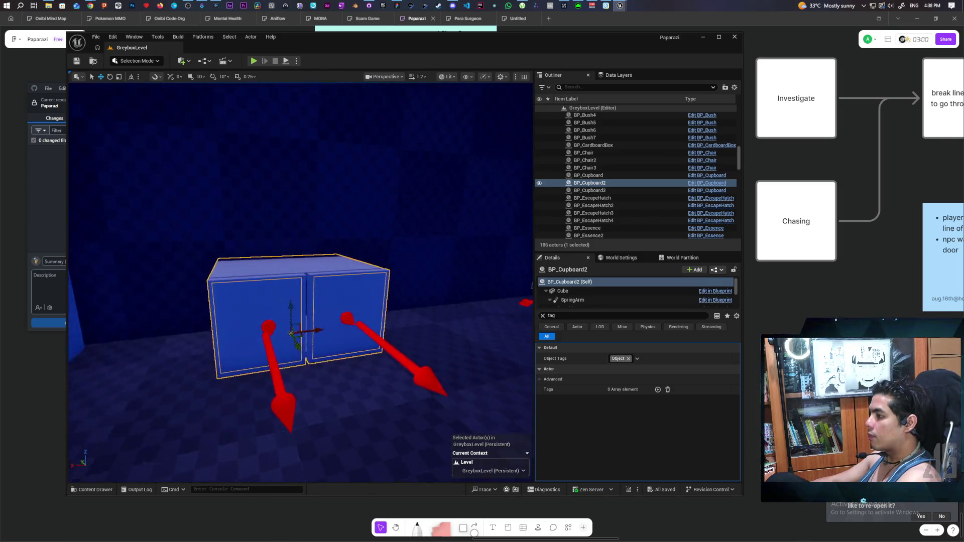
{"action": "key", "text": "w"}
{"action": "scroll", "coordinate": [301, 281], "scroll_direction": "up", "scroll_amount": 5}
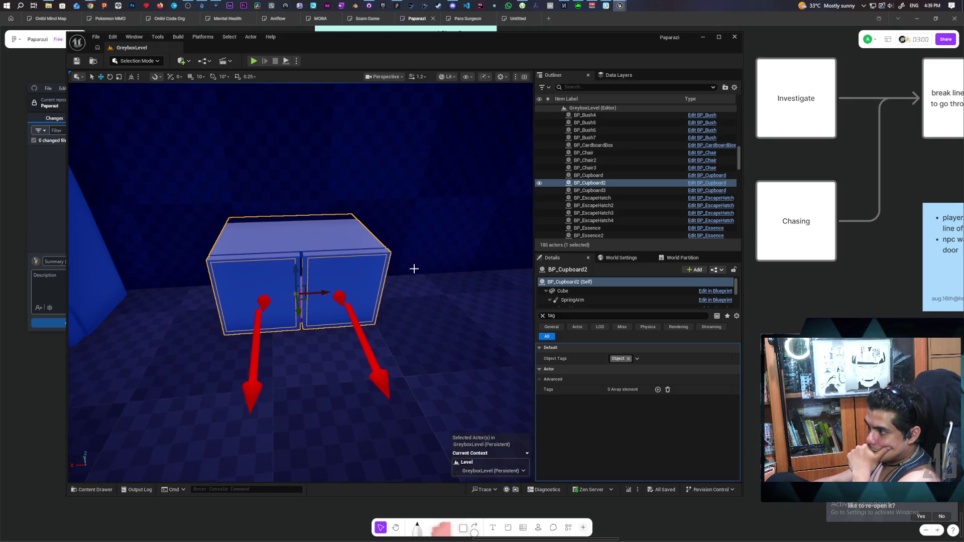
- Select the Landscape, show the navigation mesh with P, and reselect BP_Cupboard2
{"action": "left_click", "coordinate": [425, 332]}
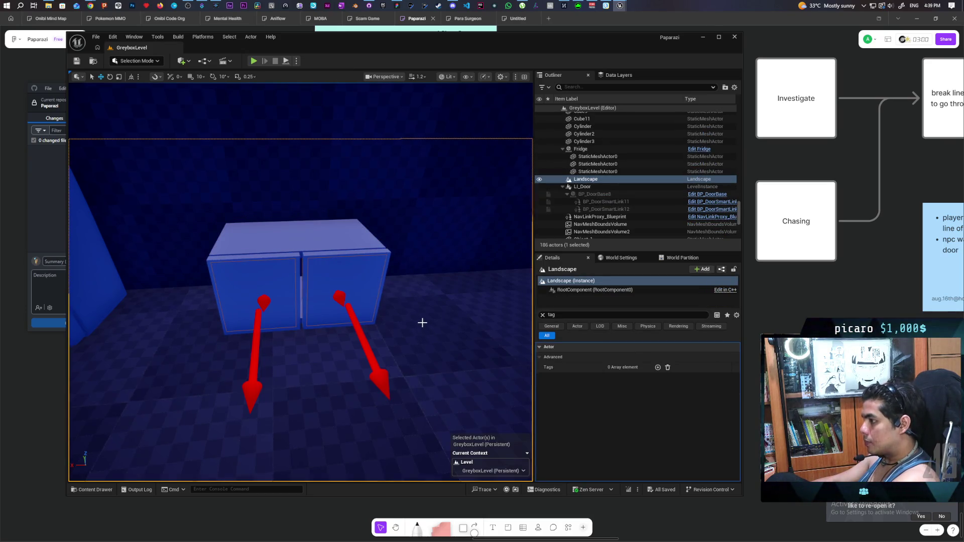
{"action": "key", "text": "p"}
{"action": "left_click_drag", "start_coordinate": [431, 327], "coordinate": [331, 129]}
{"action": "left_click", "coordinate": [385, 309]}
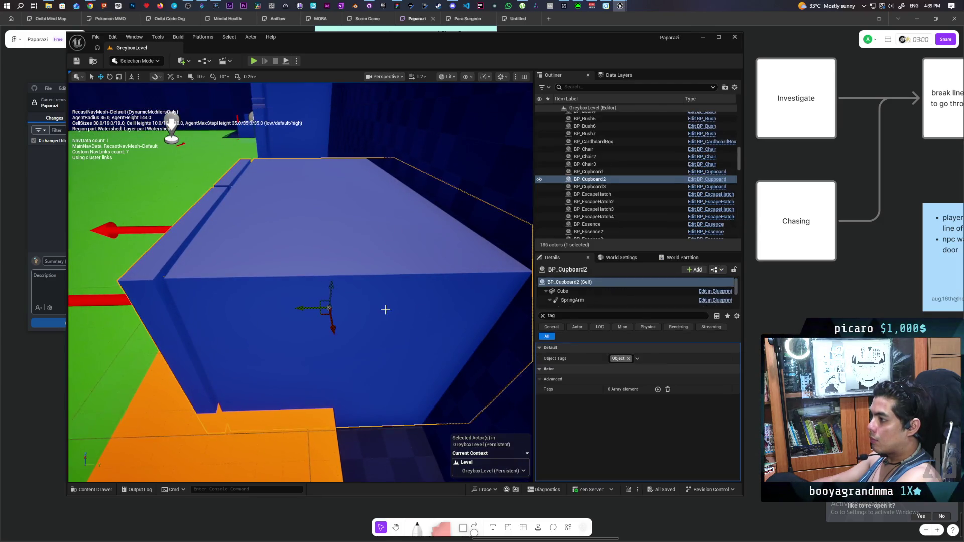
- Slide BP_Cupboard2 left along the floor and save GreyboxLevel
{"action": "left_click_drag", "start_coordinate": [309, 308], "coordinate": [247, 314]}
{"action": "mouse_move", "coordinate": [289, 342]}
{"action": "left_mouse_down"}
{"action": "mouse_move", "coordinate": [289, 327]}
{"action": "mouse_move", "coordinate": [280, 361]}
{"action": "mouse_move", "coordinate": [321, 354]}
{"action": "mouse_move", "coordinate": [264, 262]}
{"action": "left_mouse_up"}
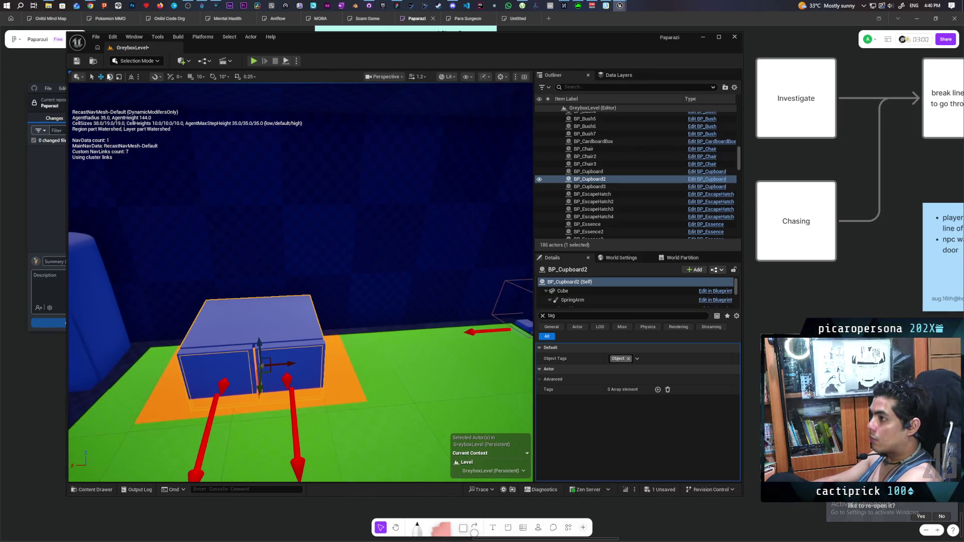
{"action": "left_click", "coordinate": [77, 61]}
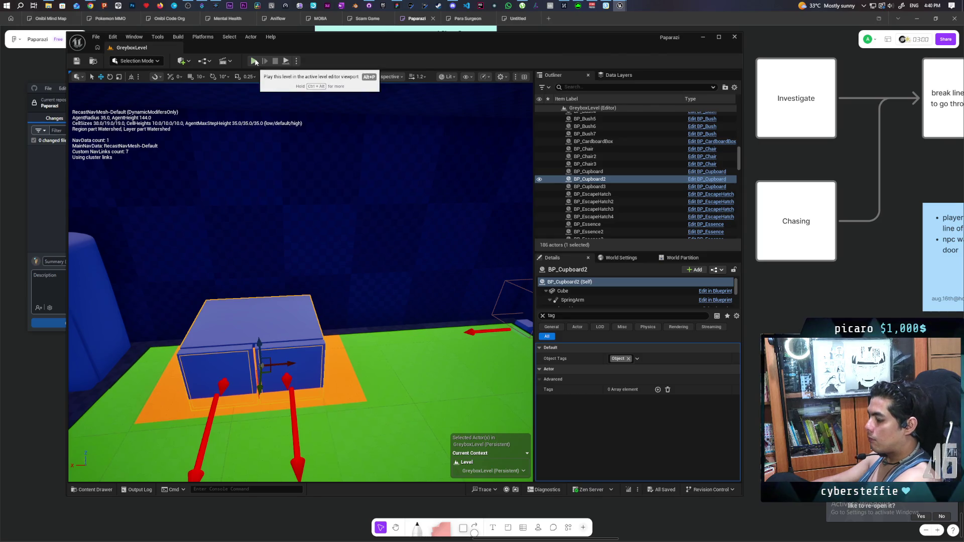
{"action": "left_click", "coordinate": [321, 175]}
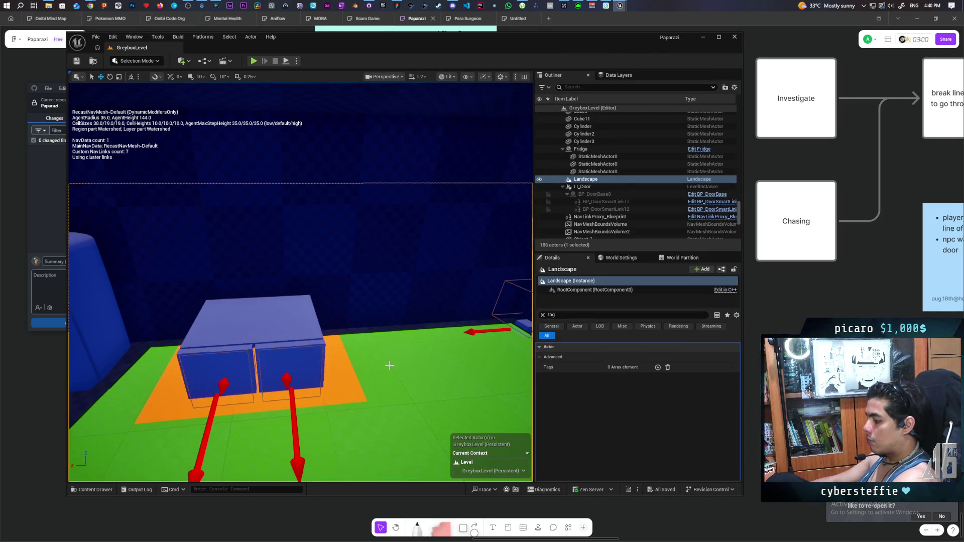
- Hide the navigation mesh overlay and start a new playtest
{"action": "key", "text": "p"}
{"action": "left_click", "coordinate": [254, 61]}
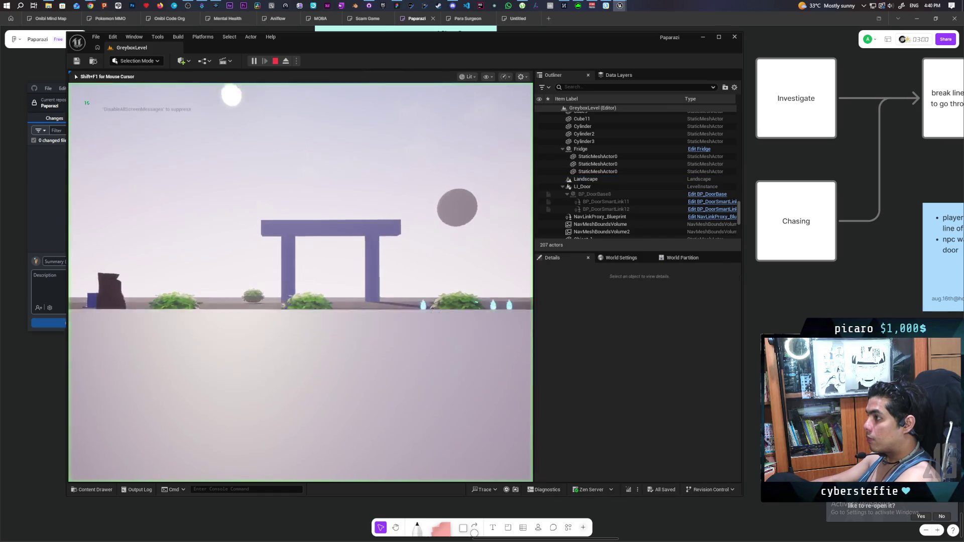
- Walk the character through the tall grass, past the NPC, into the dark blue room
{"action": "key", "text": "w"}
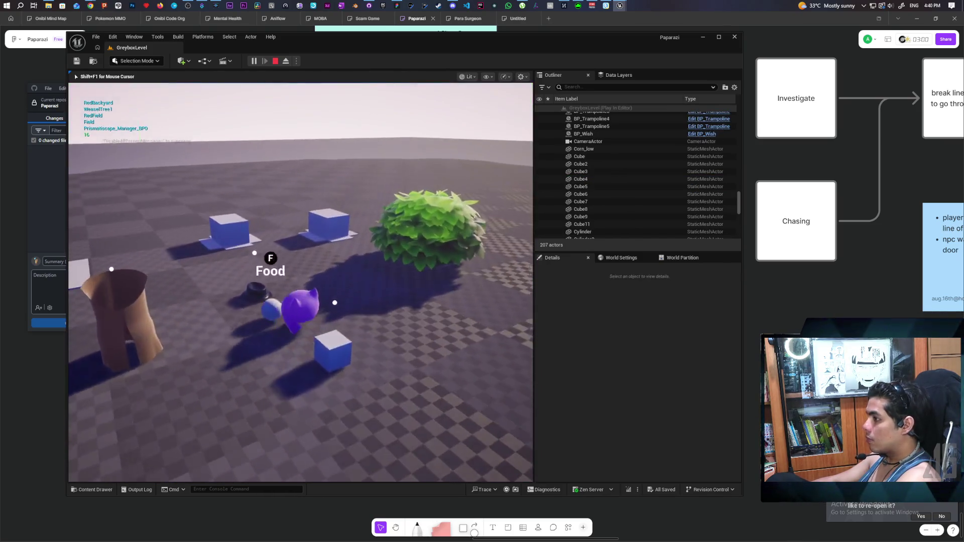
{"action": "key", "text": "w"}
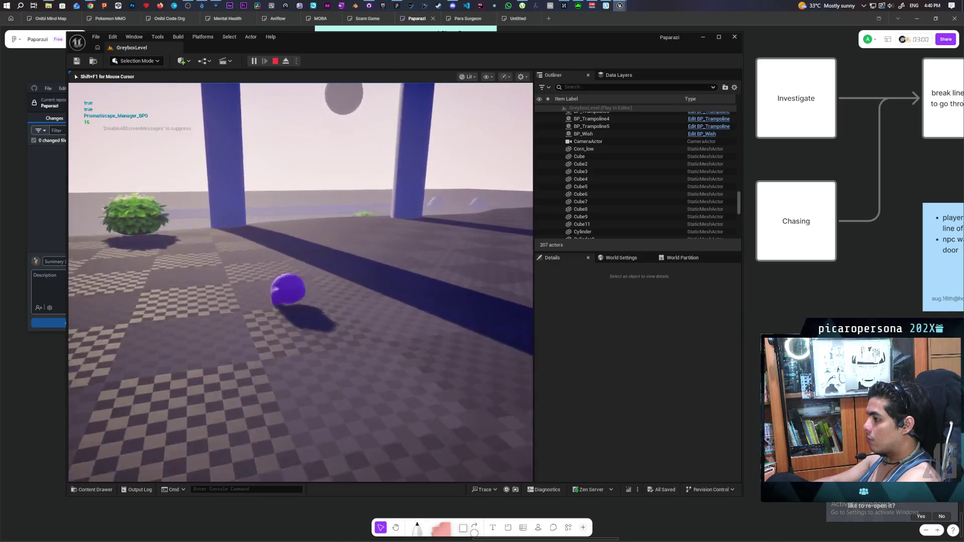
{"action": "key", "text": "w"}
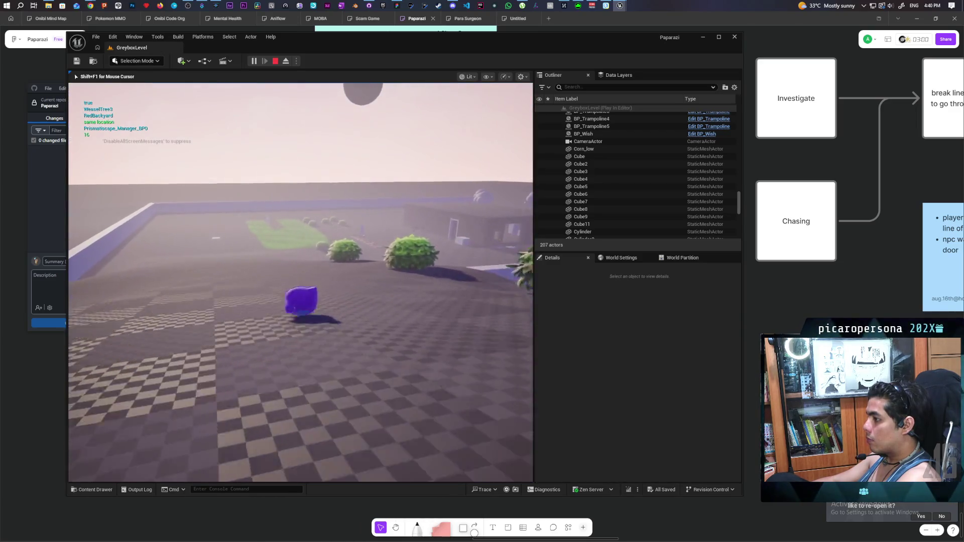
{"action": "key", "text": "w"}
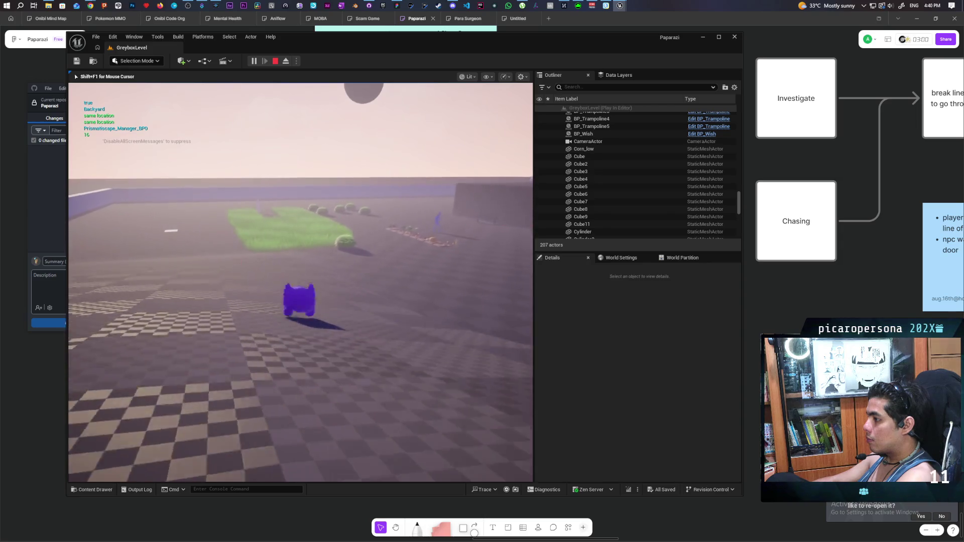
{"action": "key", "text": "w"}
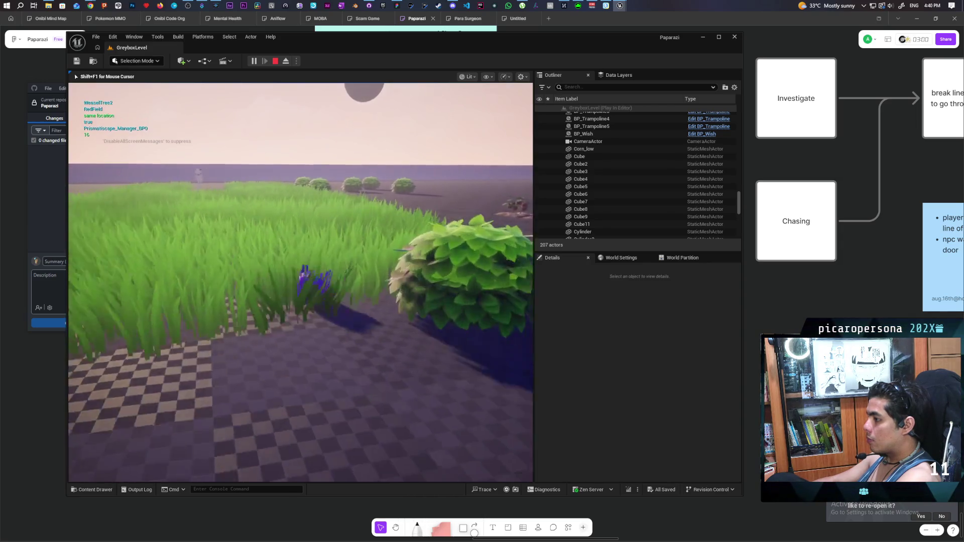
{"action": "key", "text": "w"}
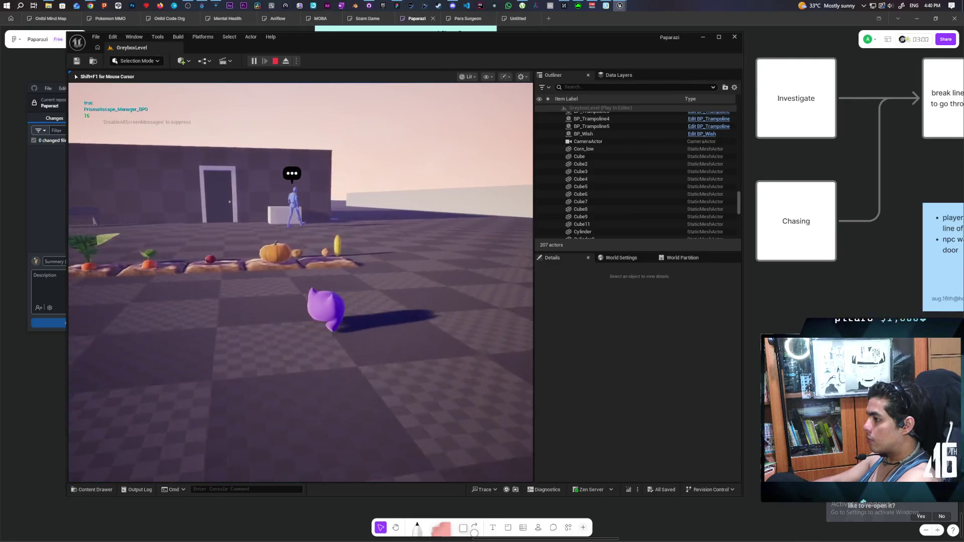
{"action": "key", "text": "w"}
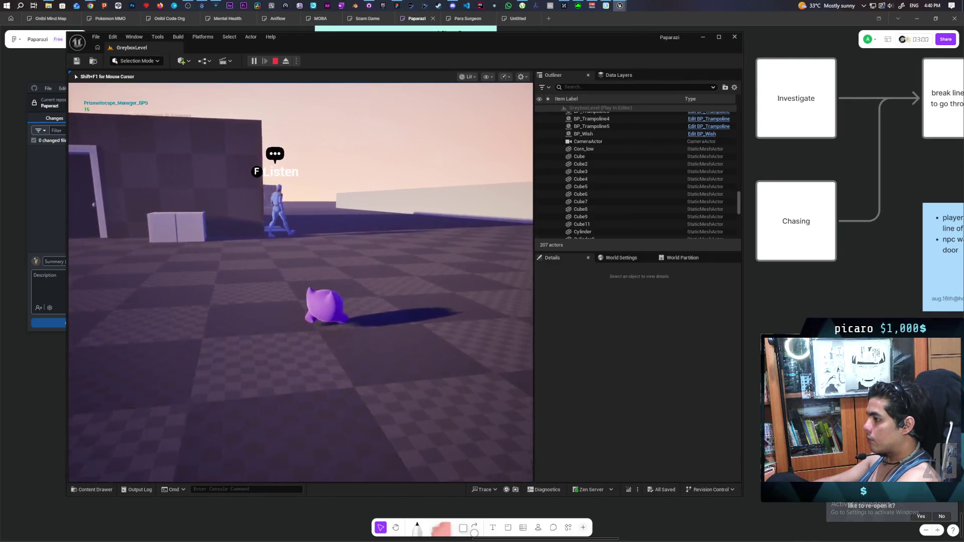
{"action": "key", "text": "w"}
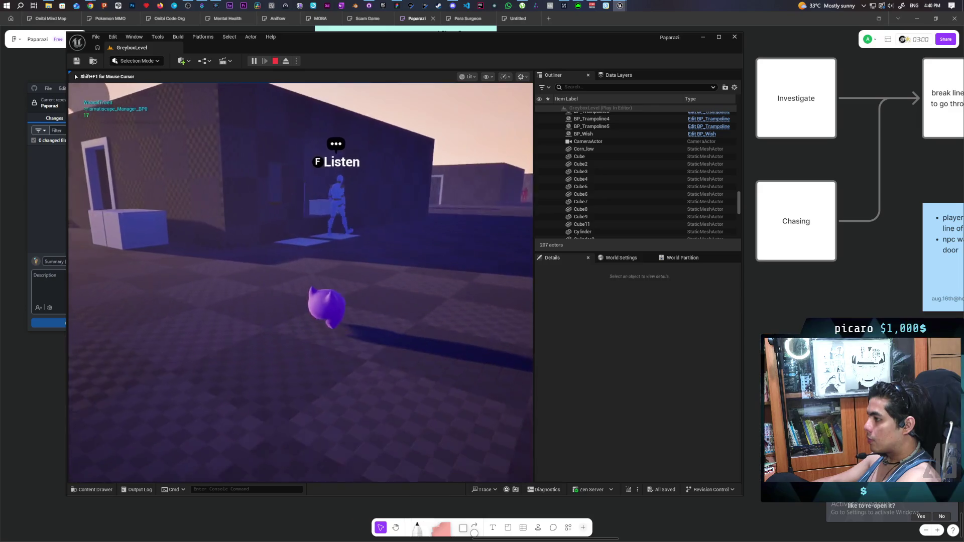
- Open the box by the fridge with F and hide the creature inside
{"action": "key", "text": "w"}
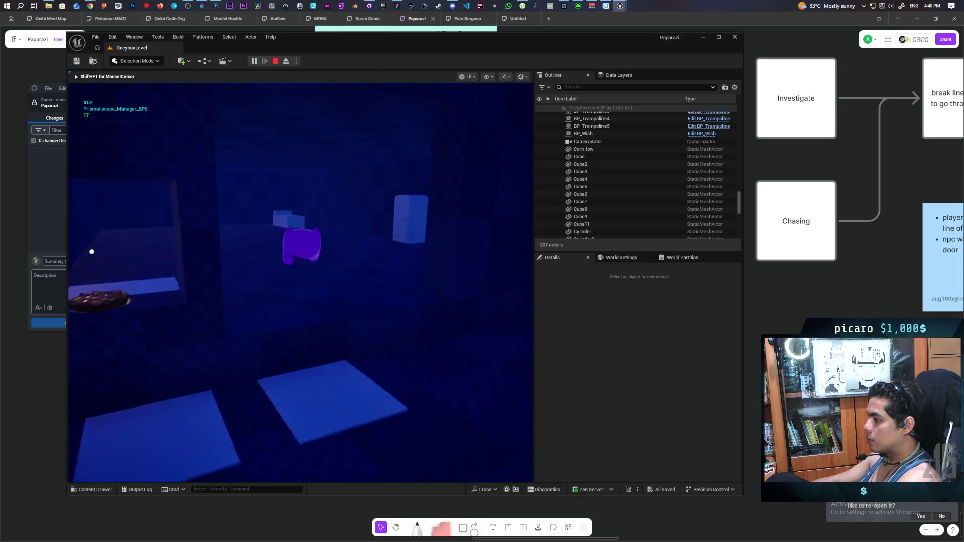
{"action": "key", "text": "w"}
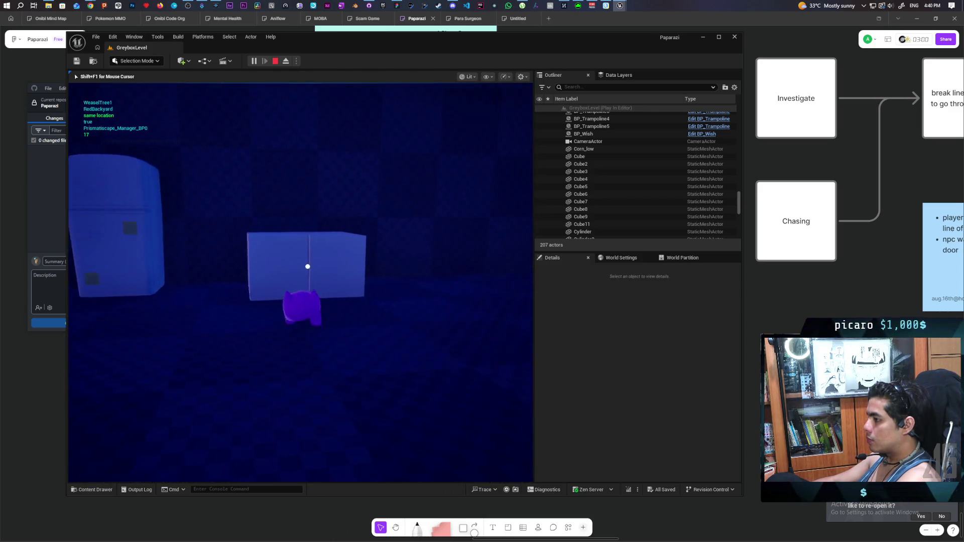
{"action": "key", "text": "f"}
{"action": "key", "text": "w"}
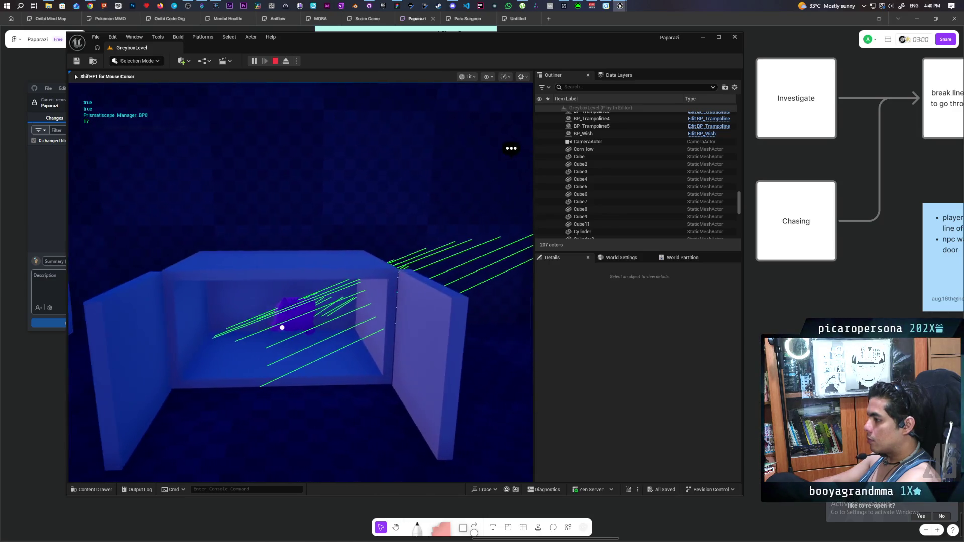
{"action": "key", "text": "w"}
{"action": "key", "text": "s"}
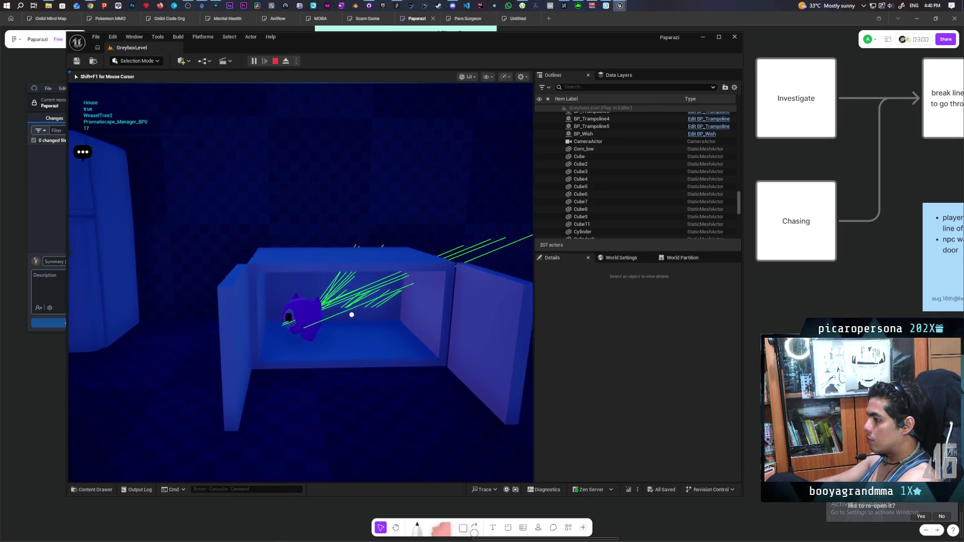
{"action": "key", "text": "d"}
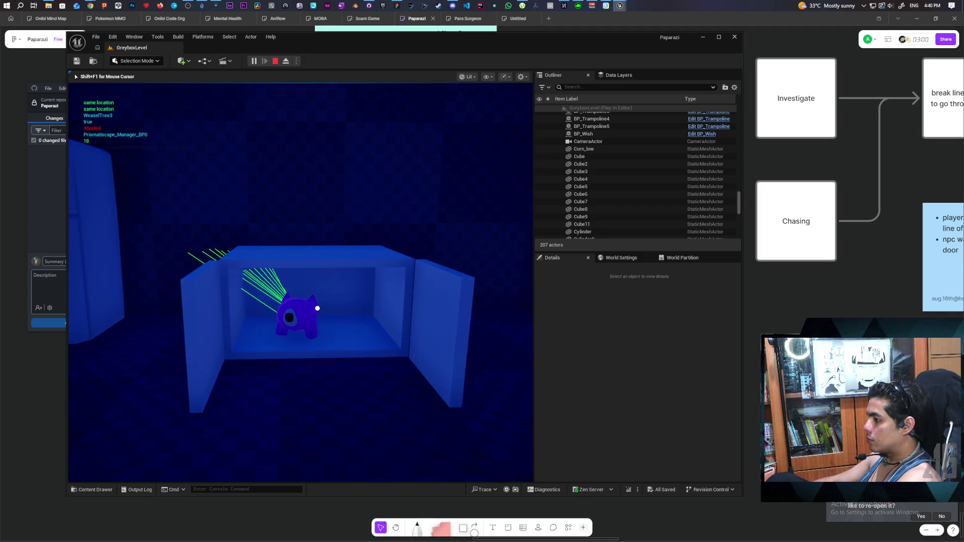
- Look around the room, doorway and checkered wall from beside the boxes
{"action": "key", "text": "w"}
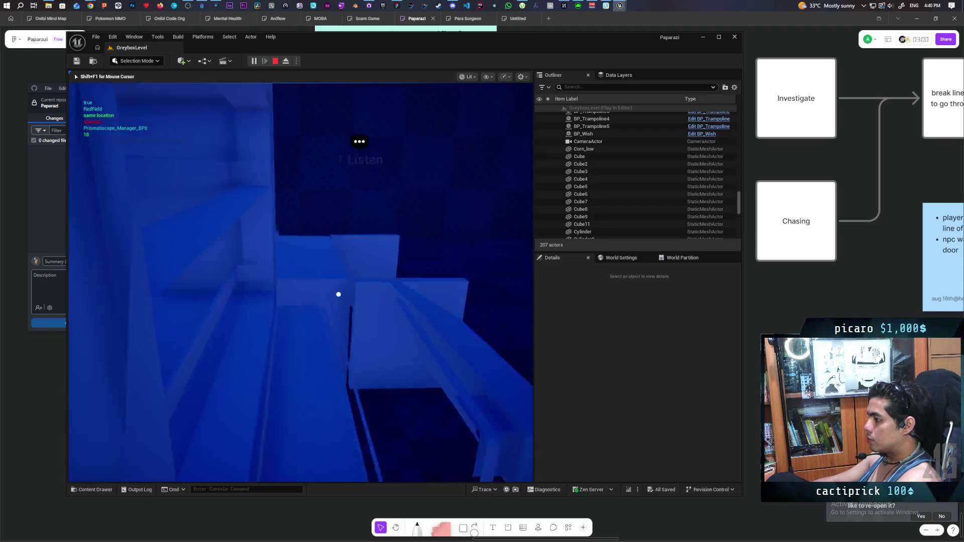
{"action": "key", "text": "s"}
{"action": "key", "text": "w"}
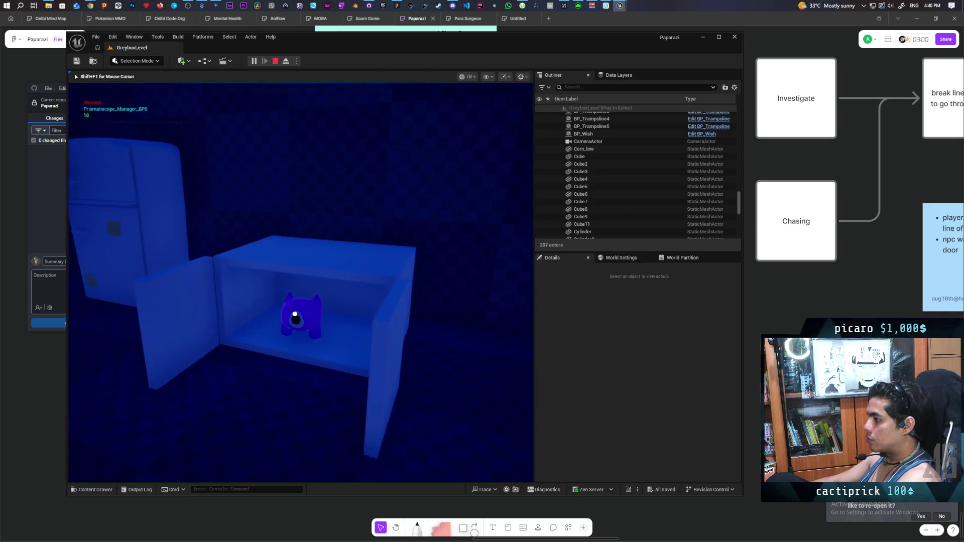
{"action": "key", "text": "s"}
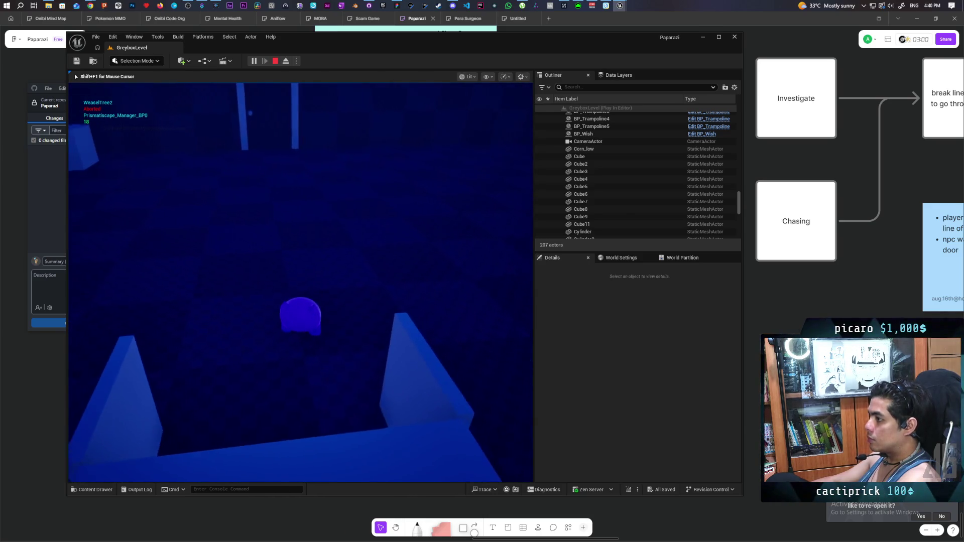
{"action": "key", "text": "a"}
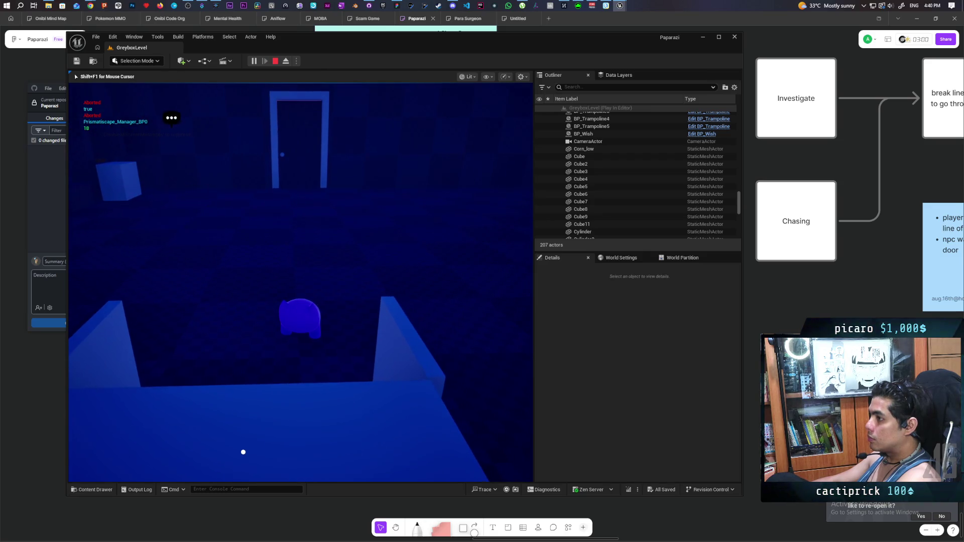
{"action": "key", "text": "w"}
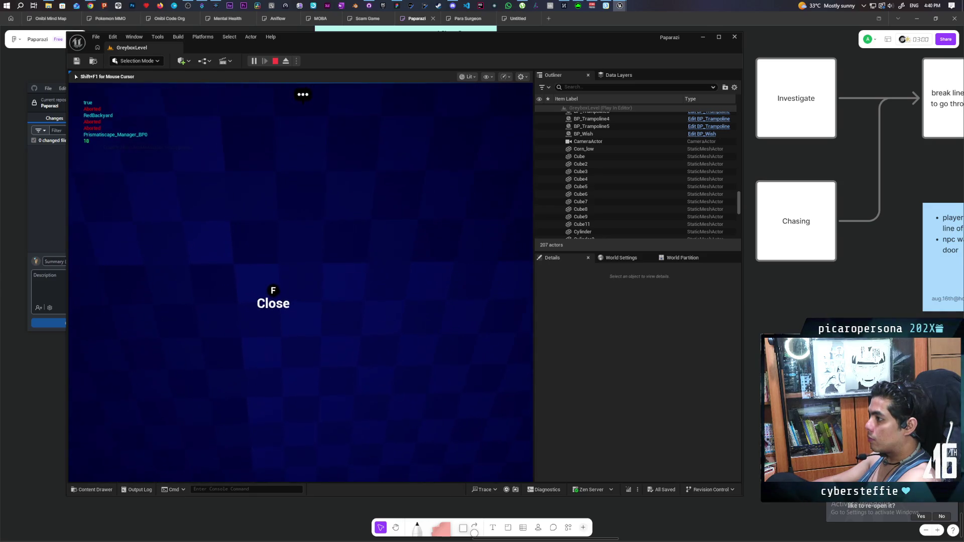
{"action": "key", "text": "s"}
- Inspect the creature in the box from the front and both sides
{"action": "key", "text": "w"}
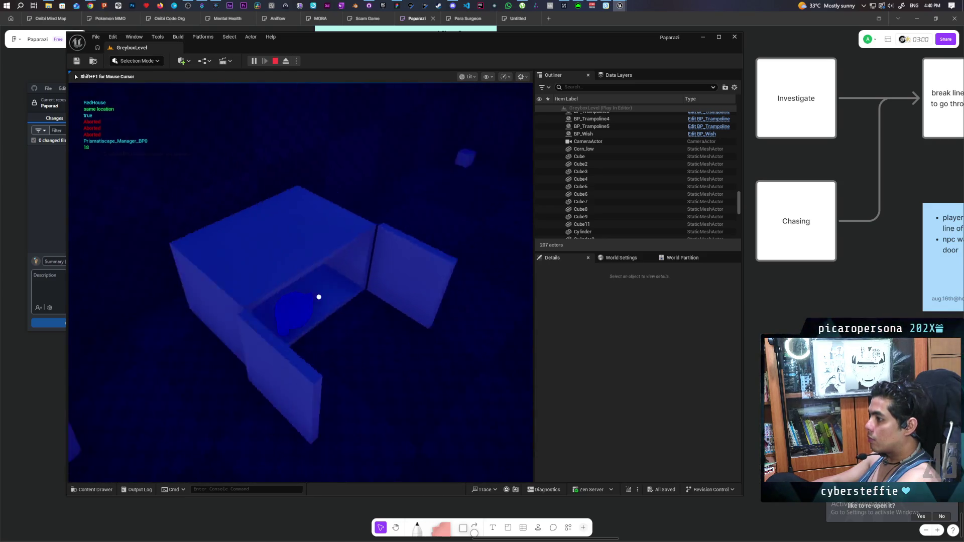
{"action": "key", "text": "w"}
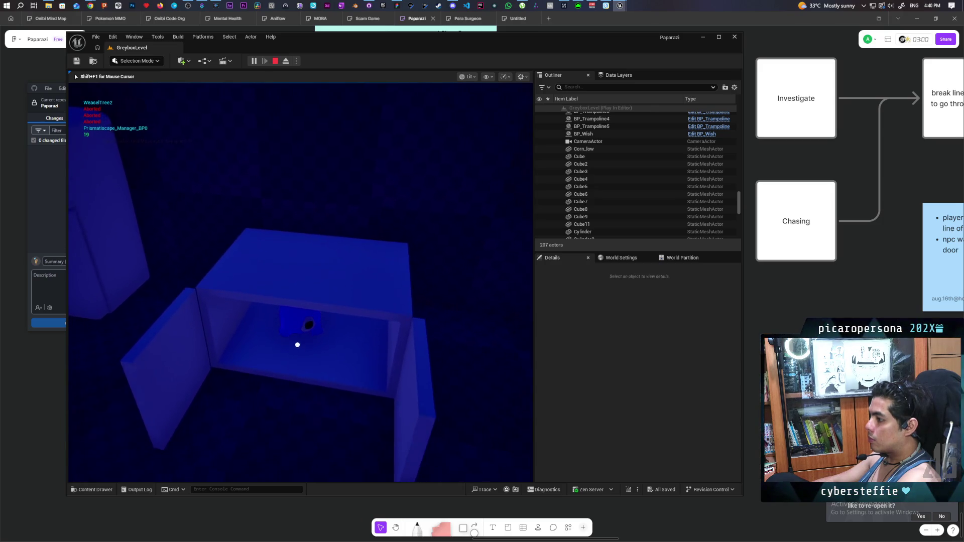
{"action": "key", "text": "s"}
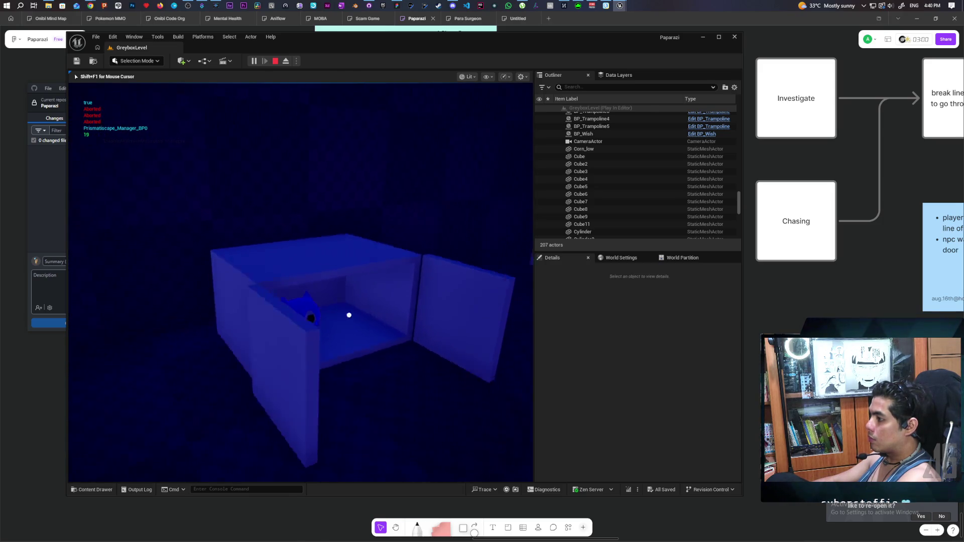
{"action": "key", "text": "a"}
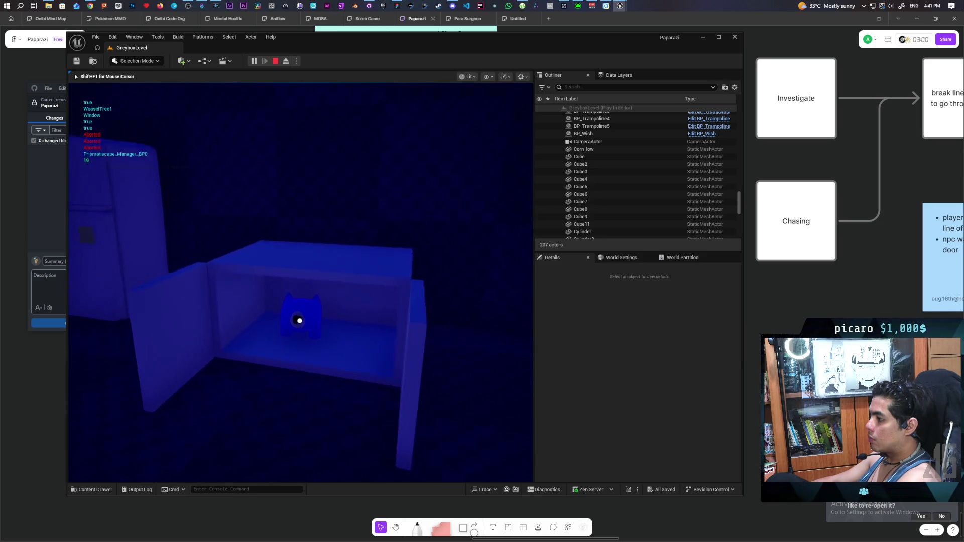
{"action": "key", "text": "d"}
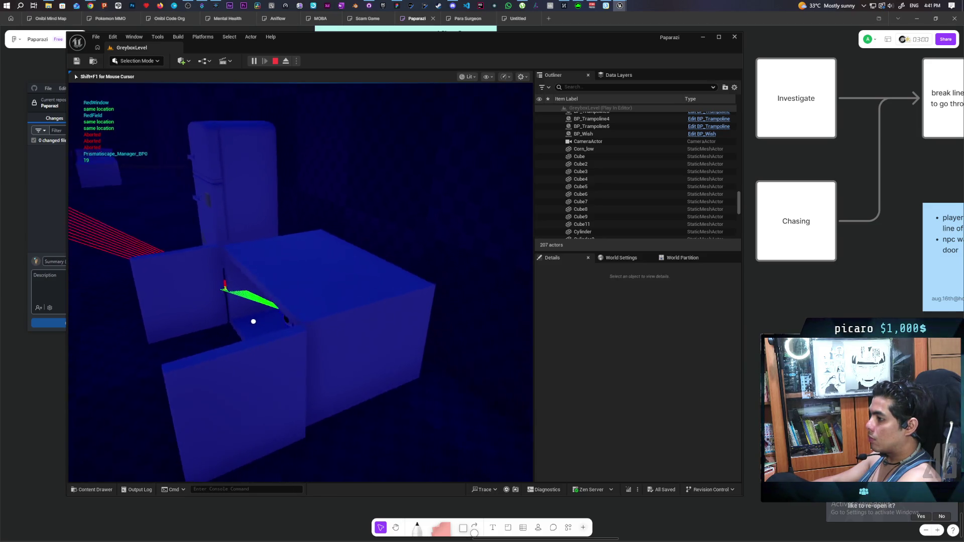
{"action": "key", "text": "w"}
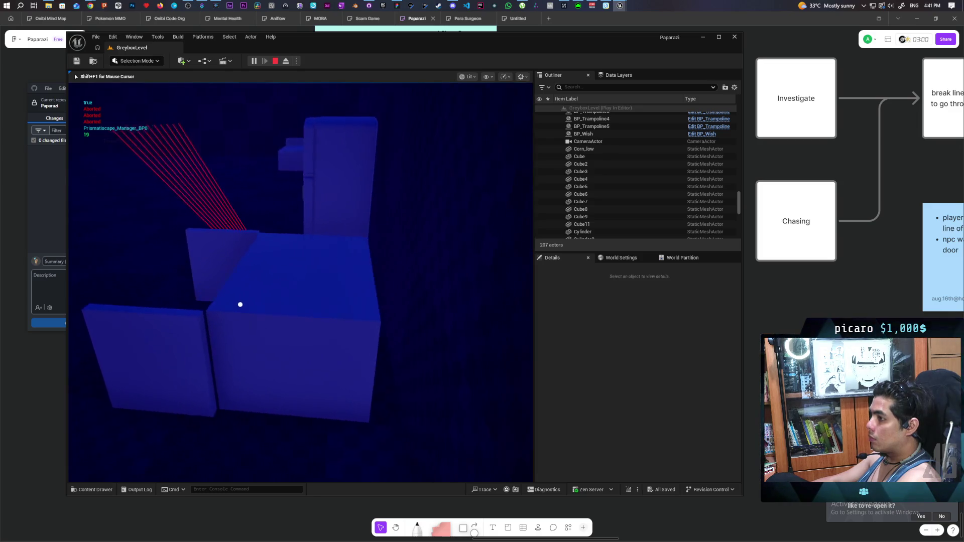
- Circle the creature's box once more, then stop the playtest
{"action": "key", "text": "w"}
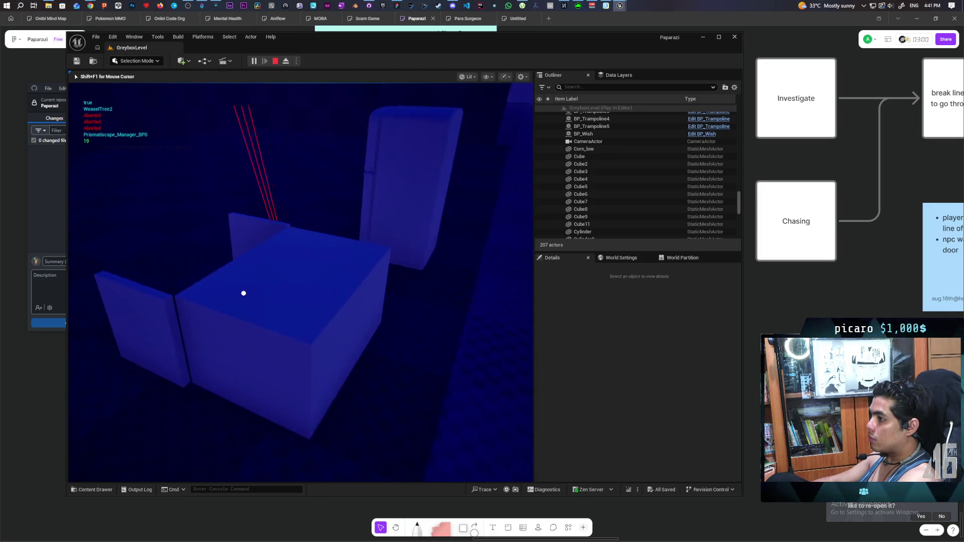
{"action": "key", "text": "s"}
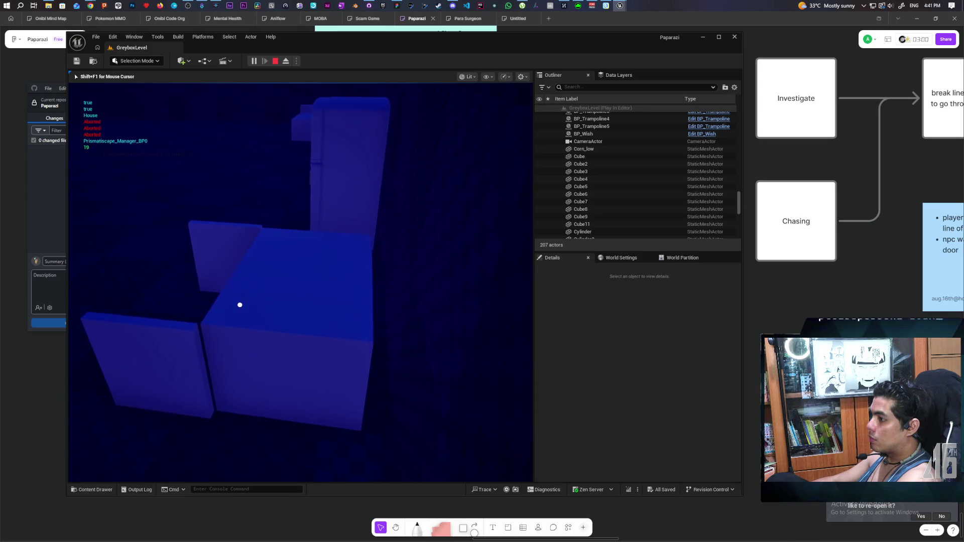
{"action": "key", "text": "w"}
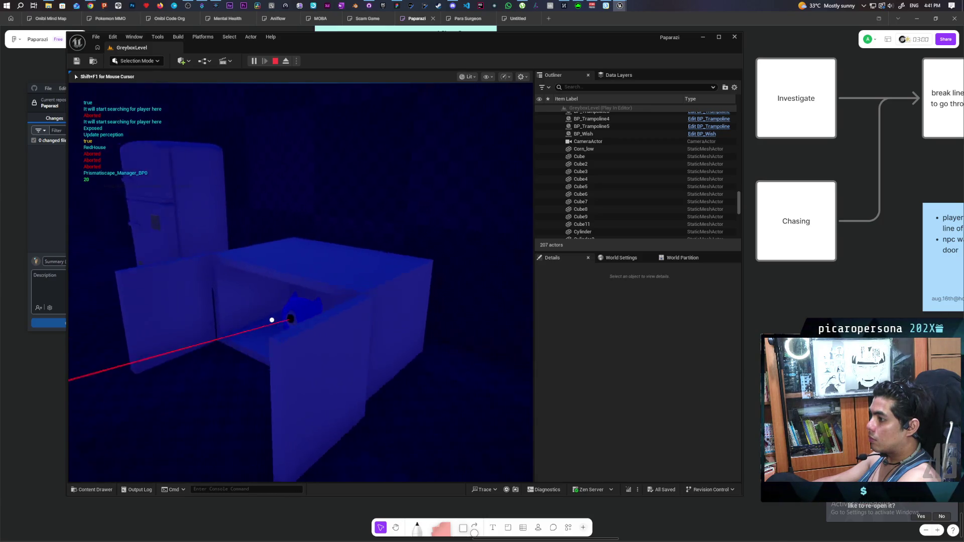
{"action": "key", "text": "d"}
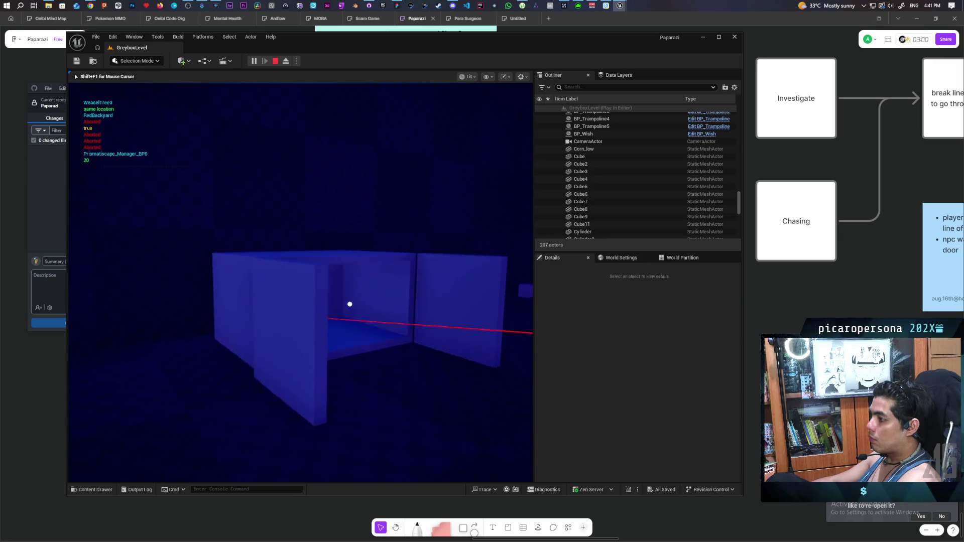
{"action": "key", "text": "w"}
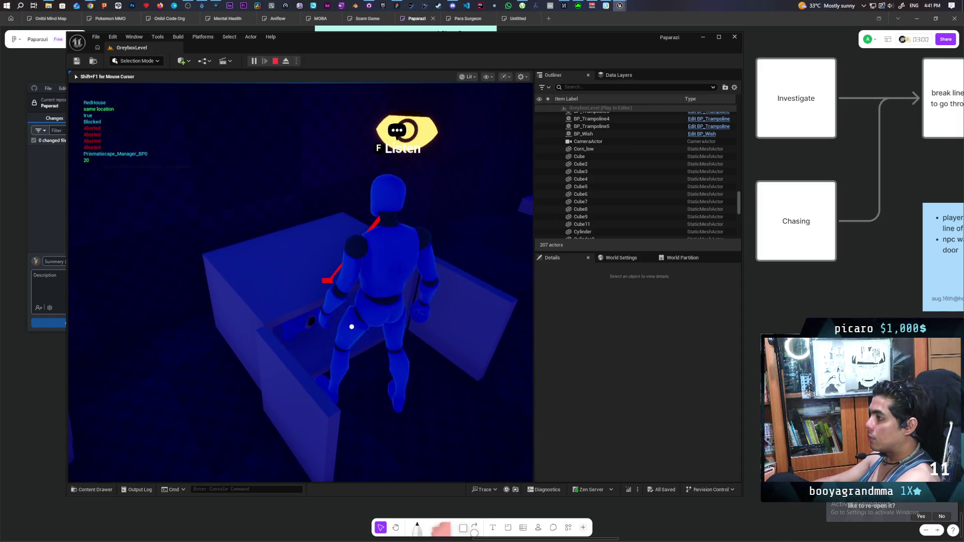
{"action": "key", "text": "Escape"}
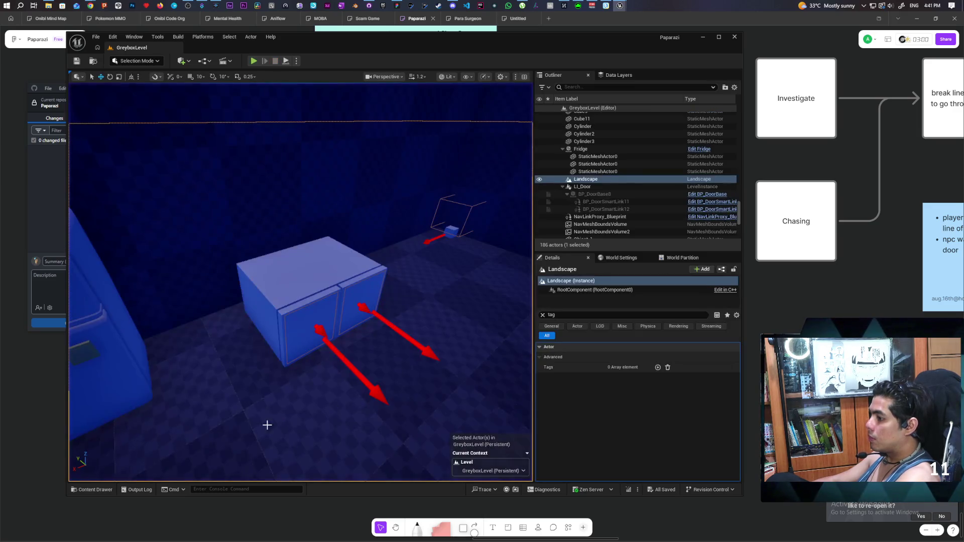
- Open BP_NPC from Content/ThirdPerson/Blueprints in the Content Browser
{"action": "left_click", "coordinate": [104, 491]}
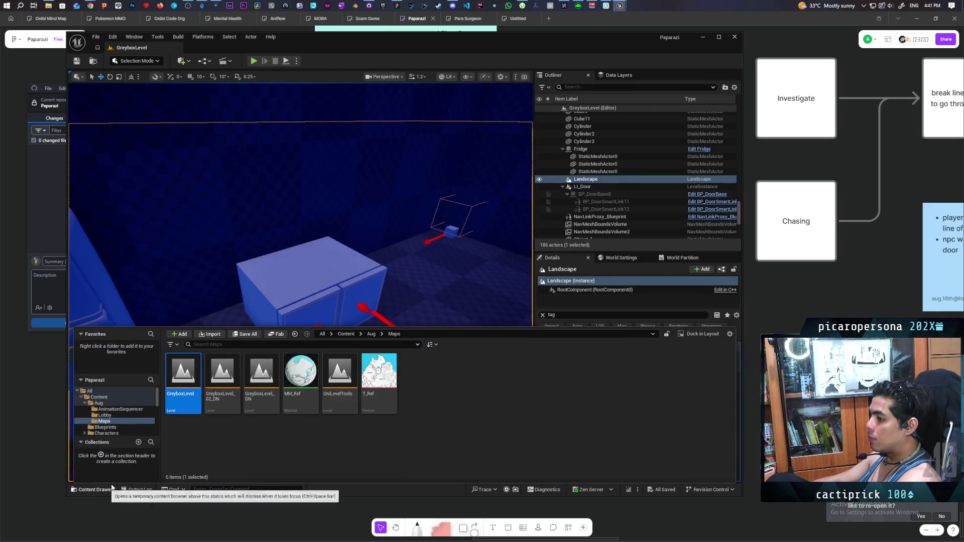
{"action": "left_click", "coordinate": [345, 335]}
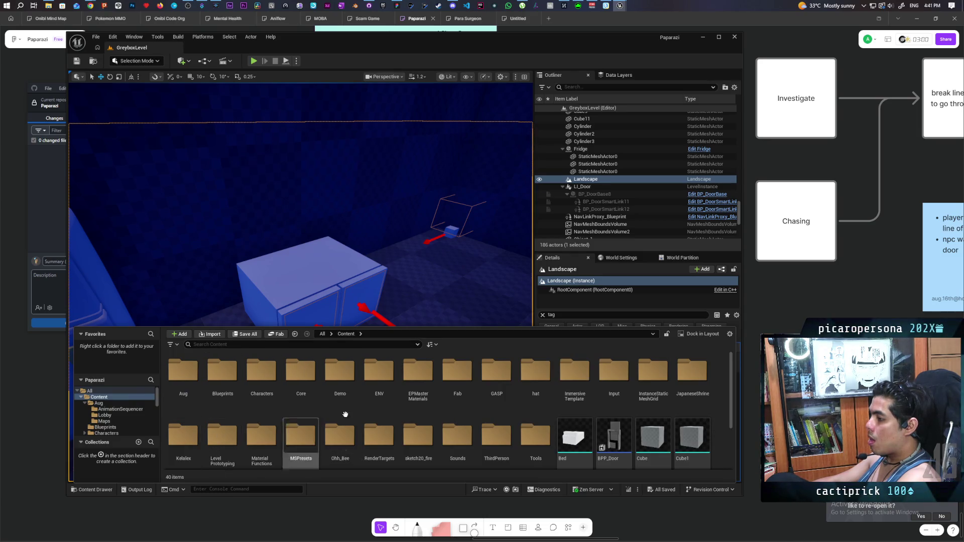
{"action": "double_click", "coordinate": [493, 435]}
{"action": "double_click", "coordinate": [199, 384]}
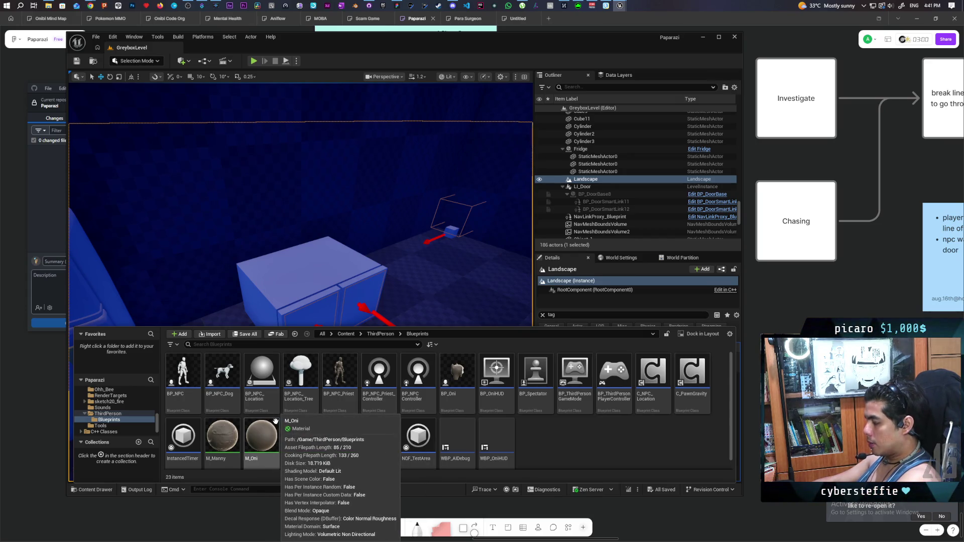
{"action": "left_click", "coordinate": [185, 374]}
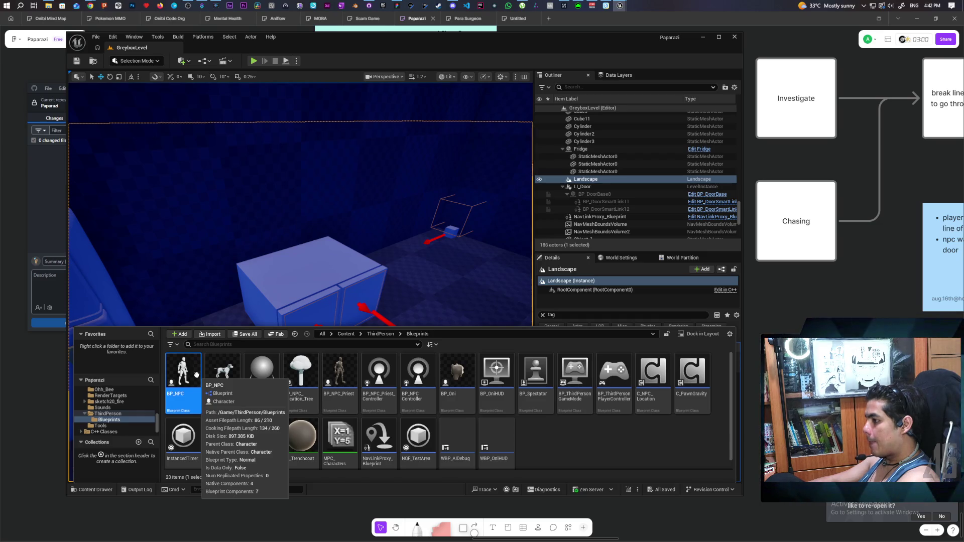
{"action": "double_click", "coordinate": [196, 375]}
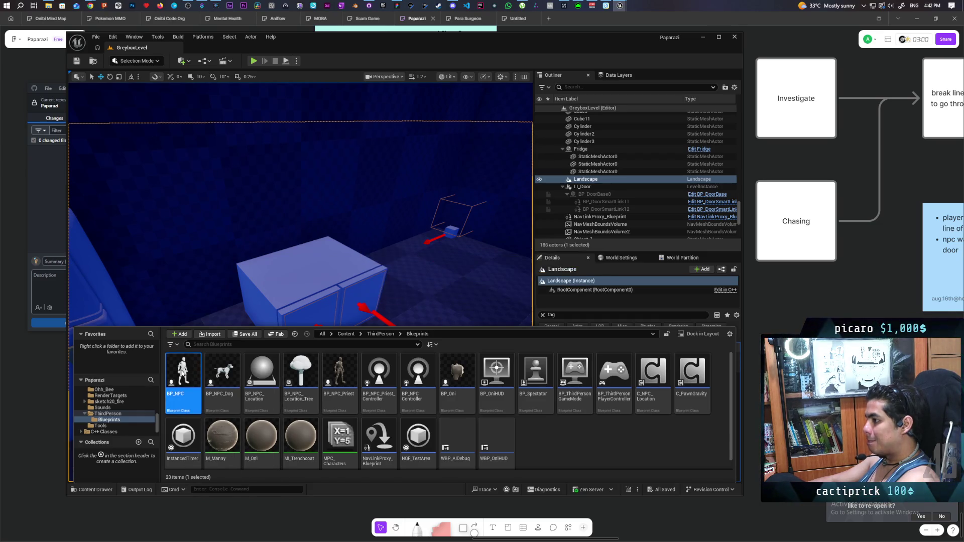
- Check that Debug Avoid defaults to on, then return to GreyboxLevel
{"action": "scroll", "coordinate": [130, 402], "scroll_direction": "down", "scroll_amount": 2}
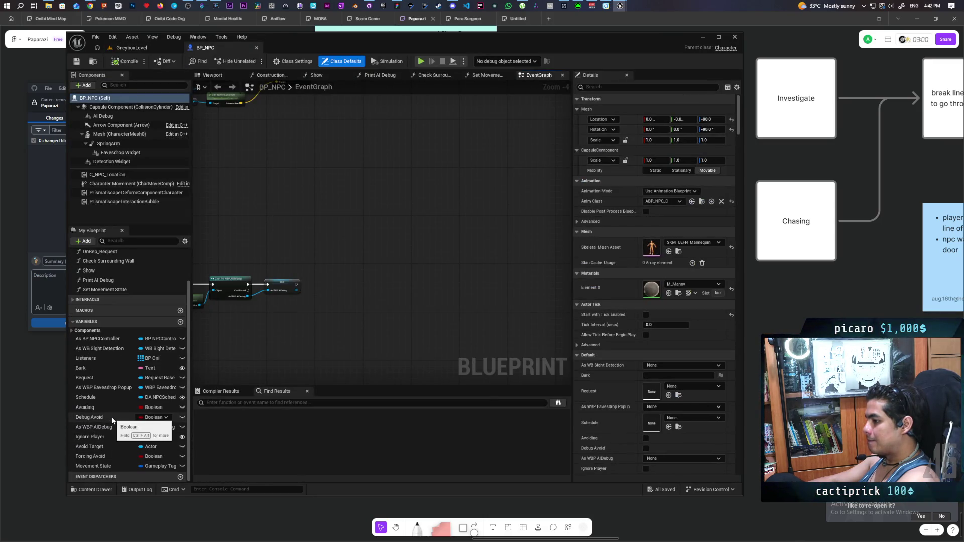
{"action": "left_click", "coordinate": [104, 418]}
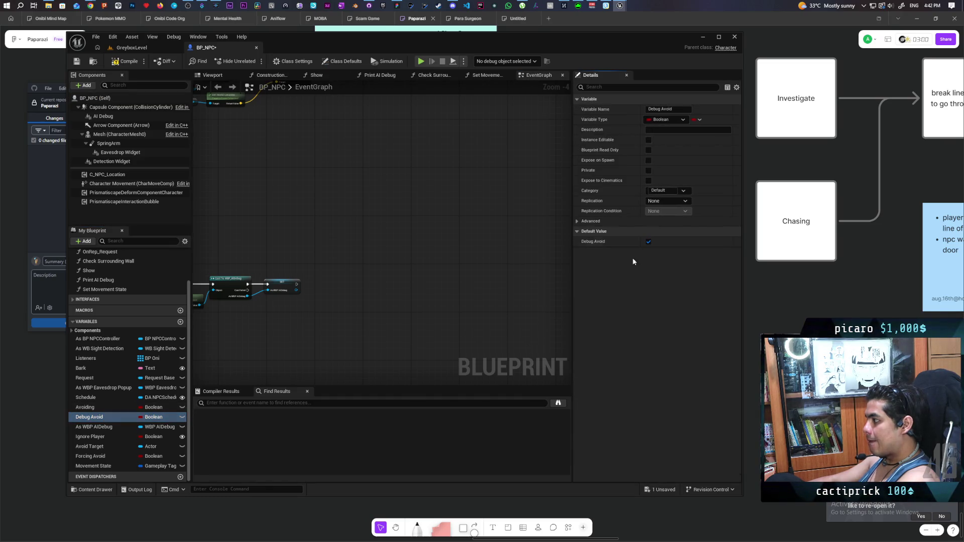
{"action": "left_click", "coordinate": [133, 49]}
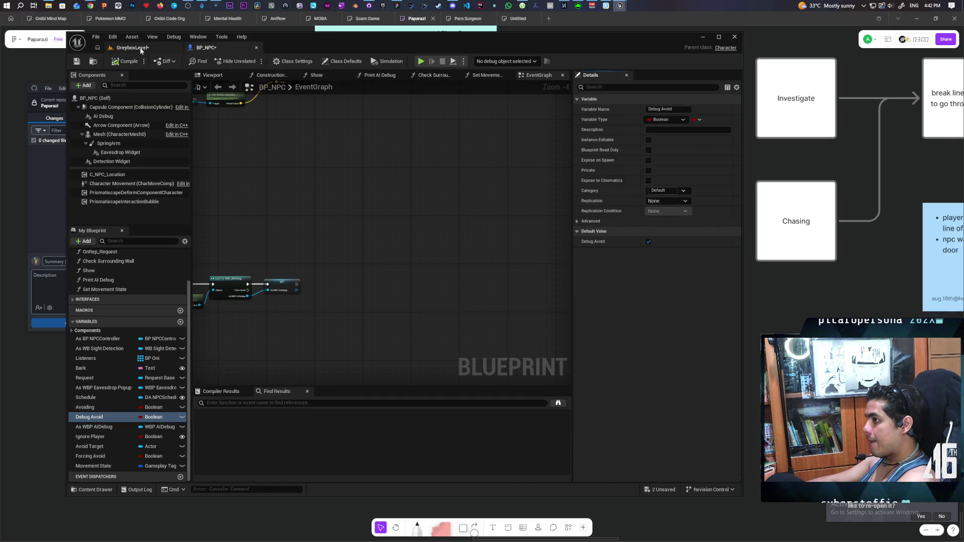
- Playtest the level, open the box with F while watching NPC debug messages, then stop
{"action": "left_click", "coordinate": [253, 60]}
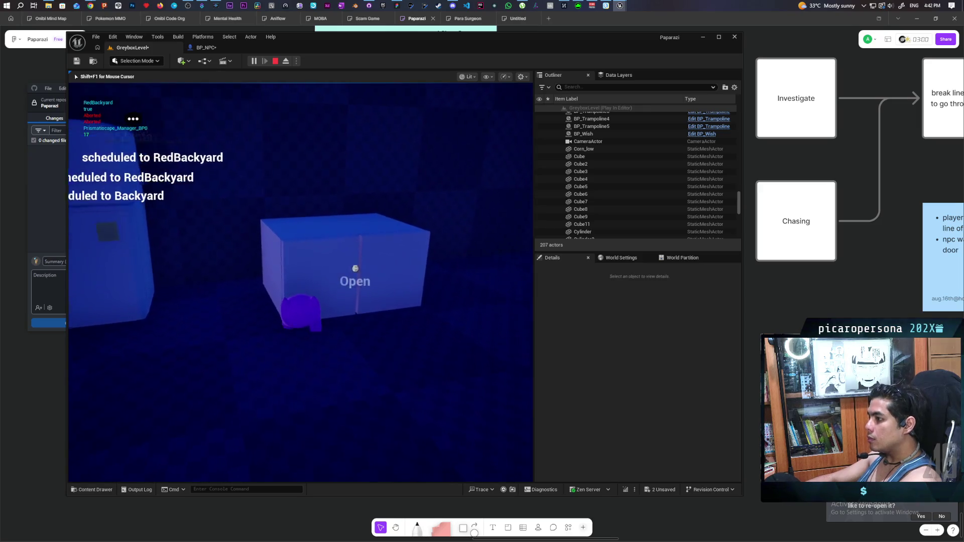
{"action": "key", "text": "f"}
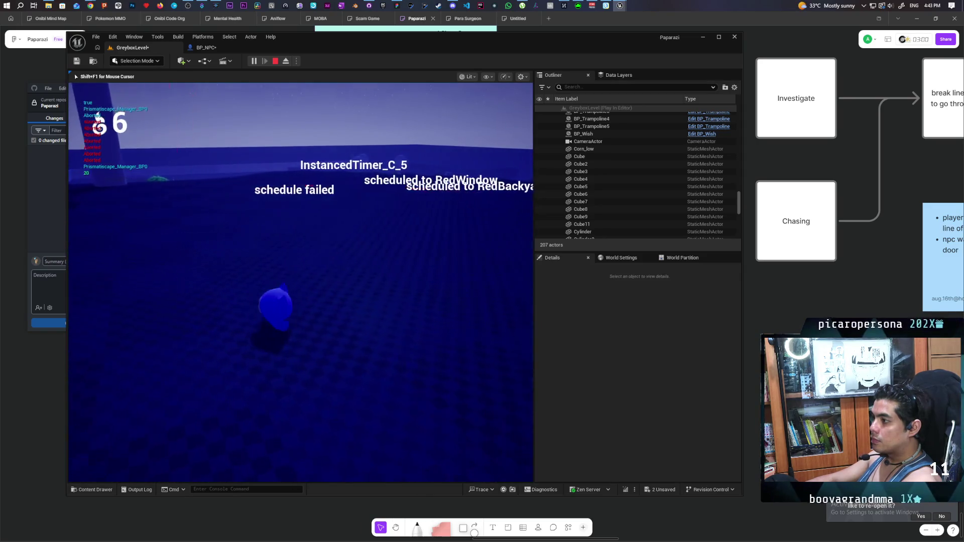
{"action": "key", "text": "Escape"}
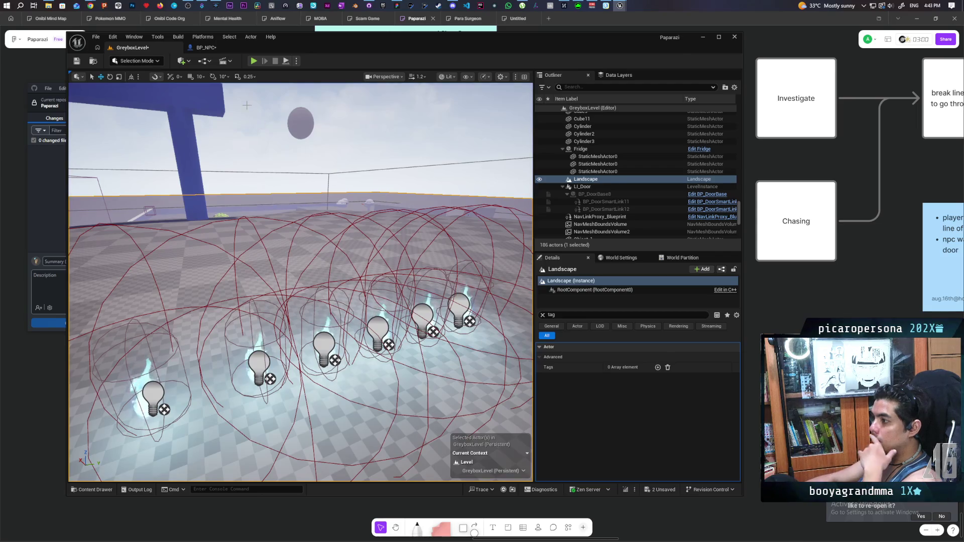
- Open BP_NPCController to look over its Trace Surrounding Area trace nodes, then go back to BP_NPC
{"action": "left_click", "coordinate": [206, 47]}
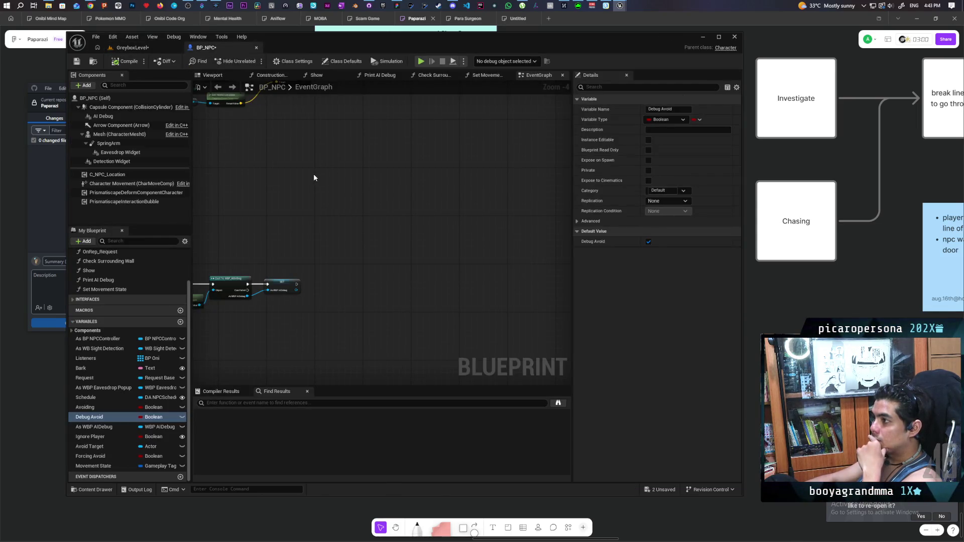
{"action": "key", "text": "ctrl+space"}
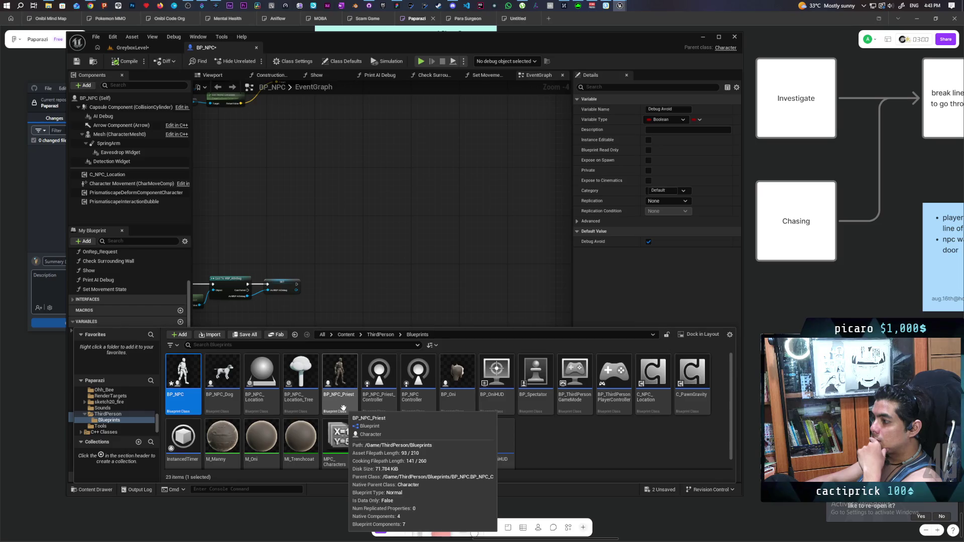
{"action": "left_click", "coordinate": [417, 370]}
{"action": "double_click", "coordinate": [418, 373]}
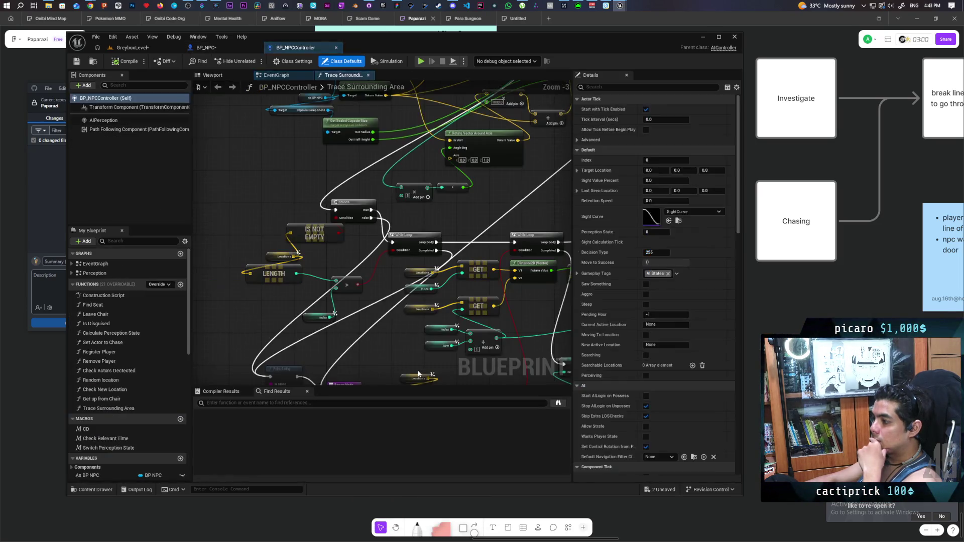
{"action": "scroll", "coordinate": [368, 281], "scroll_direction": "down", "scroll_amount": 3}
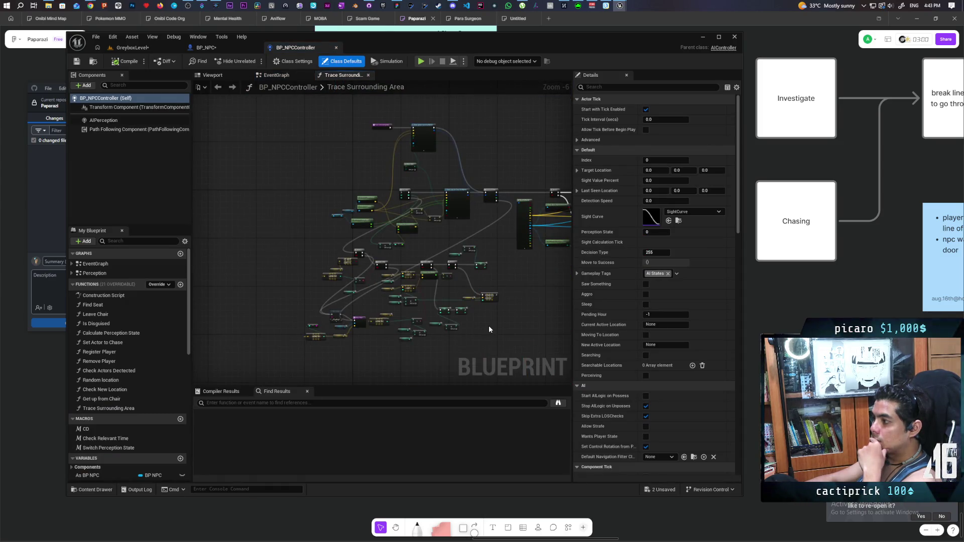
{"action": "scroll", "coordinate": [362, 229], "scroll_direction": "up", "scroll_amount": 3}
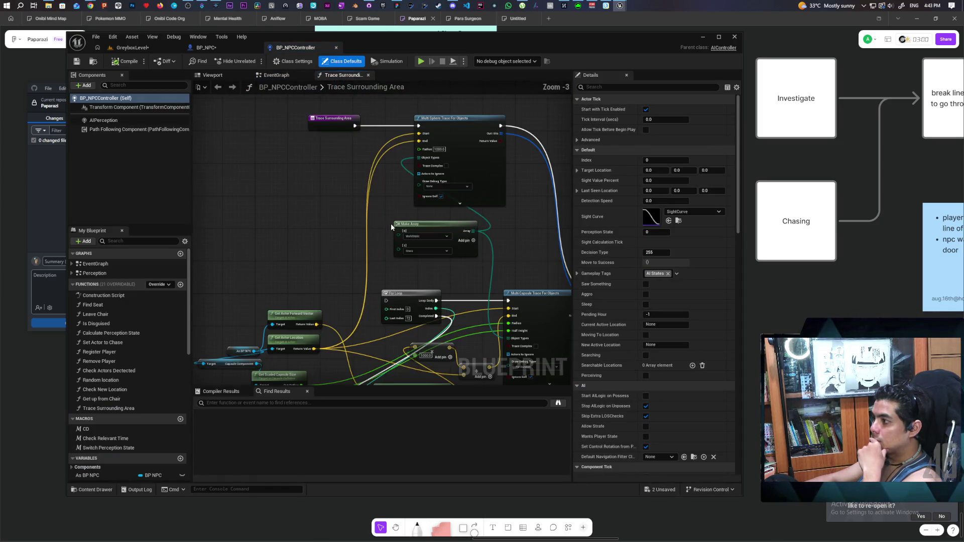
{"action": "left_click_drag", "start_coordinate": [362, 228], "coordinate": [360, 230]}
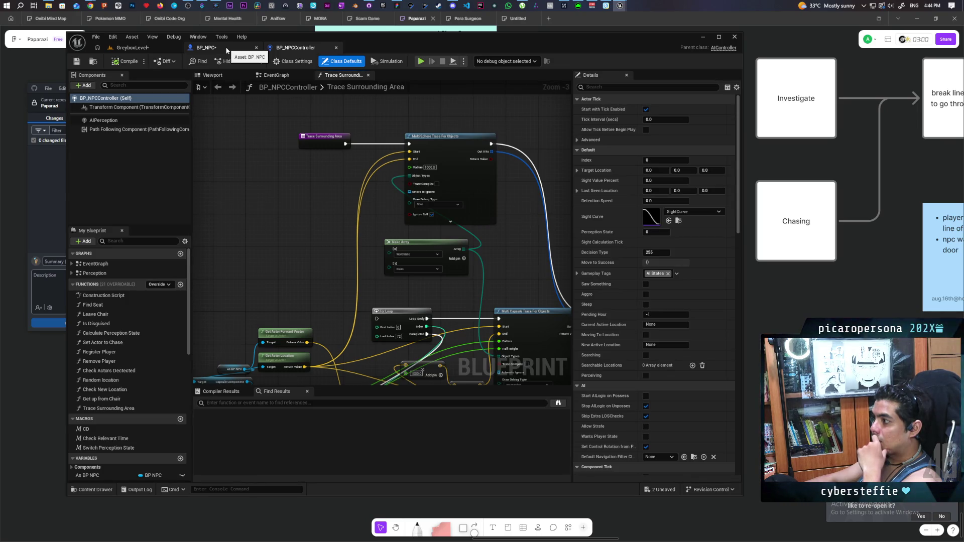
{"action": "left_click", "coordinate": [227, 49]}
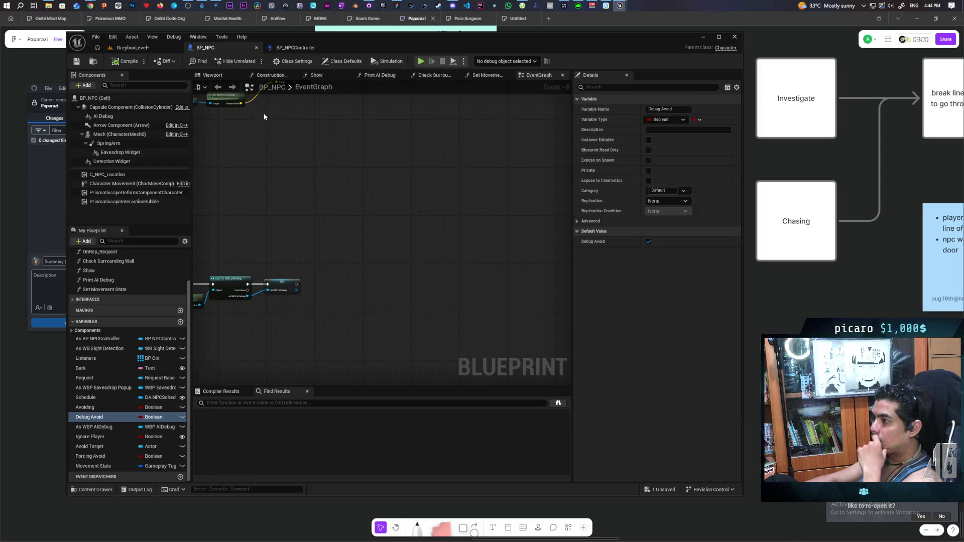
- Open BP_Oni and inspect its Long Range sight section
{"action": "left_click", "coordinate": [94, 61]}
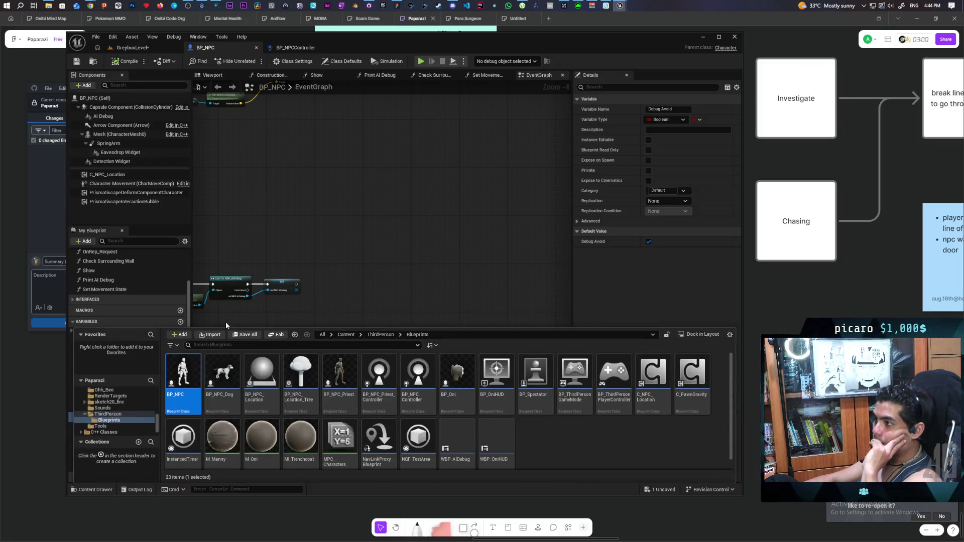
{"action": "double_click", "coordinate": [455, 375]}
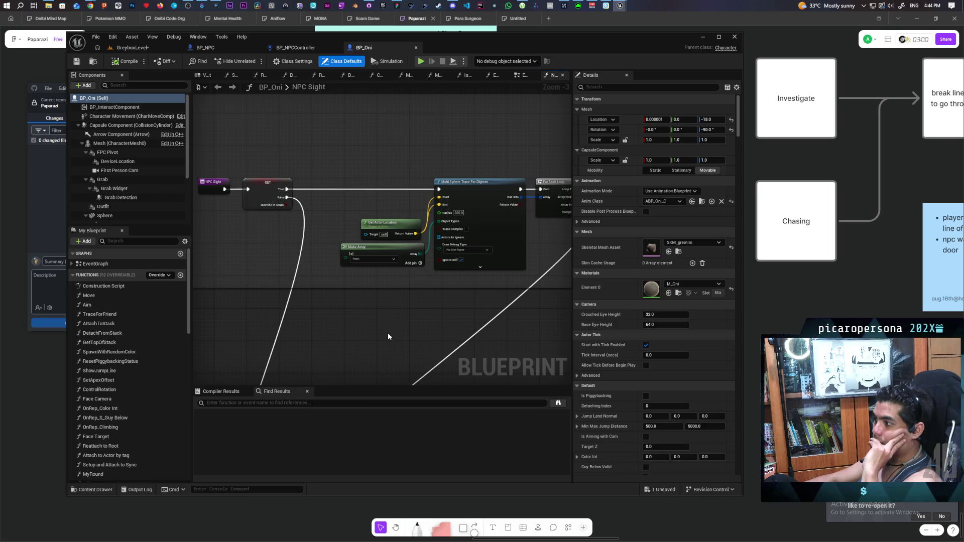
{"action": "scroll", "coordinate": [388, 336], "scroll_direction": "down", "scroll_amount": 3}
{"action": "left_click_drag", "start_coordinate": [430, 351], "coordinate": [369, 289]}
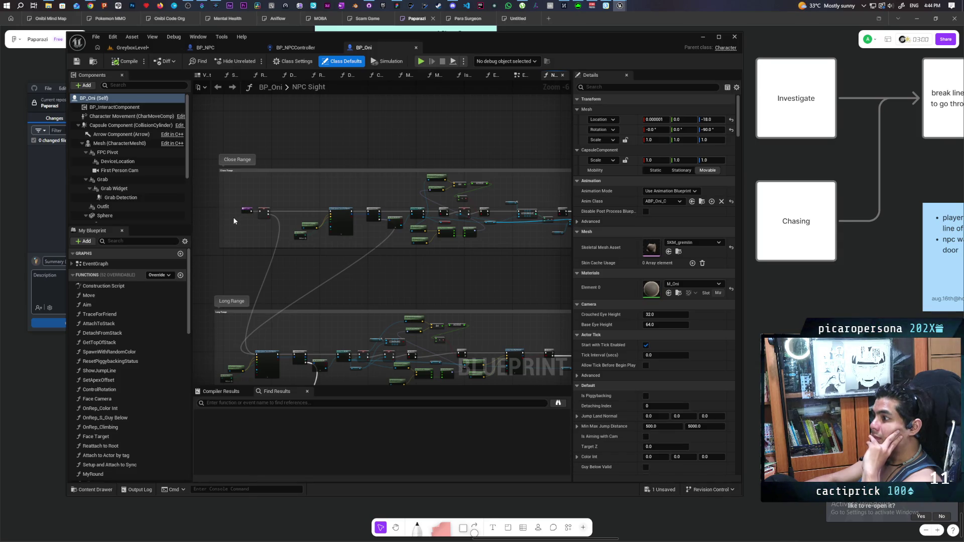
{"action": "scroll", "coordinate": [233, 216], "scroll_direction": "down", "scroll_amount": 1}
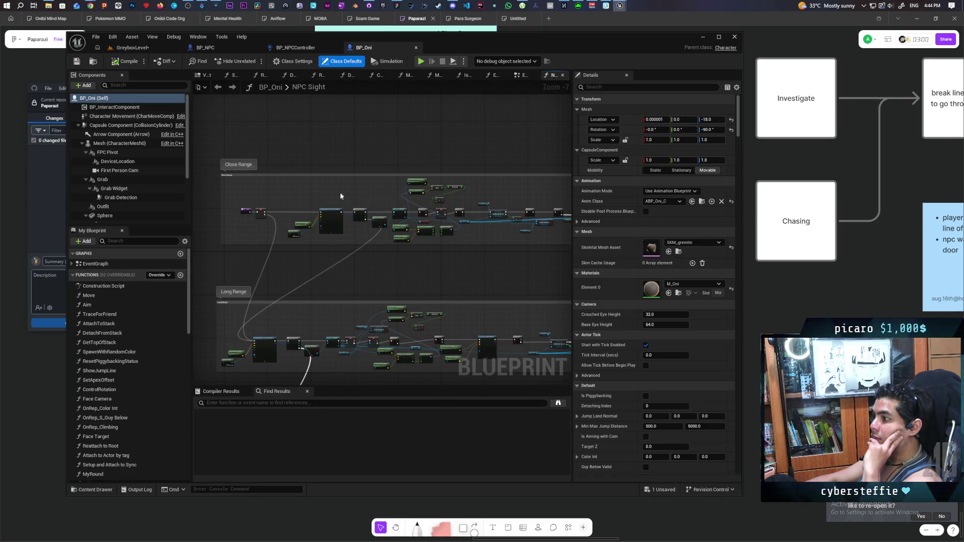
{"action": "scroll", "coordinate": [281, 211], "scroll_direction": "up", "scroll_amount": 6}
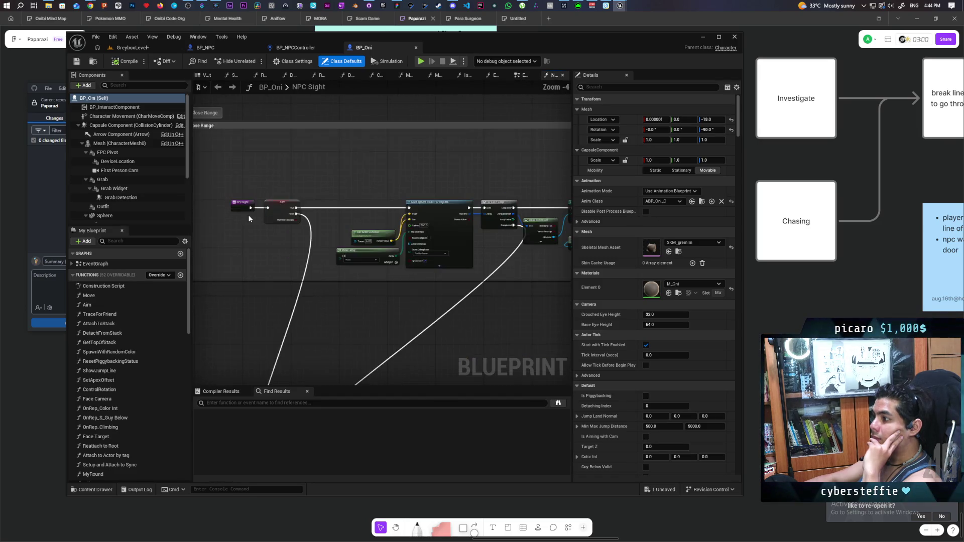
- In BP_Oni's EventGraph, change the grass capsule trace's Make Array object type from Grass to Null
{"action": "left_click", "coordinate": [520, 76]}
{"action": "scroll", "coordinate": [432, 151], "scroll_direction": "down", "scroll_amount": 5}
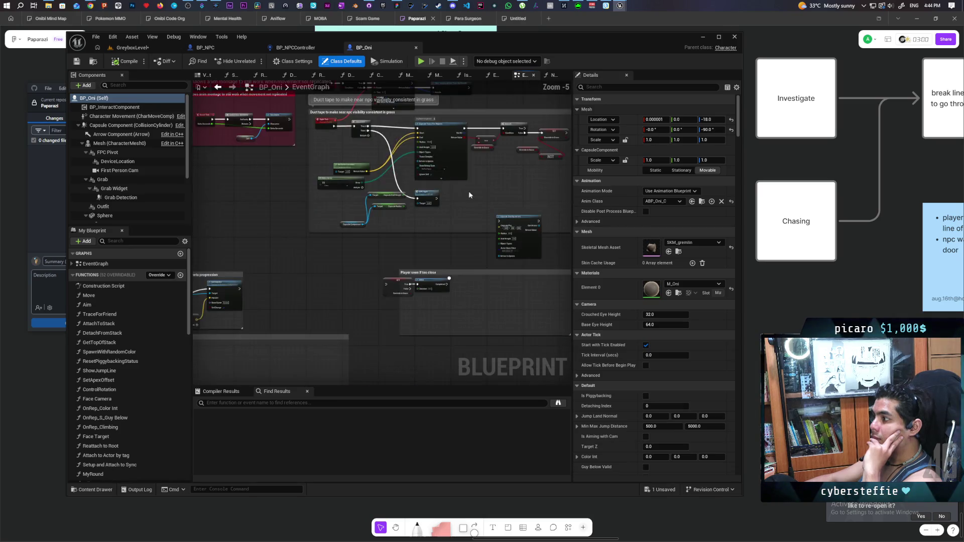
{"action": "scroll", "coordinate": [346, 243], "scroll_direction": "up", "scroll_amount": 2}
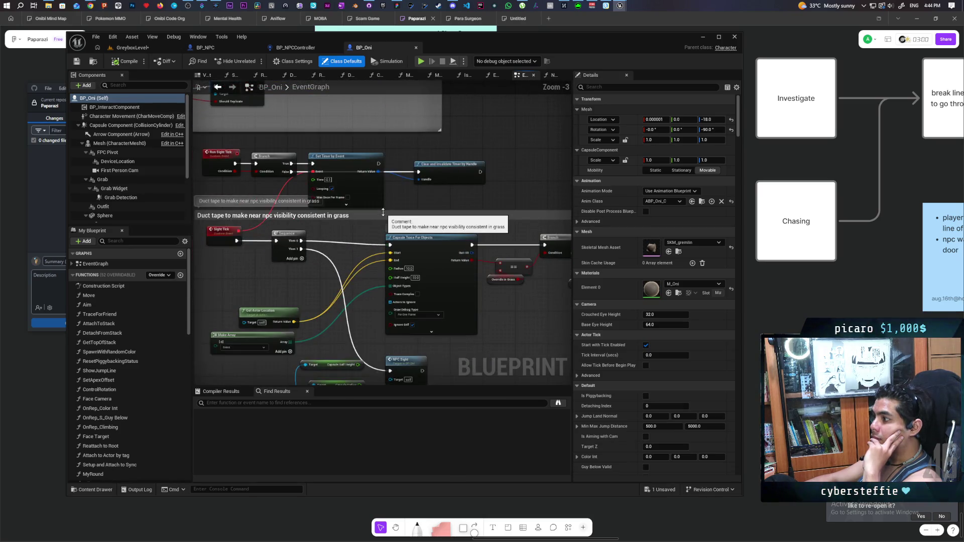
{"action": "left_click_drag", "start_coordinate": [456, 292], "coordinate": [415, 260]}
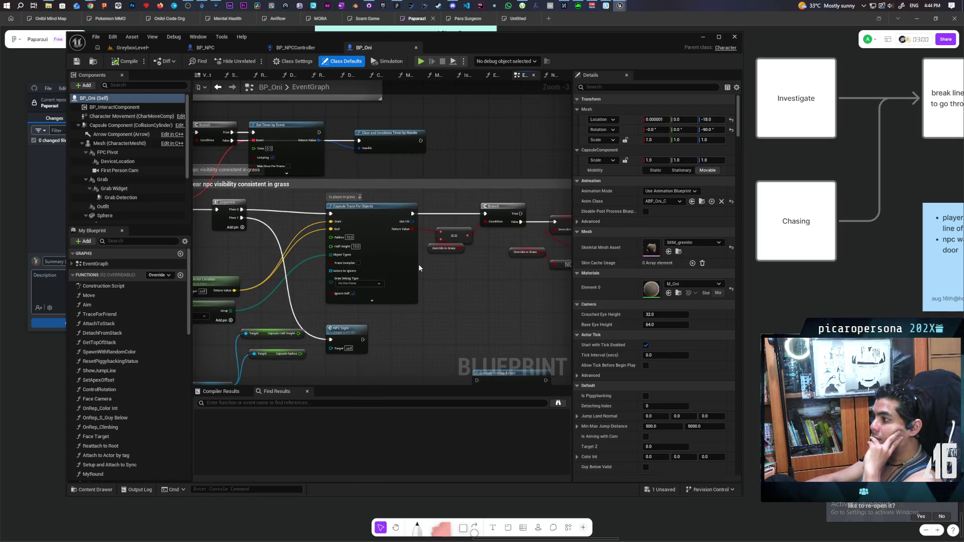
{"action": "scroll", "coordinate": [419, 269], "scroll_direction": "up", "scroll_amount": 1}
{"action": "mouse_move", "coordinate": [420, 270]}
{"action": "left_mouse_down"}
{"action": "mouse_move", "coordinate": [465, 276]}
{"action": "mouse_move", "coordinate": [475, 265]}
{"action": "mouse_move", "coordinate": [406, 268]}
{"action": "mouse_move", "coordinate": [525, 260]}
{"action": "left_mouse_up"}
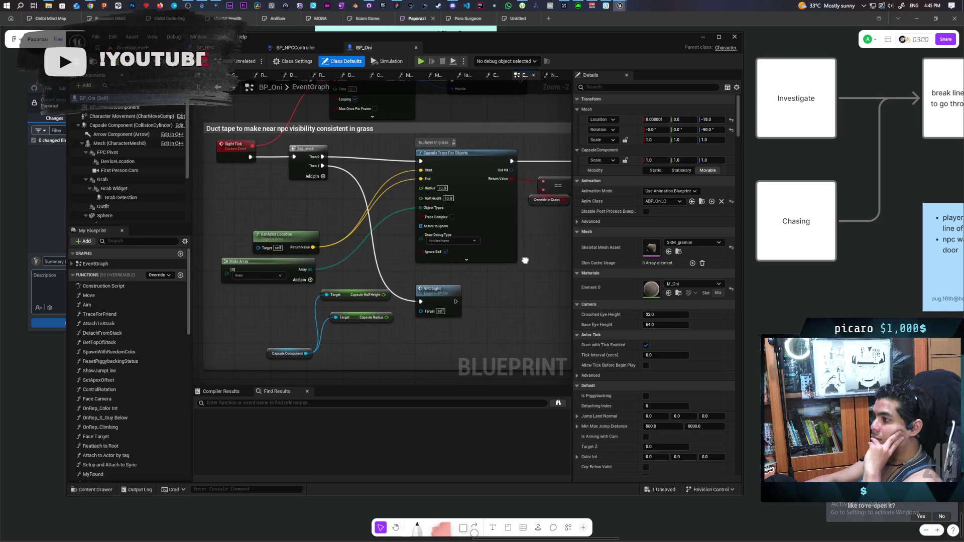
{"action": "left_click", "coordinate": [266, 279]}
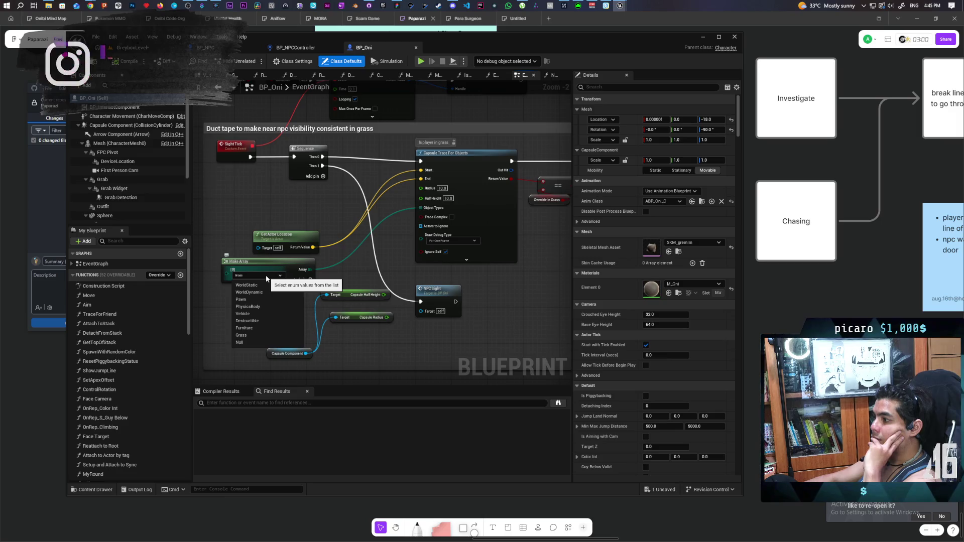
{"action": "left_click", "coordinate": [240, 342]}
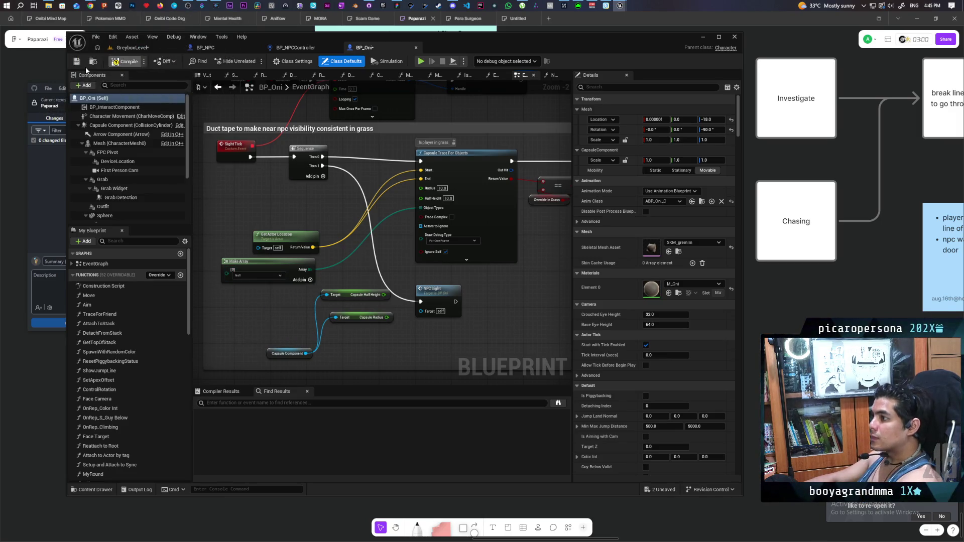
- Save all changes and start a playtest of GreyboxLevel
{"action": "key", "text": "ctrl+shift+s"}
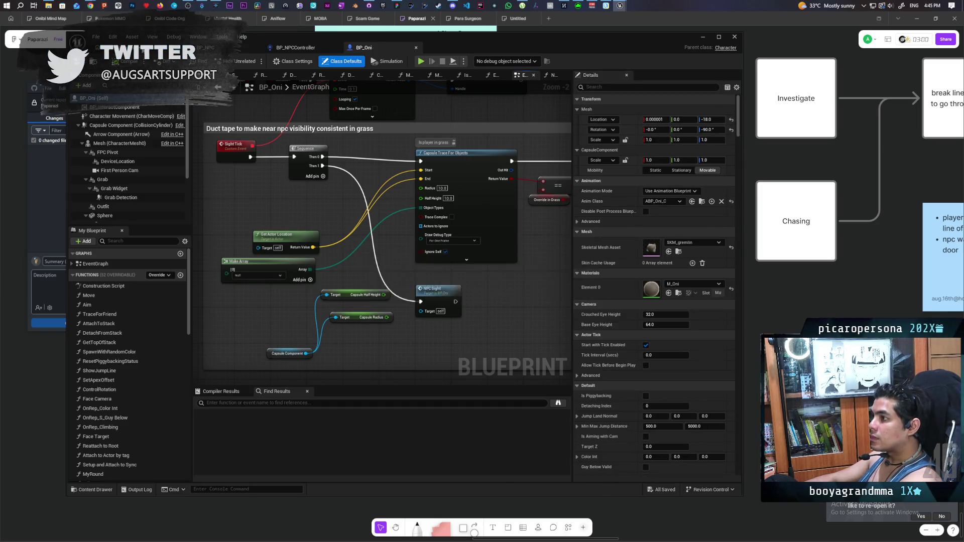
{"action": "left_click", "coordinate": [221, 47]}
{"action": "key", "text": "alt+p"}
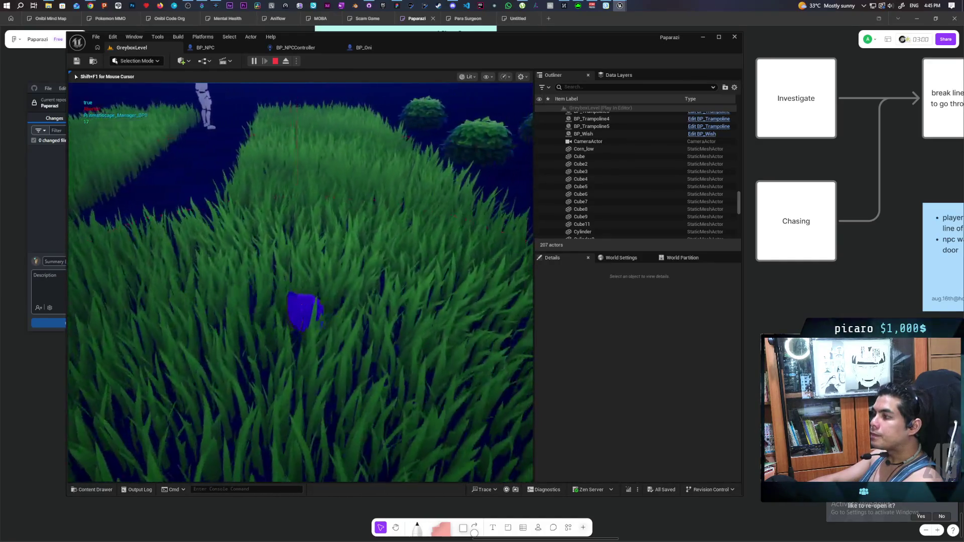
- Sneak the creature through the grass past the NPC, then stop the playtest
{"action": "key", "text": "w"}
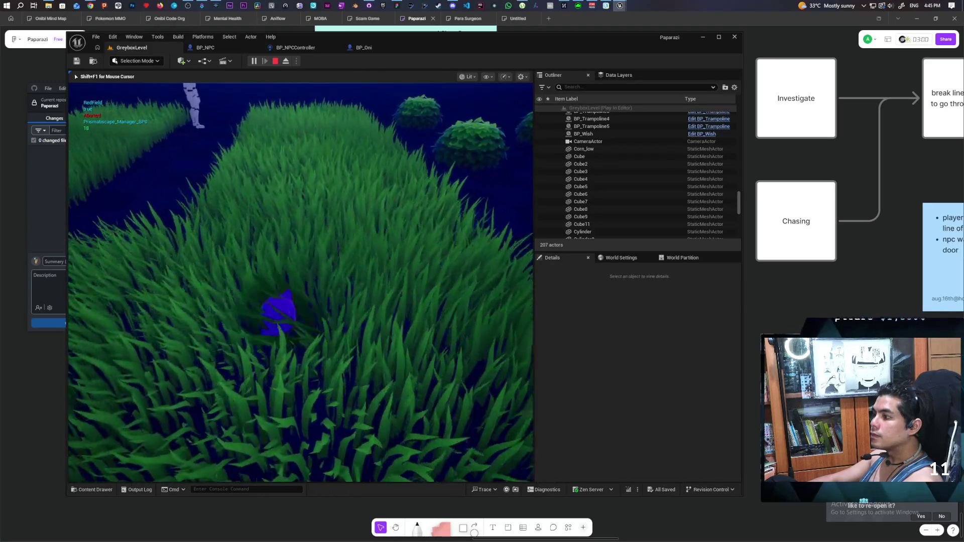
{"action": "key", "text": "w"}
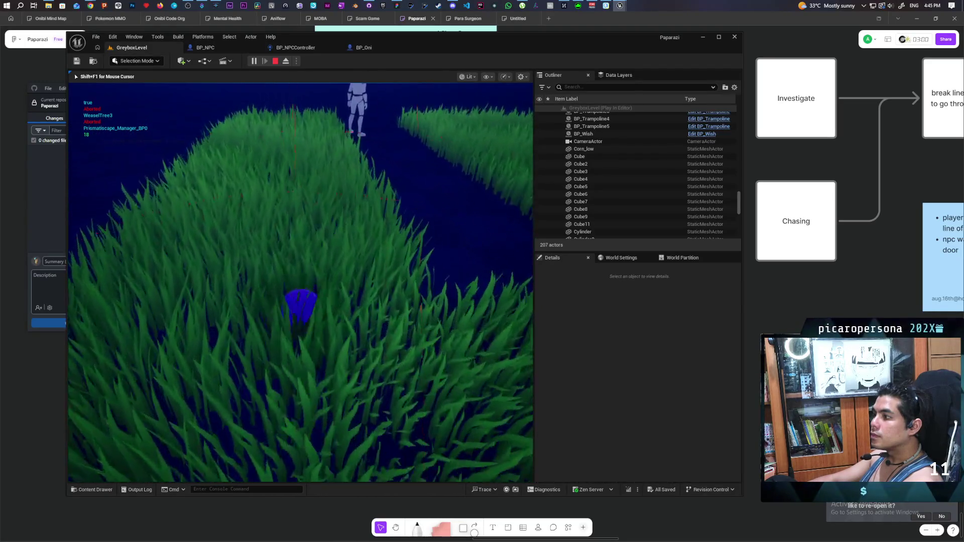
{"action": "key", "text": "w"}
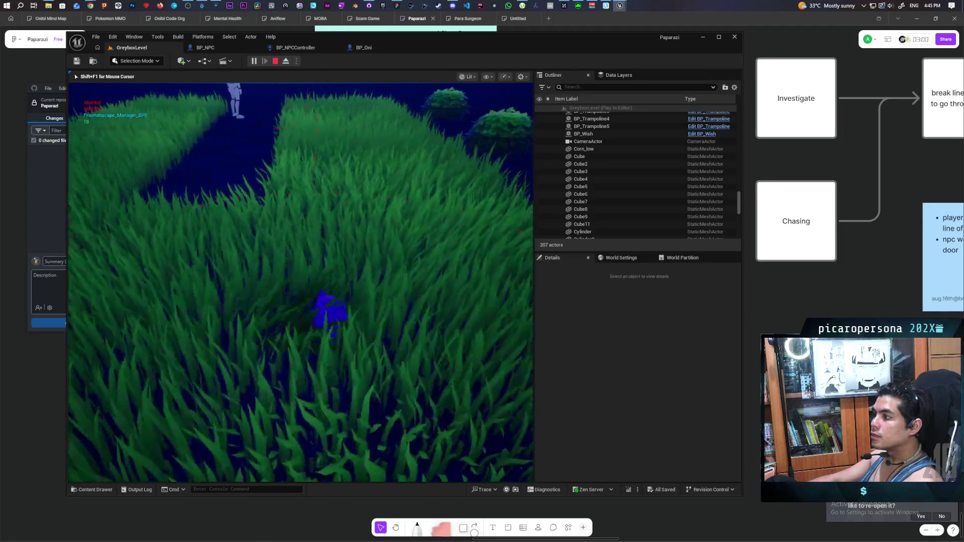
{"action": "key", "text": "w"}
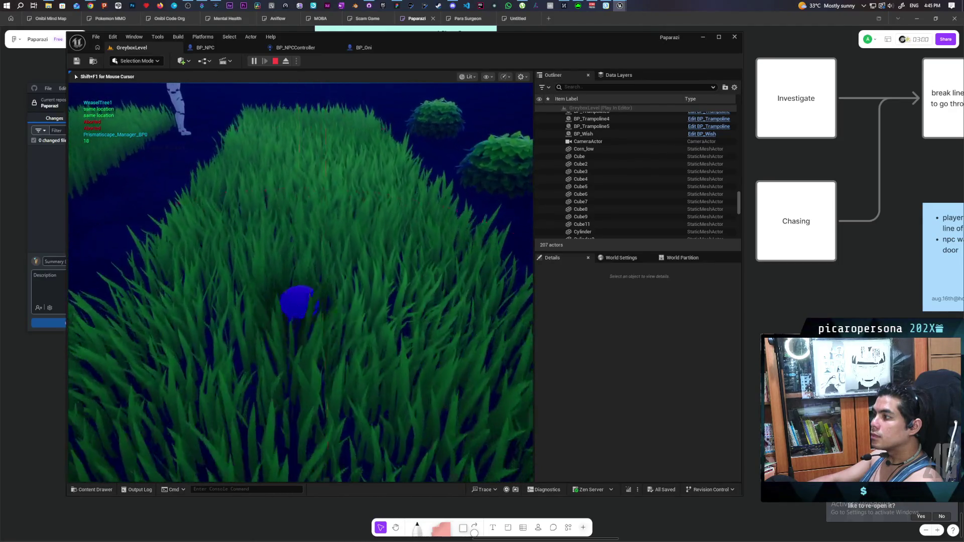
{"action": "key", "text": "w"}
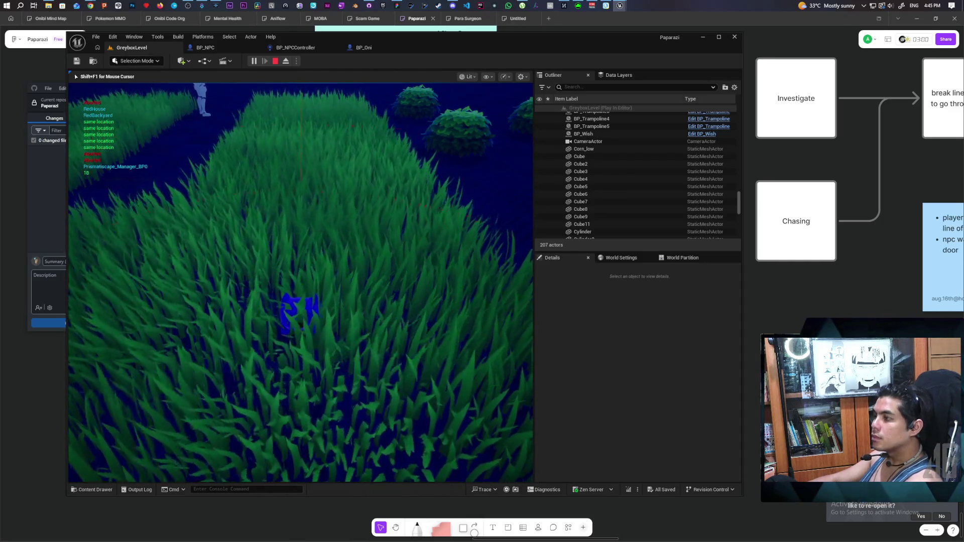
{"action": "key", "text": "Escape"}
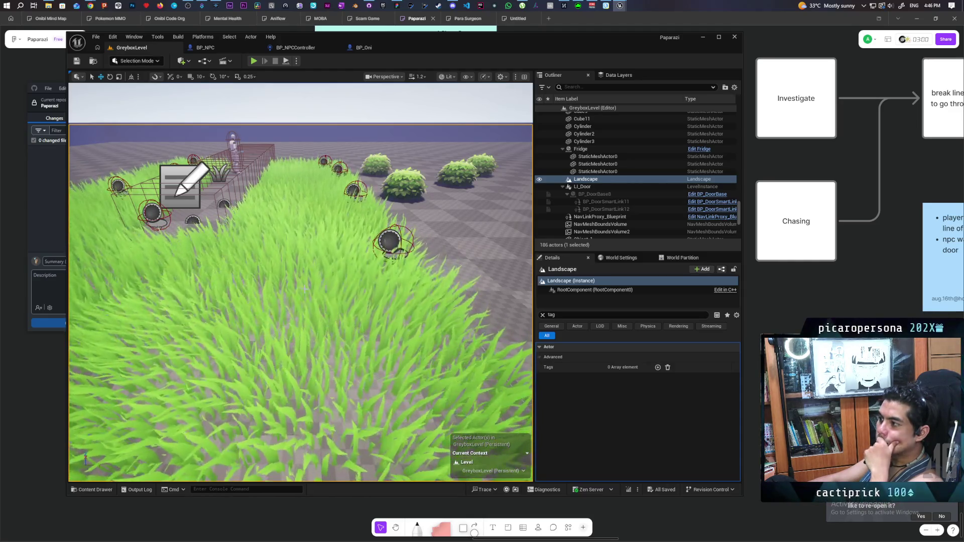
- Open BP_GrassSearch from BP_GrassSearch211, close BP_DoorBase and dock the grass blueprint in the main tab bar
{"action": "left_click", "coordinate": [389, 242]}
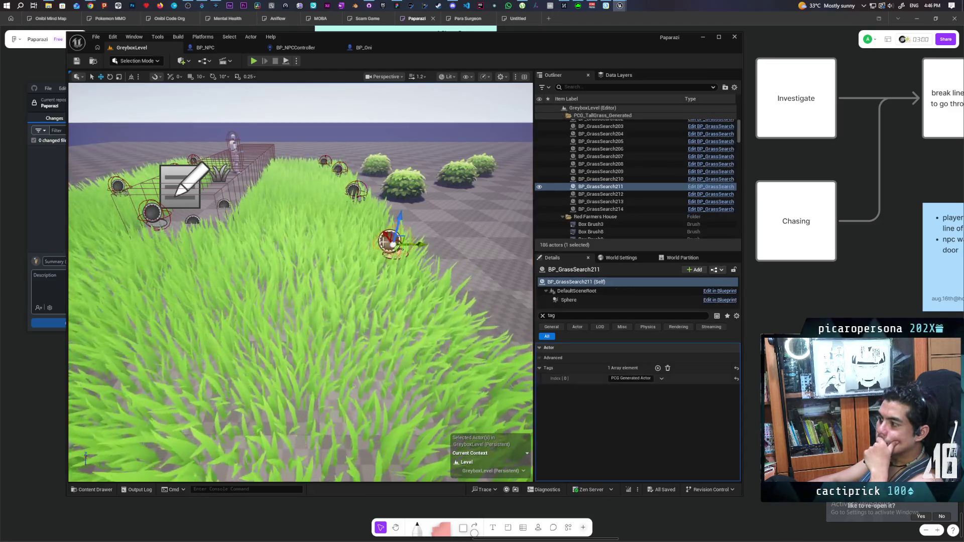
{"action": "left_click", "coordinate": [693, 187]}
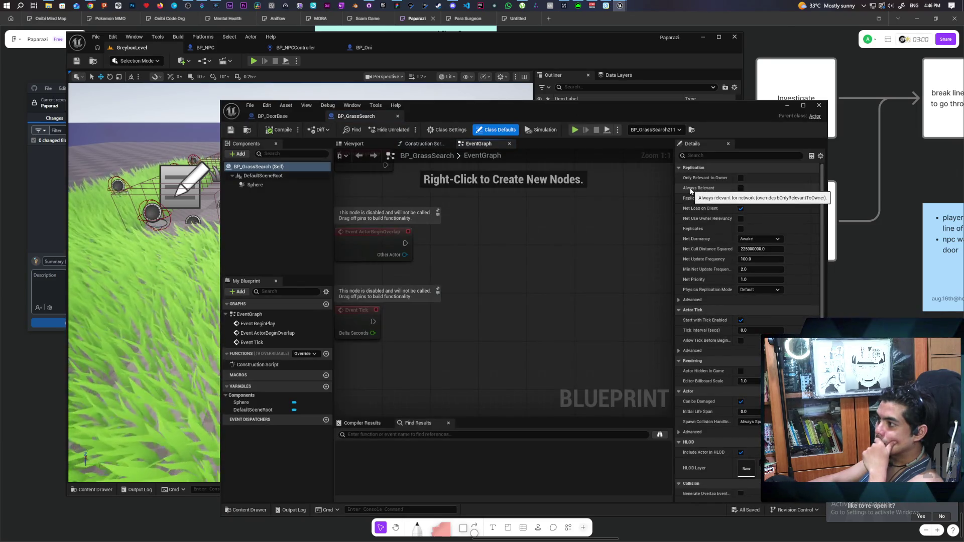
{"action": "mouse_move", "coordinate": [453, 108]}
{"action": "left_mouse_down"}
{"action": "mouse_move", "coordinate": [461, 243]}
{"action": "mouse_move", "coordinate": [458, 221]}
{"action": "mouse_move", "coordinate": [408, 171]}
{"action": "left_mouse_up"}
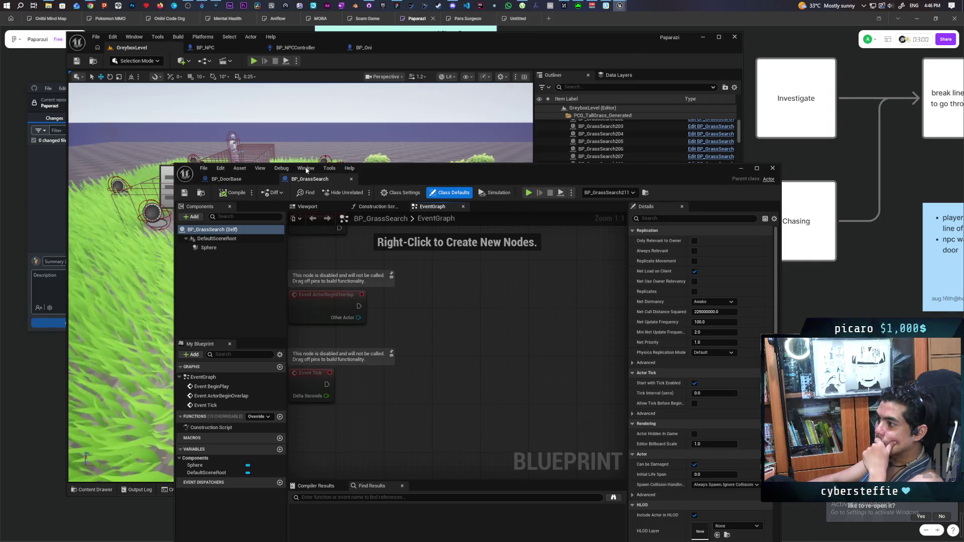
{"action": "left_click", "coordinate": [271, 179]}
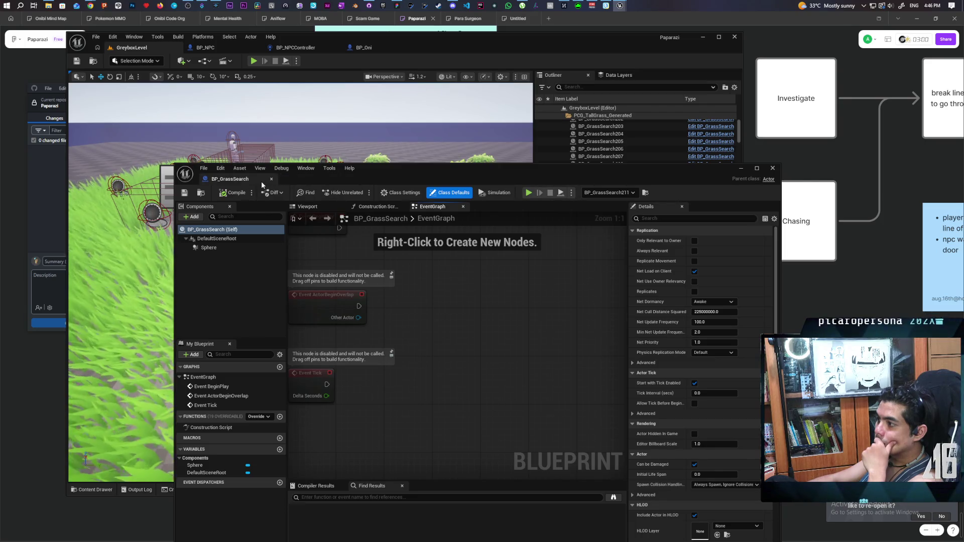
{"action": "left_click_drag", "start_coordinate": [262, 182], "coordinate": [426, 47]}
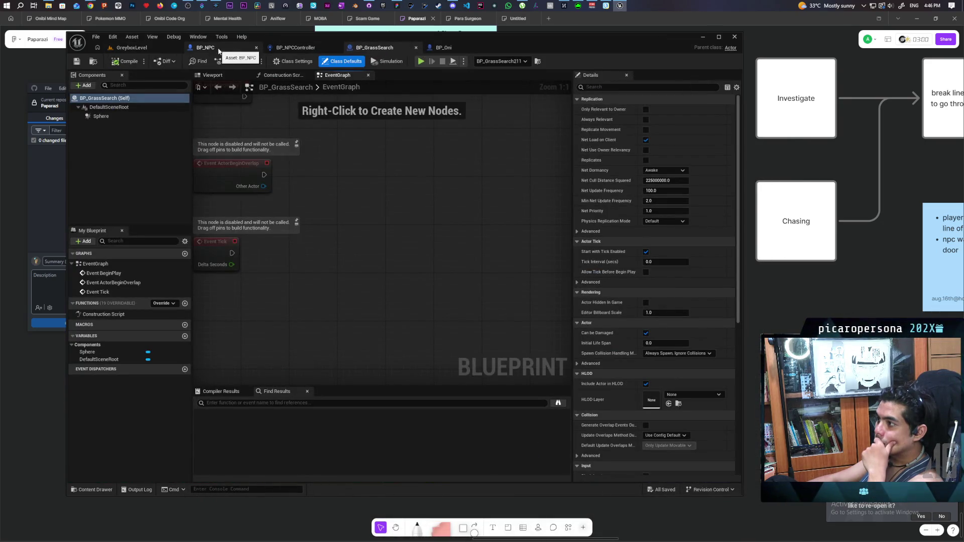
{"action": "left_click", "coordinate": [295, 47]}
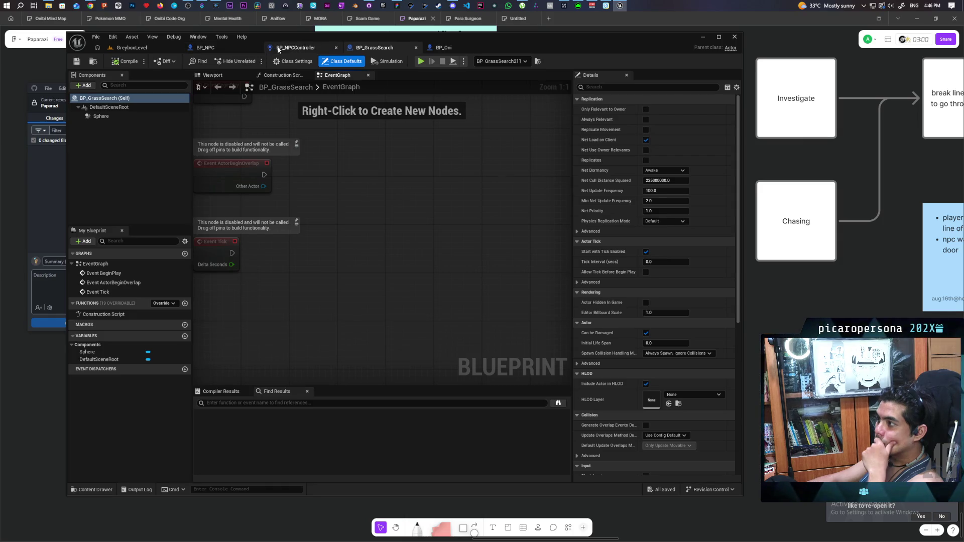
- In Trace Surrounding Area, set Make Array entry [1] from Grass to WorldDynamic
{"action": "left_click_drag", "start_coordinate": [320, 214], "coordinate": [248, 215]}
{"action": "mouse_move", "coordinate": [292, 260]}
{"action": "left_mouse_down"}
{"action": "mouse_move", "coordinate": [296, 180]}
{"action": "mouse_move", "coordinate": [454, 167]}
{"action": "mouse_move", "coordinate": [434, 212]}
{"action": "mouse_move", "coordinate": [420, 191]}
{"action": "mouse_move", "coordinate": [349, 189]}
{"action": "mouse_move", "coordinate": [320, 210]}
{"action": "mouse_move", "coordinate": [444, 203]}
{"action": "mouse_move", "coordinate": [441, 223]}
{"action": "mouse_move", "coordinate": [329, 170]}
{"action": "mouse_move", "coordinate": [209, 176]}
{"action": "left_mouse_up"}
{"action": "scroll", "coordinate": [453, 170], "scroll_direction": "down", "scroll_amount": 2}
{"action": "scroll", "coordinate": [417, 195], "scroll_direction": "up", "scroll_amount": 1}
{"action": "scroll", "coordinate": [416, 196], "scroll_direction": "down", "scroll_amount": 1}
{"action": "scroll", "coordinate": [323, 206], "scroll_direction": "up", "scroll_amount": 3}
{"action": "left_click_drag", "start_coordinate": [617, 231], "coordinate": [552, 219]}
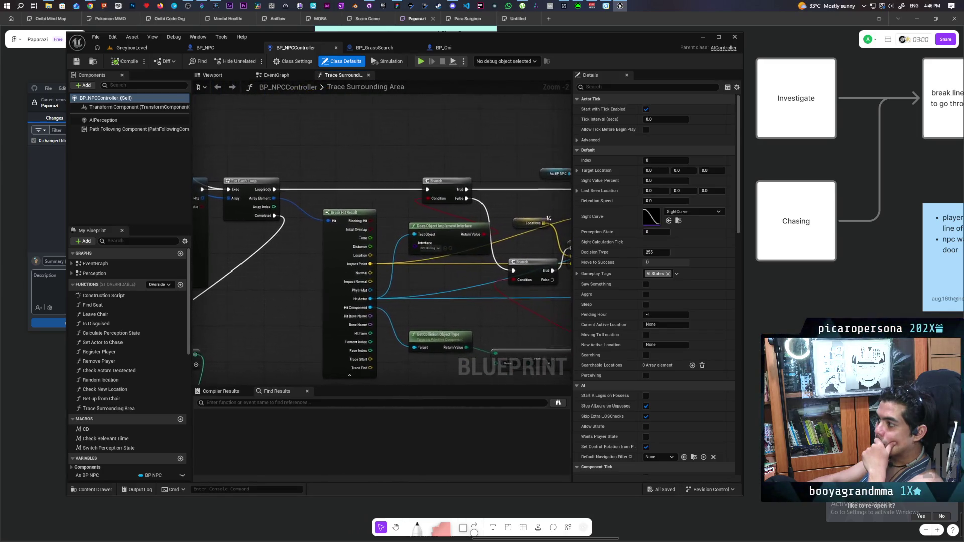
{"action": "left_click_drag", "start_coordinate": [406, 131], "coordinate": [317, 135]}
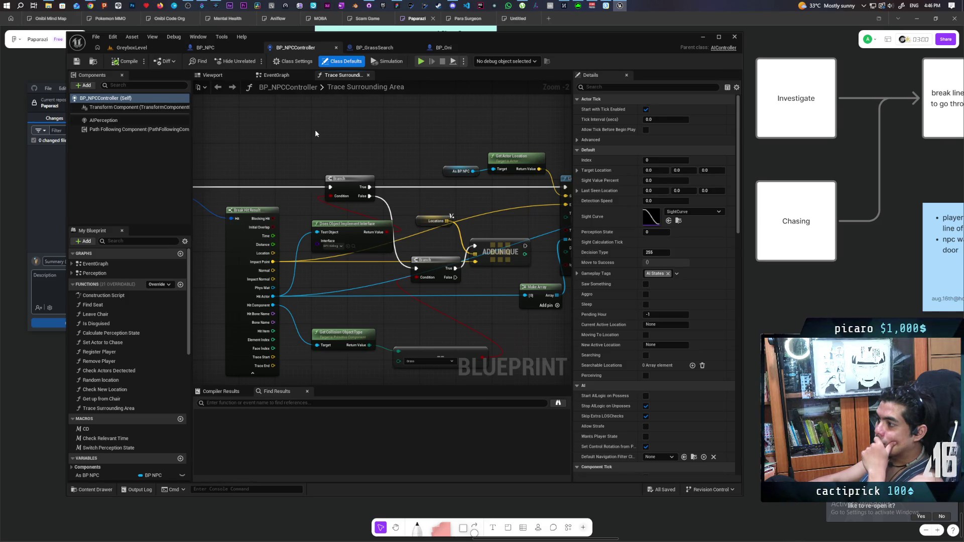
{"action": "left_click_drag", "start_coordinate": [315, 130], "coordinate": [470, 242]}
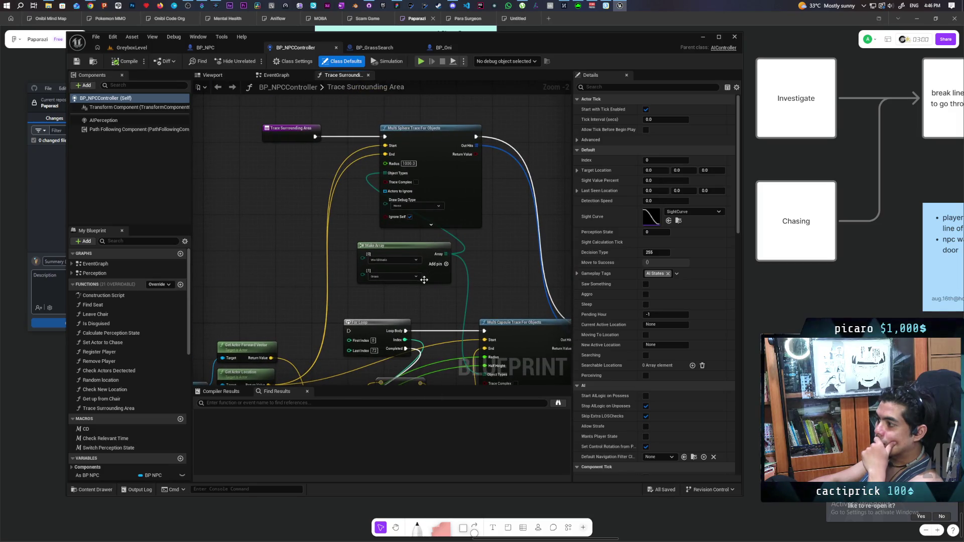
{"action": "left_click", "coordinate": [402, 277]}
{"action": "left_click", "coordinate": [402, 293]}
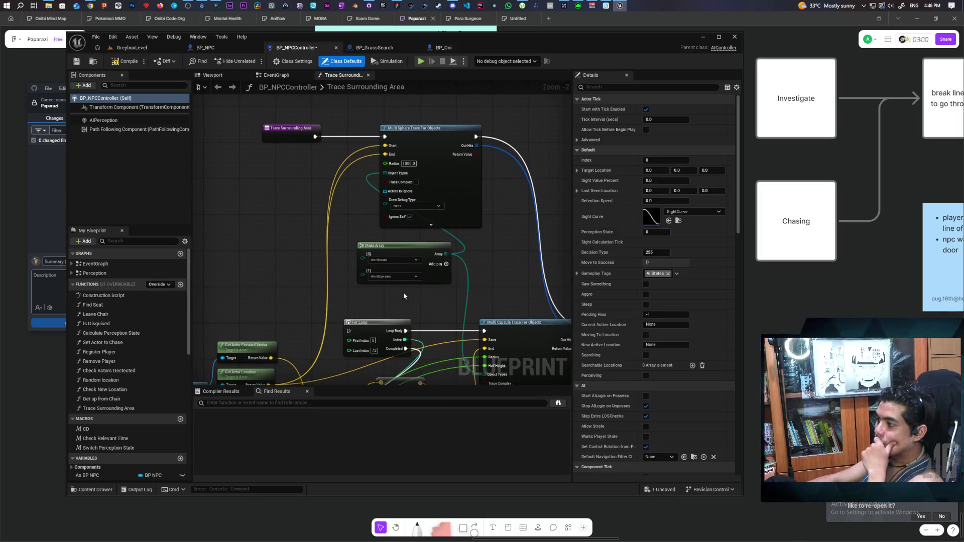
- Review the updated trace graph and save BP_NPCController
{"action": "mouse_move", "coordinate": [420, 284]}
{"action": "left_mouse_down"}
{"action": "mouse_move", "coordinate": [490, 276]}
{"action": "mouse_move", "coordinate": [314, 206]}
{"action": "mouse_move", "coordinate": [305, 168]}
{"action": "mouse_move", "coordinate": [320, 151]}
{"action": "mouse_move", "coordinate": [346, 155]}
{"action": "mouse_move", "coordinate": [290, 144]}
{"action": "mouse_move", "coordinate": [305, 145]}
{"action": "mouse_move", "coordinate": [317, 165]}
{"action": "mouse_move", "coordinate": [359, 167]}
{"action": "left_mouse_up"}
{"action": "scroll", "coordinate": [490, 276], "scroll_direction": "down", "scroll_amount": 2}
{"action": "scroll", "coordinate": [328, 172], "scroll_direction": "up", "scroll_amount": 2}
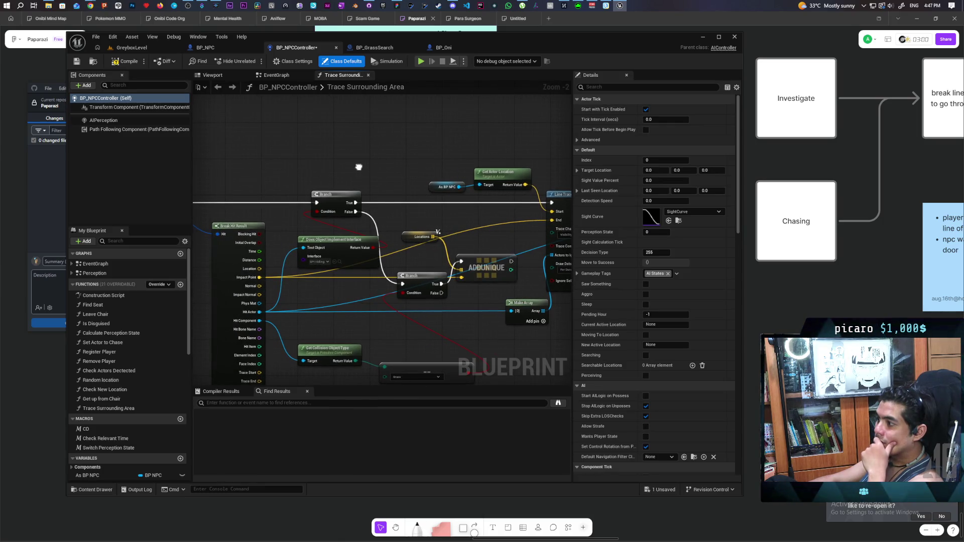
{"action": "mouse_move", "coordinate": [358, 168]}
{"action": "left_mouse_down"}
{"action": "mouse_move", "coordinate": [156, 184]}
{"action": "mouse_move", "coordinate": [379, 169]}
{"action": "left_mouse_up"}
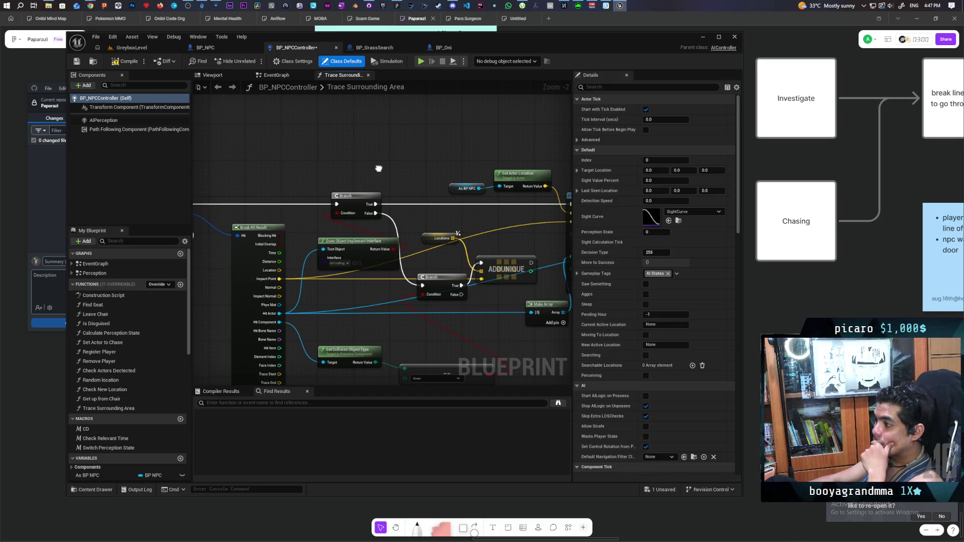
{"action": "left_click_drag", "start_coordinate": [379, 168], "coordinate": [375, 152]}
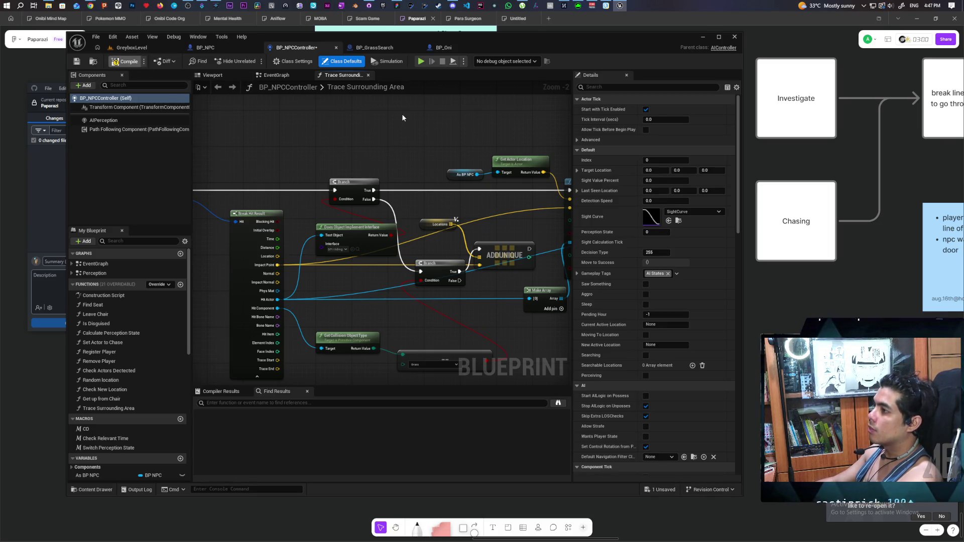
{"action": "key", "text": "ctrl+s"}
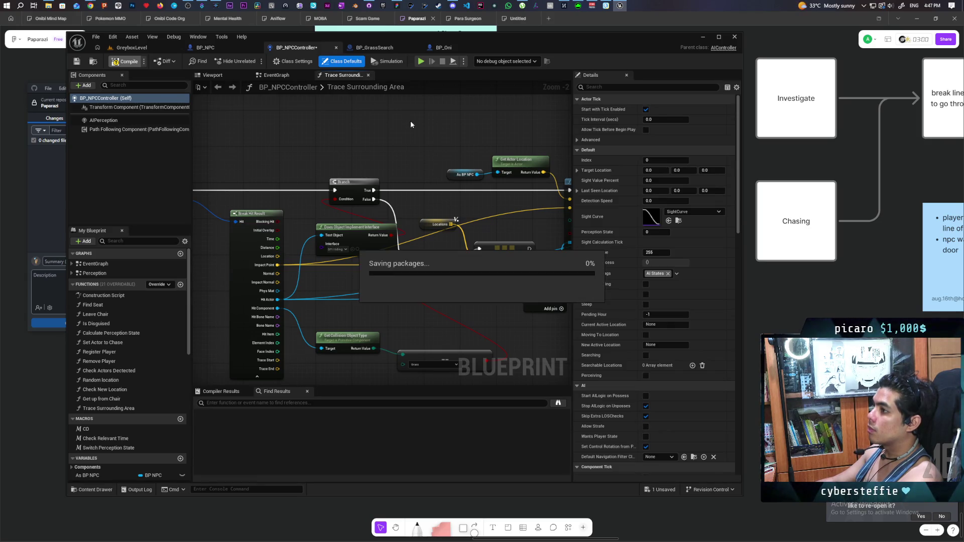
- Add BPI_Hiding to BP_GrassSearch's Implemented Interfaces, save, and check its new interface functions
{"action": "left_click", "coordinate": [386, 49]}
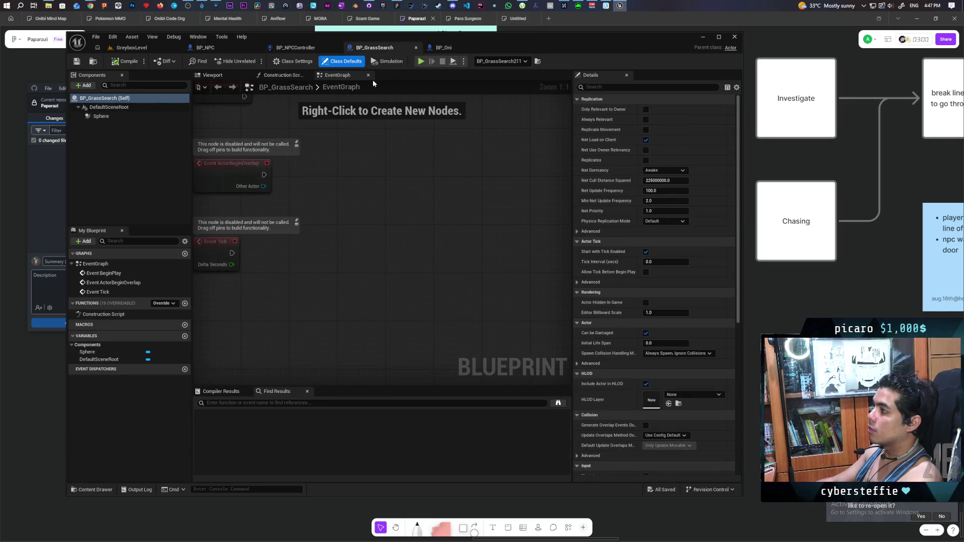
{"action": "left_click", "coordinate": [293, 61]}
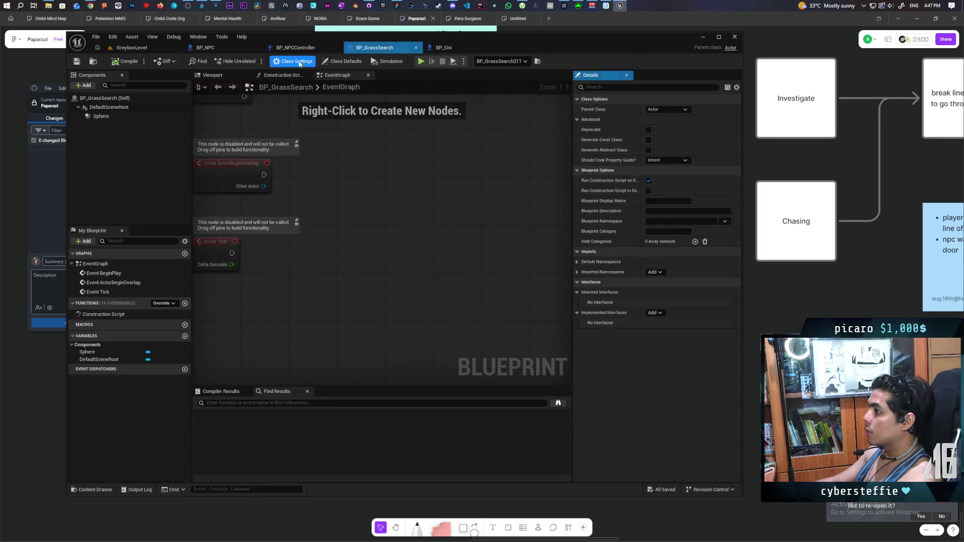
{"action": "left_click", "coordinate": [655, 314]}
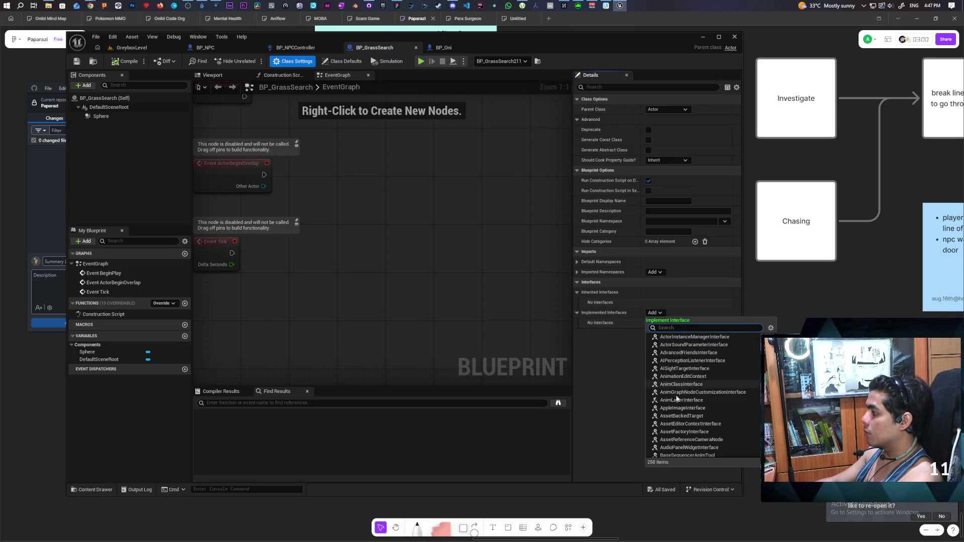
{"action": "type", "text": "bpi hiding"}
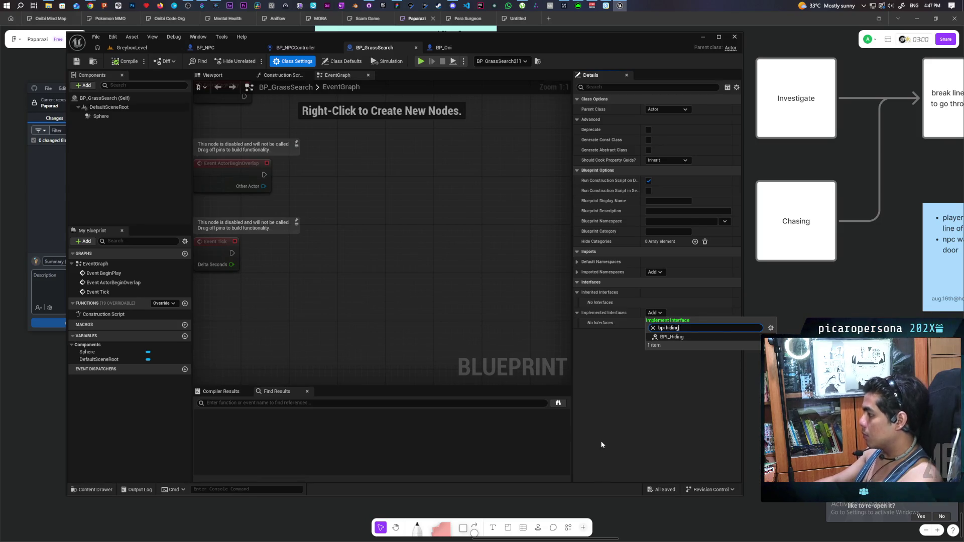
{"action": "key", "text": "Return"}
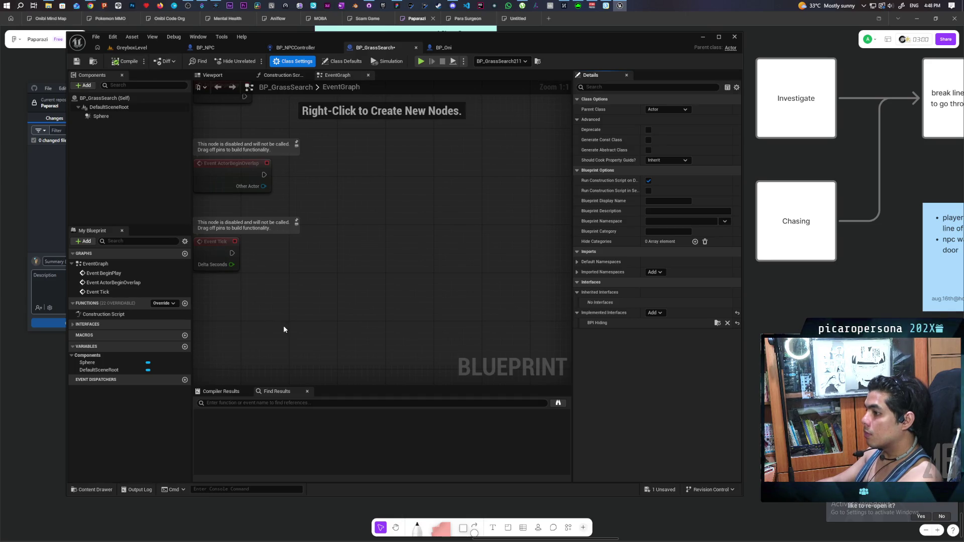
{"action": "key", "text": "ctrl+s"}
{"action": "left_click", "coordinate": [102, 324]}
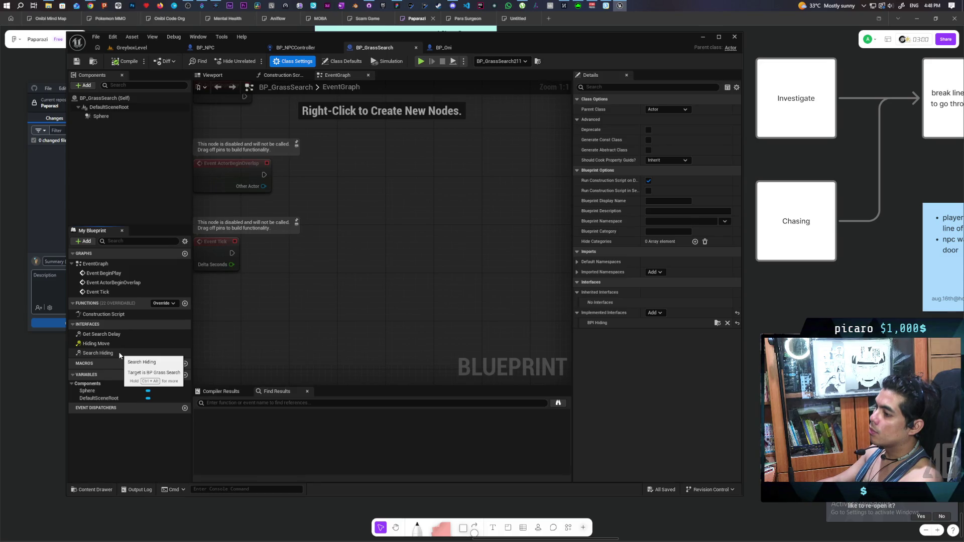
{"action": "scroll", "coordinate": [263, 245], "scroll_direction": "down", "scroll_amount": 7}
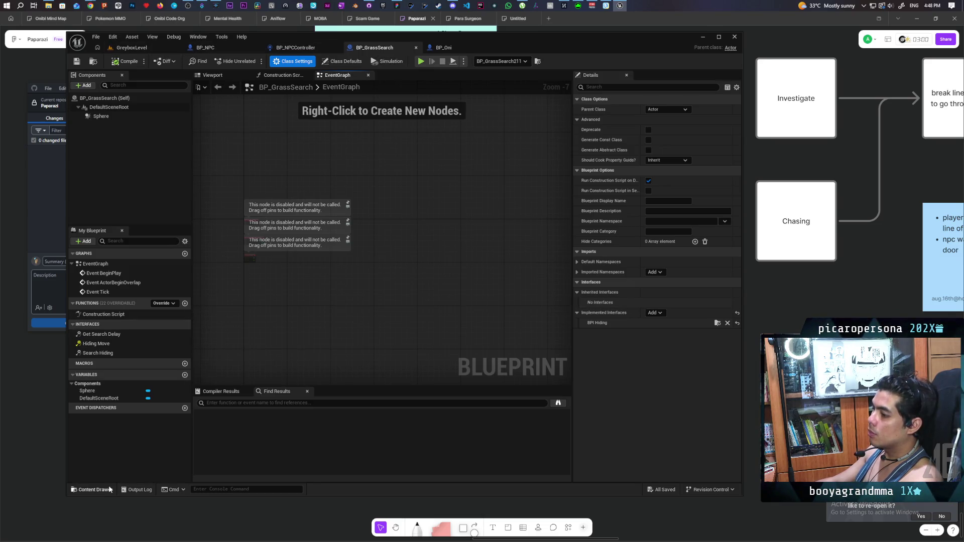
- Search the Content folder for 'bpi hidin' and open the BPI_Hiding interface
{"action": "left_click", "coordinate": [92, 490]}
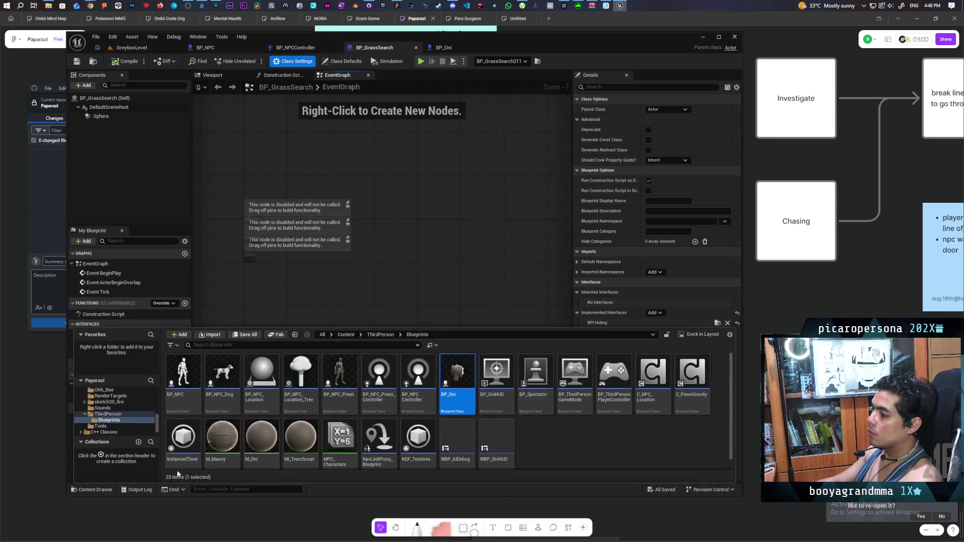
{"action": "left_click", "coordinate": [346, 335]}
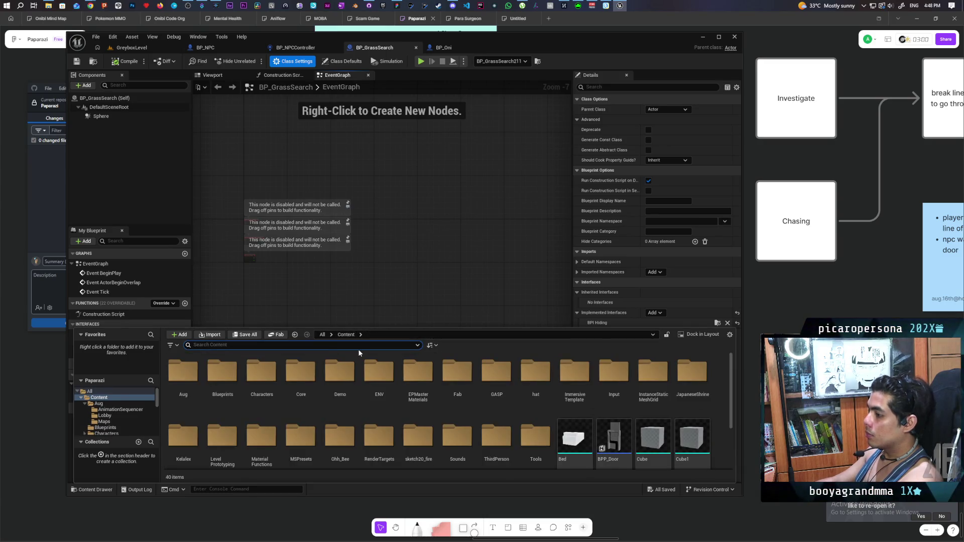
{"action": "type", "text": "bpi hidi"}
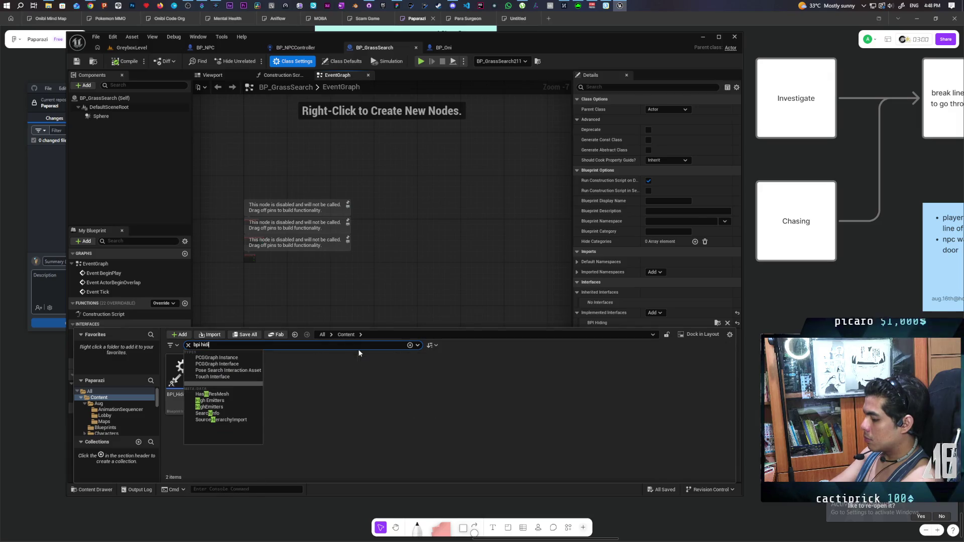
{"action": "type", "text": "n"}
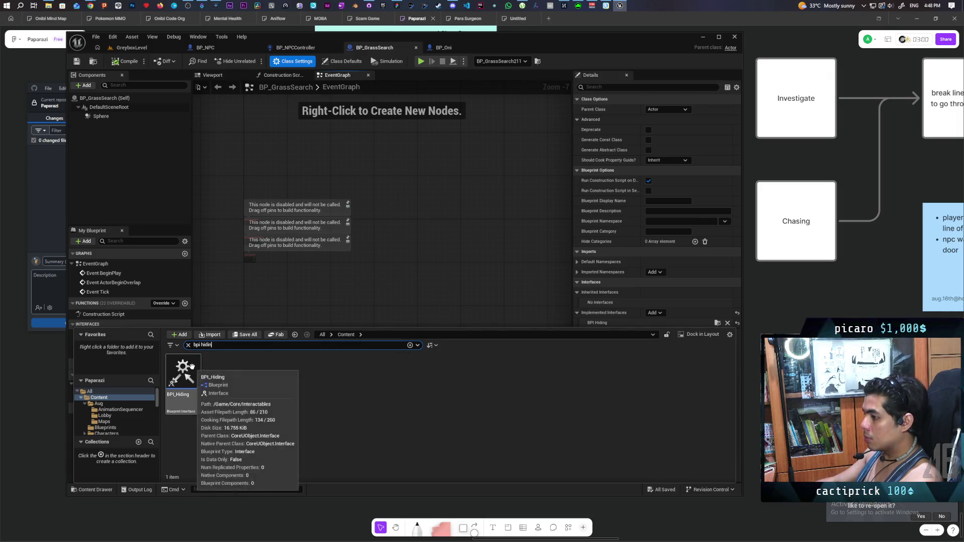
{"action": "double_click", "coordinate": [197, 378]}
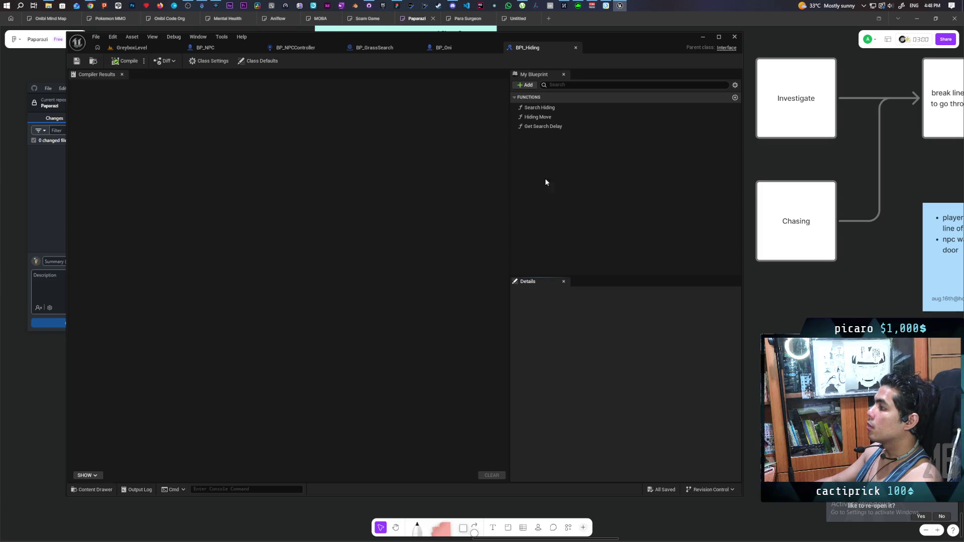
- Add a new function named Is Grass? to BPI_Hiding and compile
{"action": "left_click", "coordinate": [525, 85]}
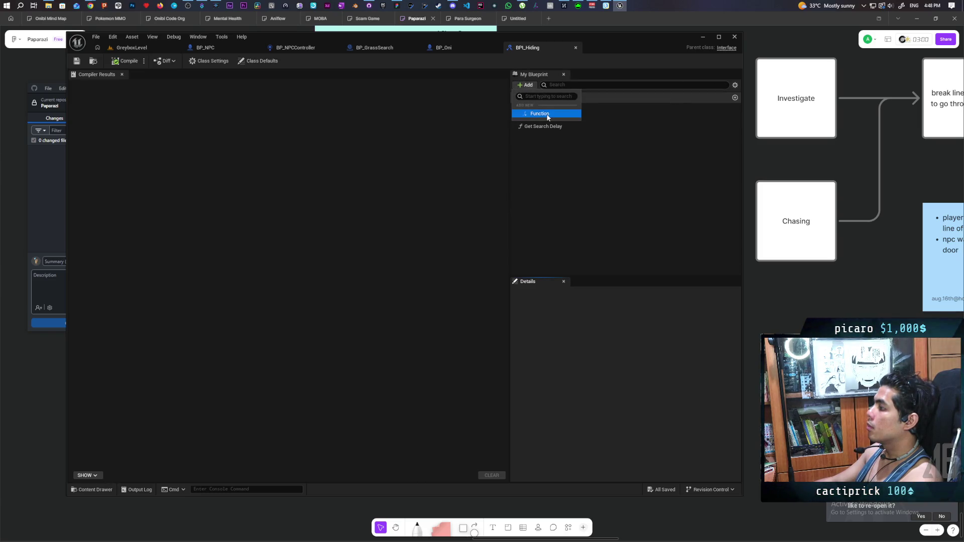
{"action": "left_click", "coordinate": [547, 115]}
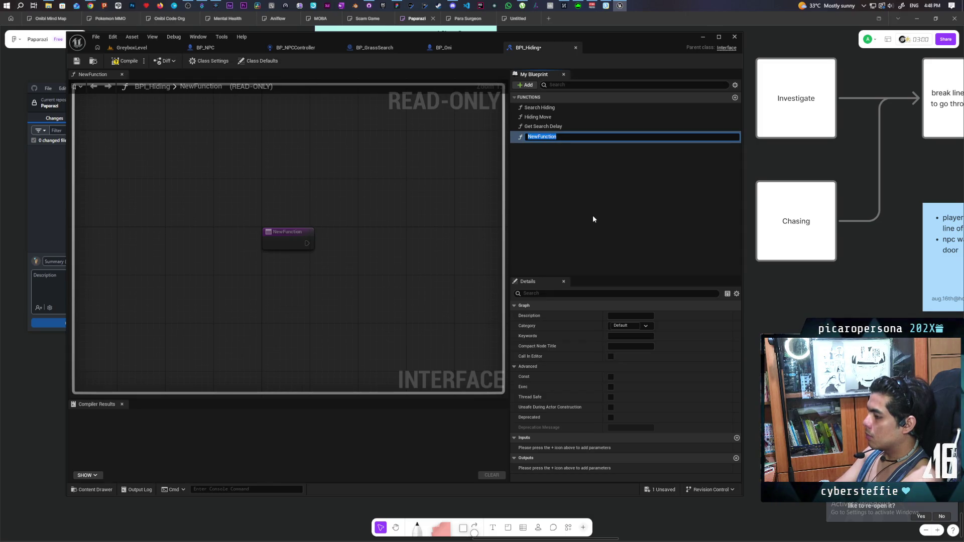
{"action": "type", "text": "ge"}
{"action": "key", "text": "BackSpace"}
{"action": "key", "text": "BackSpace"}
{"action": "key", "text": "BackSpace"}
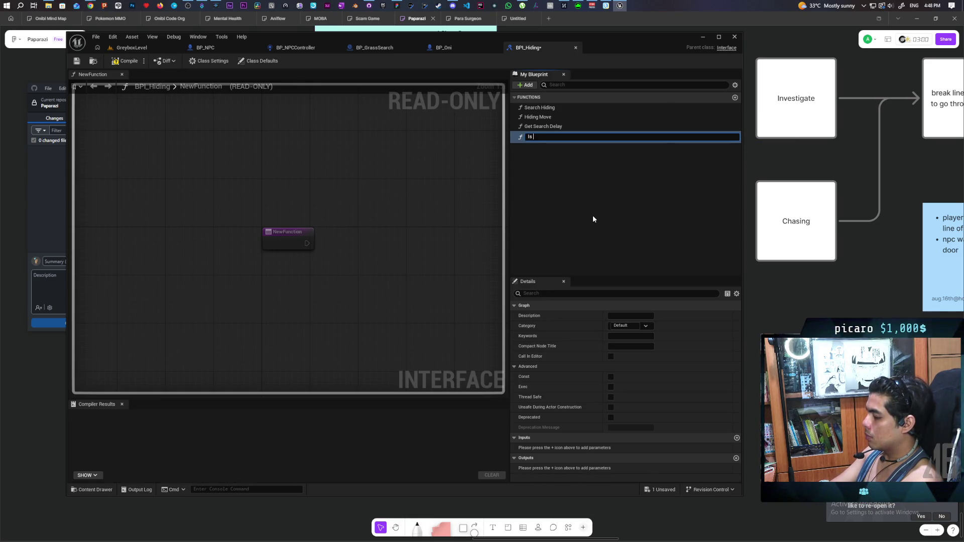
{"action": "type", "text": "Grass?"}
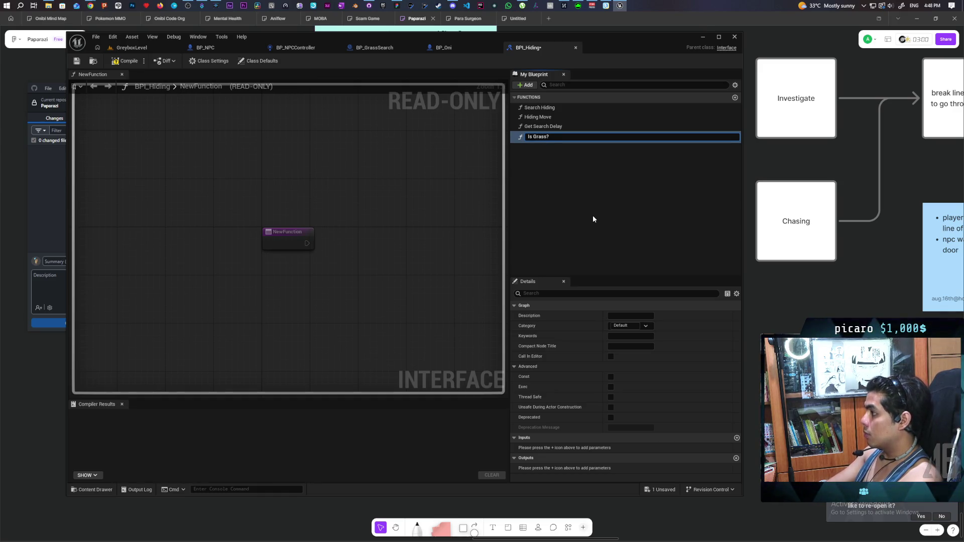
{"action": "key", "text": "Return"}
{"action": "left_click", "coordinate": [124, 63]}
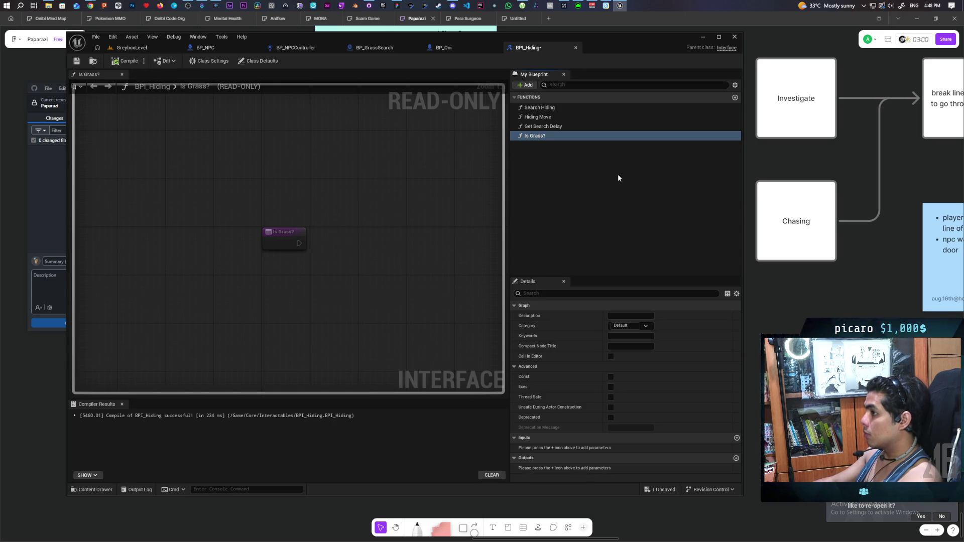
- Give Is Grass? a Boolean output named Grass instead of an input, and save everything
{"action": "left_click", "coordinate": [737, 438]}
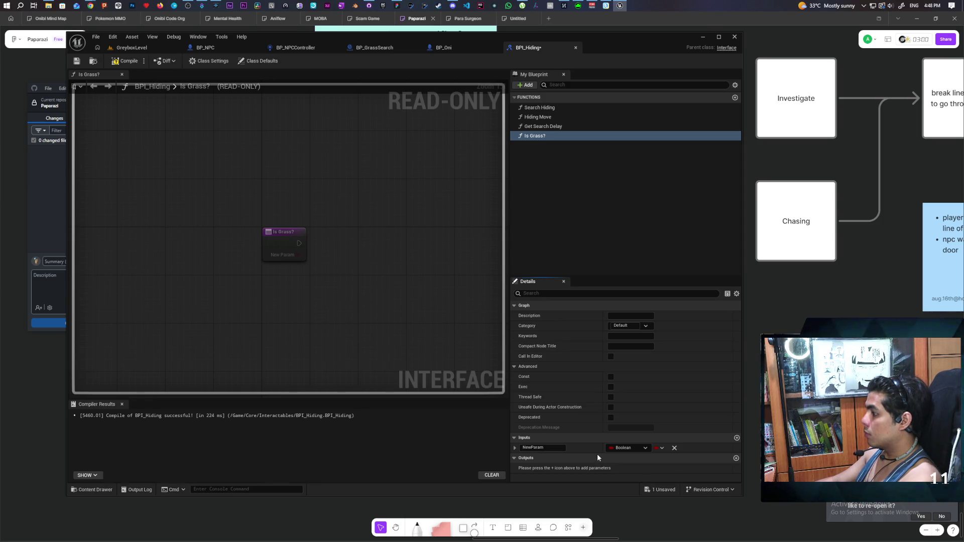
{"action": "left_click", "coordinate": [674, 448]}
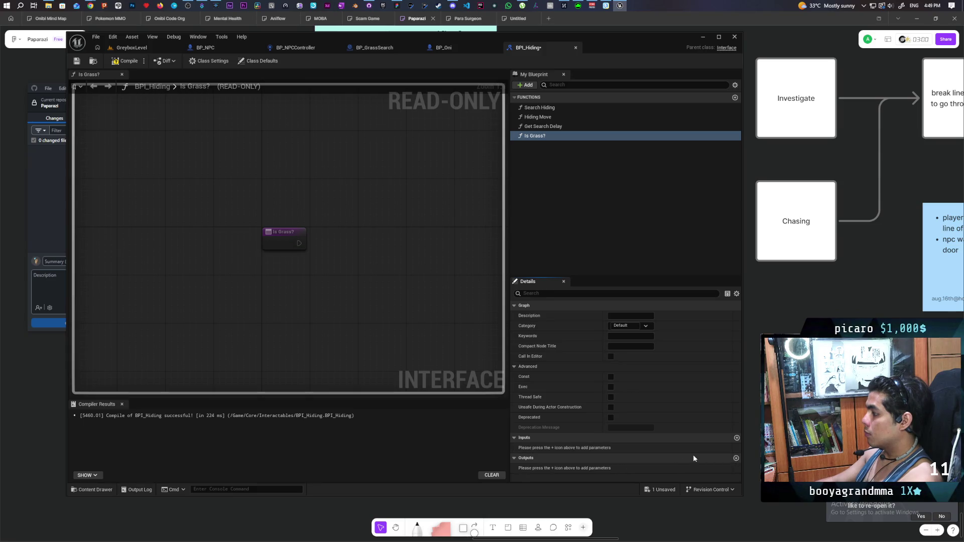
{"action": "left_click", "coordinate": [736, 458]}
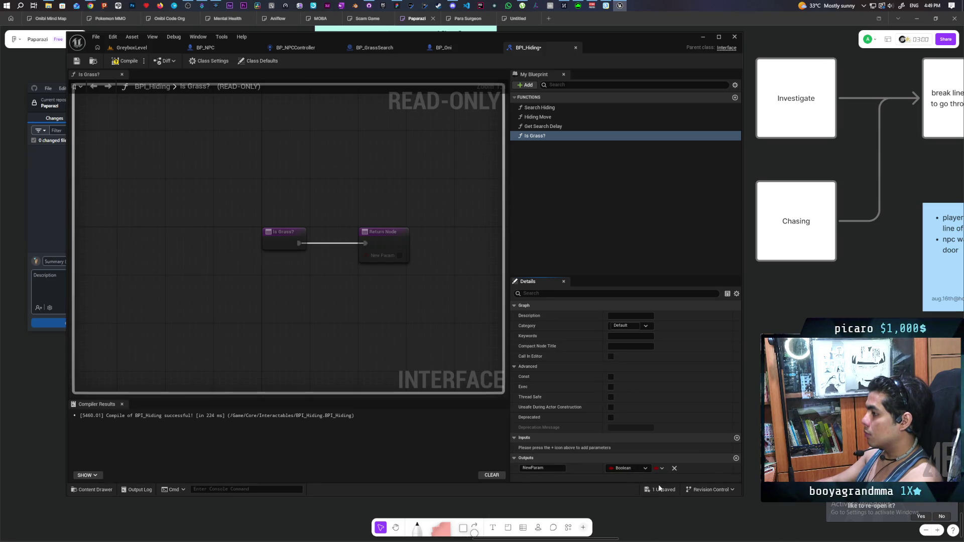
{"action": "left_click", "coordinate": [558, 469]}
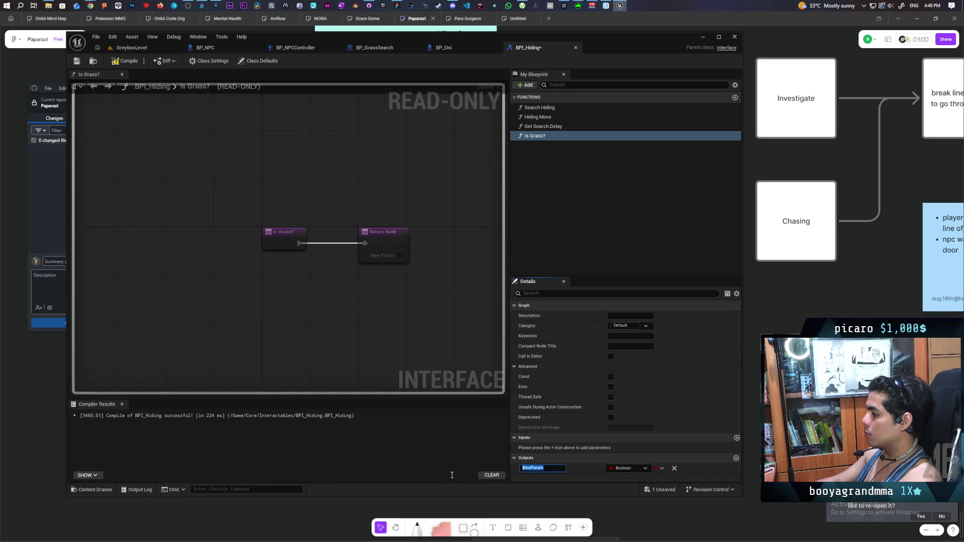
{"action": "type", "text": "Grass"}
{"action": "key", "text": "Return"}
{"action": "key", "text": "ctrl+shift+s"}
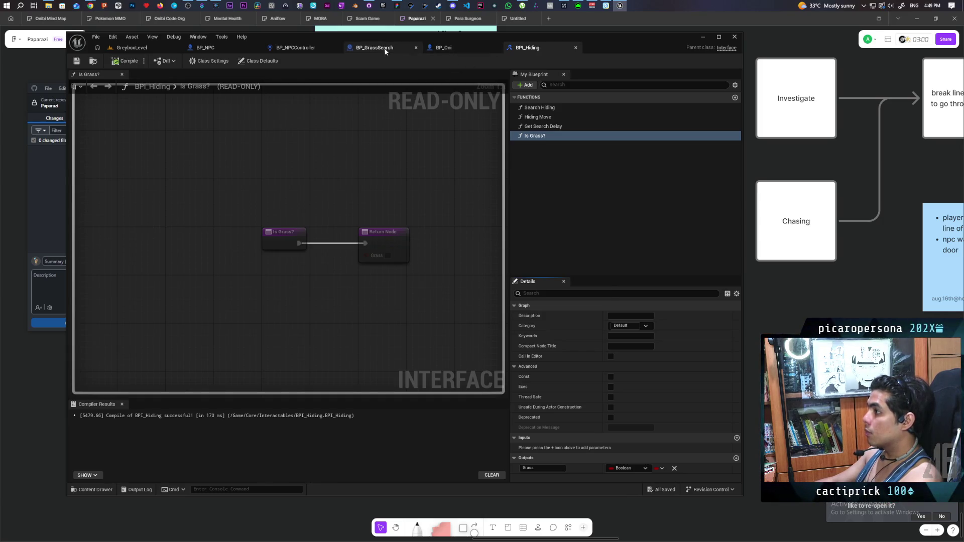
{"action": "left_click", "coordinate": [378, 49]}
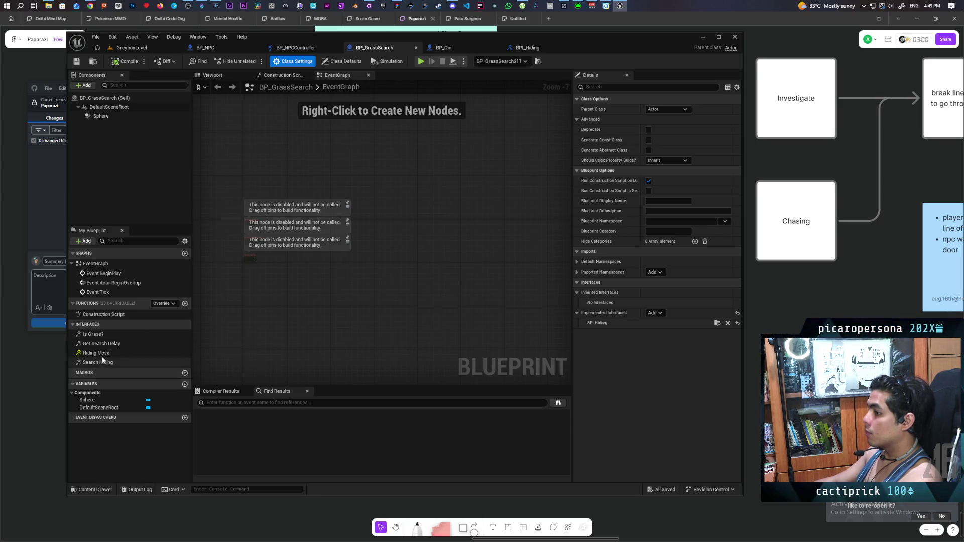
- In BP_GrassSearch's Is Grass? graph, tick the Grass return value and compile
{"action": "double_click", "coordinate": [96, 334]}
{"action": "left_click", "coordinate": [434, 243]}
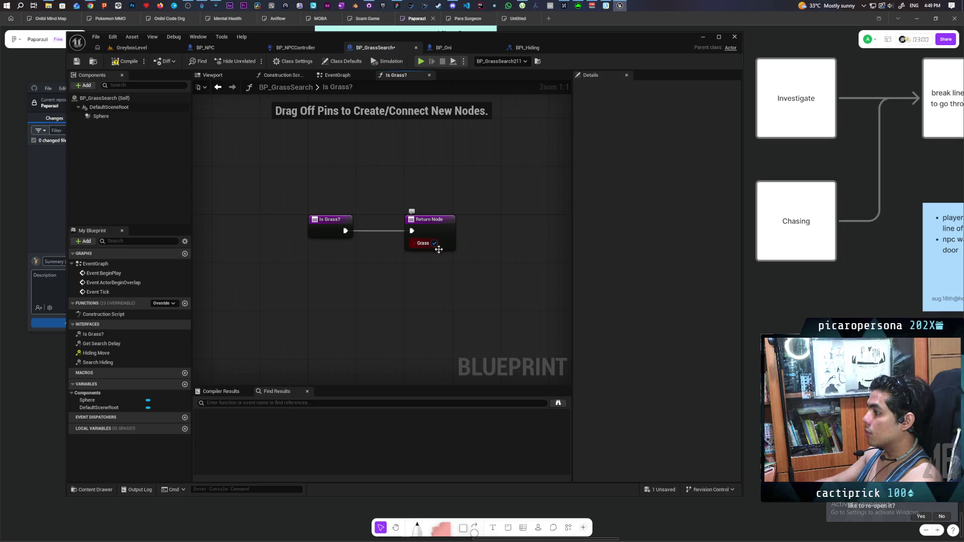
{"action": "left_click", "coordinate": [135, 65]}
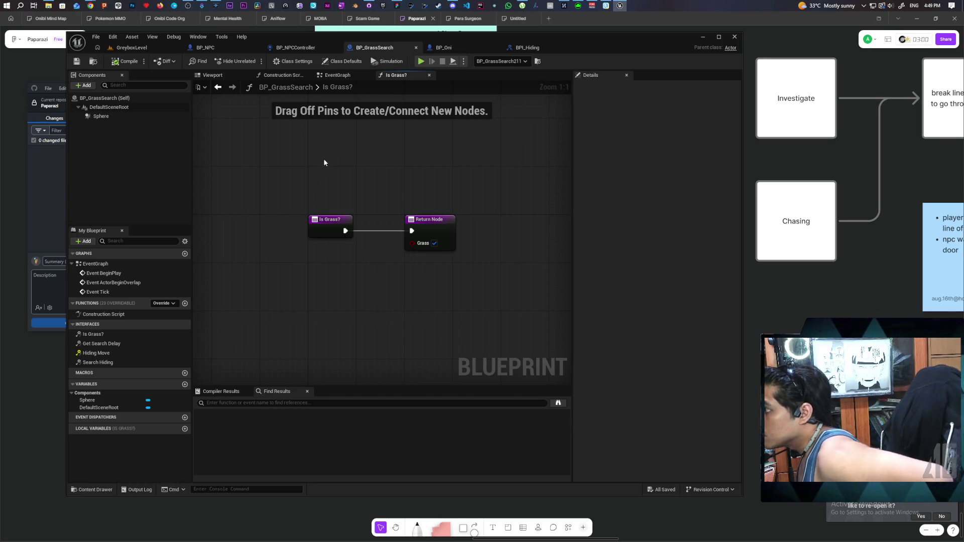
{"action": "left_click", "coordinate": [143, 117]}
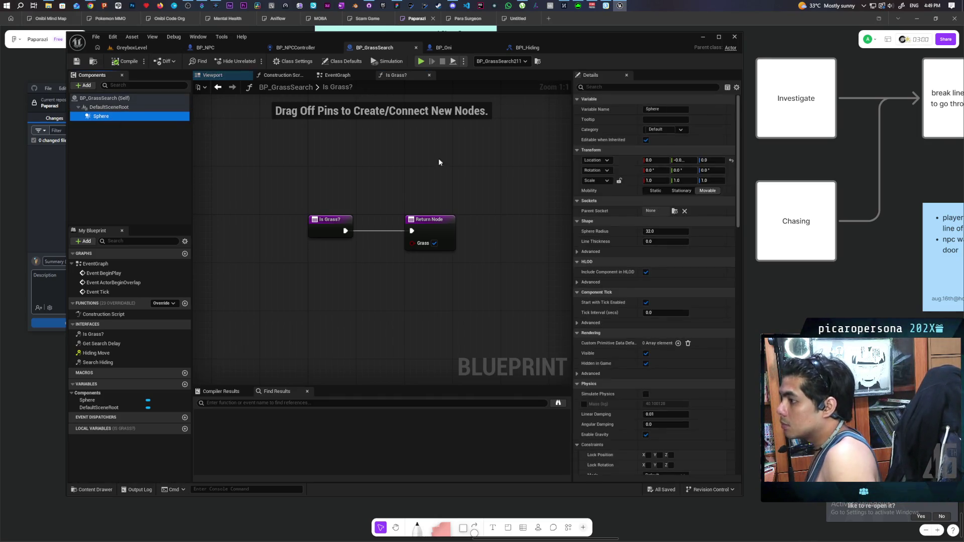
- Set the Sphere's collision Object Type to WorldDynamic and save BP_GrassSearch
{"action": "left_click", "coordinate": [607, 87]}
{"action": "type", "text": "coll"}
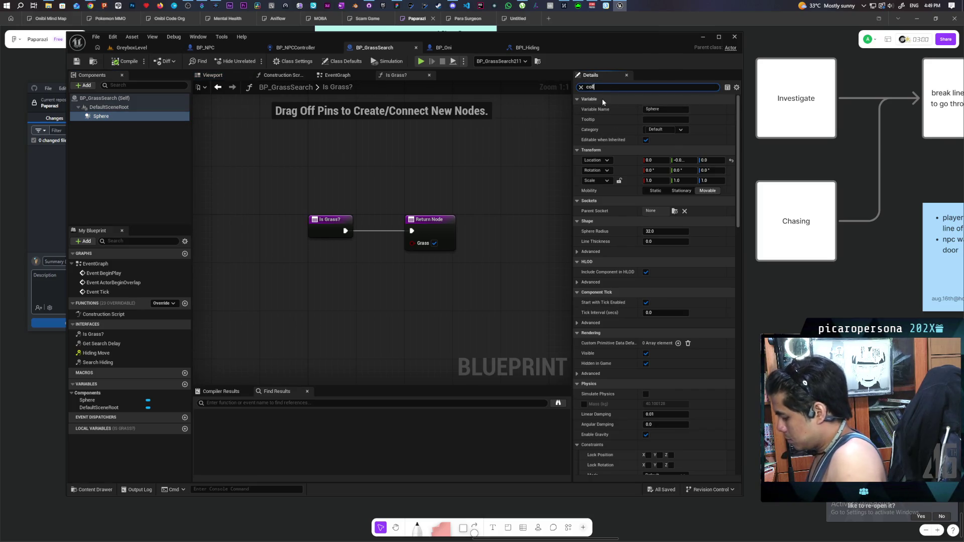
{"action": "type", "text": "isi"}
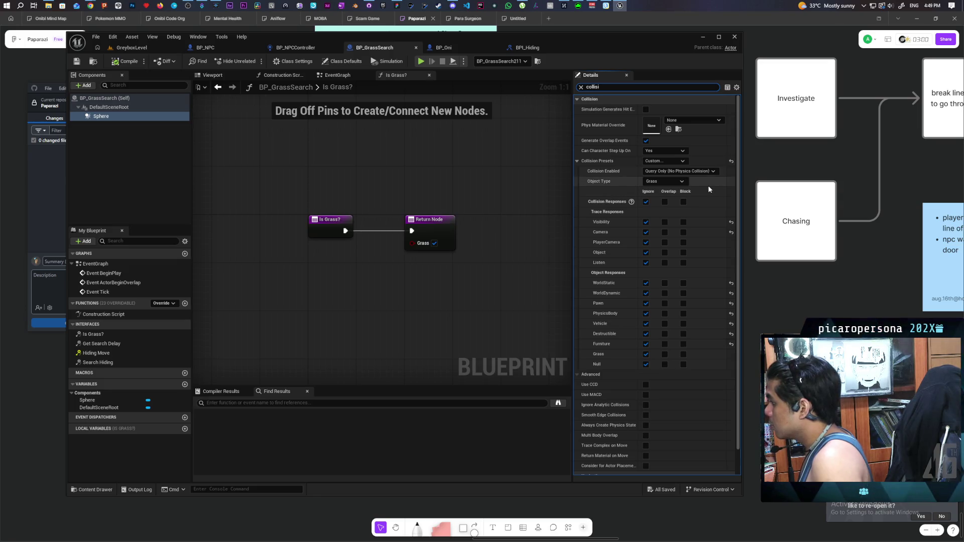
{"action": "left_click", "coordinate": [675, 180]}
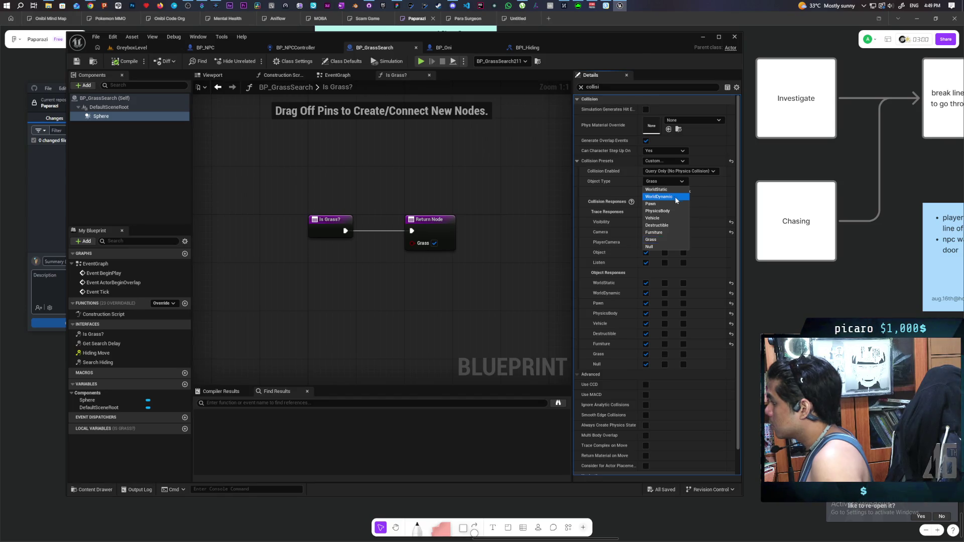
{"action": "left_click", "coordinate": [676, 197]}
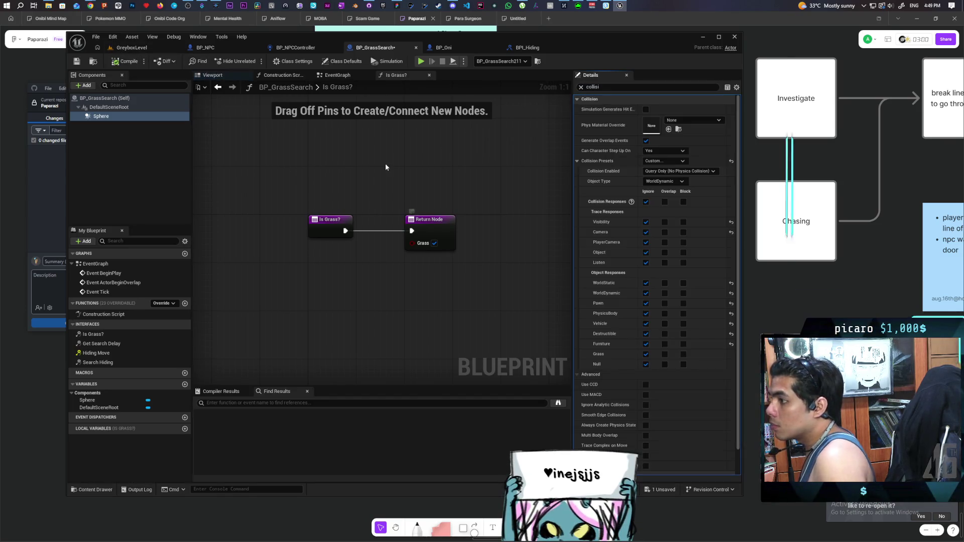
{"action": "key", "text": "ctrl+s"}
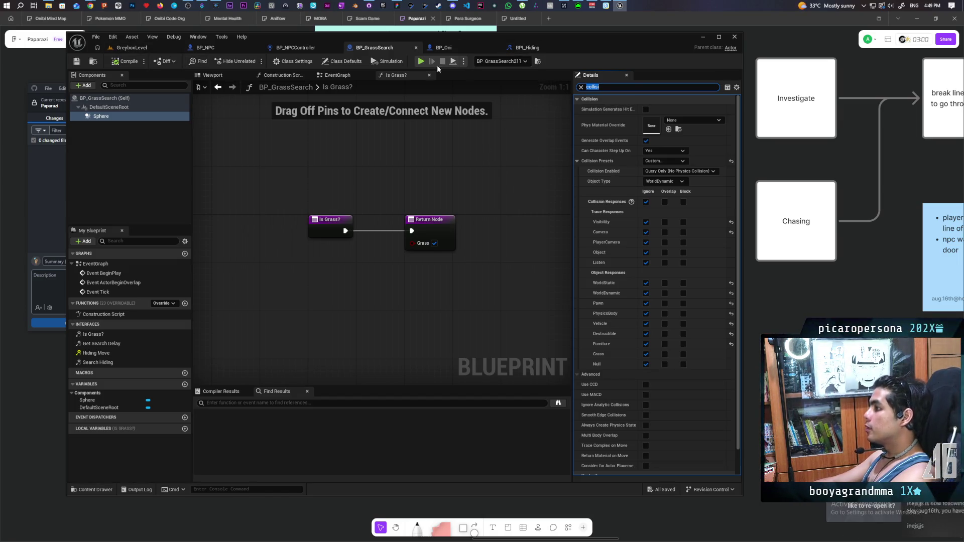
{"action": "left_click", "coordinate": [300, 46]}
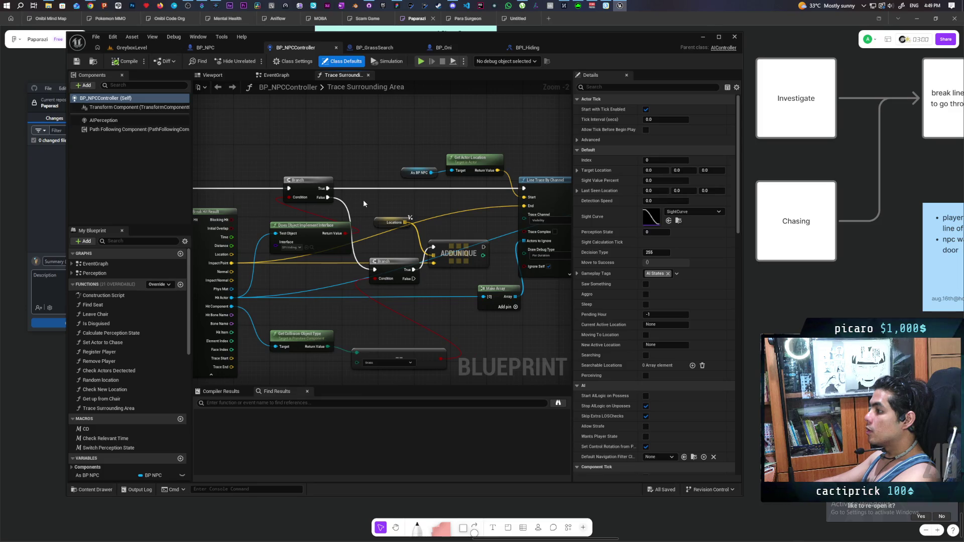
- Add an Is Grass? message call on the traced Hit Actor, between Branch and As BP NPC
{"action": "mouse_move", "coordinate": [363, 354]}
{"action": "left_mouse_down"}
{"action": "mouse_move", "coordinate": [372, 290]}
{"action": "mouse_move", "coordinate": [400, 273]}
{"action": "mouse_move", "coordinate": [381, 274]}
{"action": "mouse_move", "coordinate": [361, 323]}
{"action": "mouse_move", "coordinate": [362, 262]}
{"action": "left_mouse_up"}
{"action": "mouse_move", "coordinate": [305, 229]}
{"action": "left_mouse_down"}
{"action": "mouse_move", "coordinate": [281, 236]}
{"action": "mouse_move", "coordinate": [318, 229]}
{"action": "mouse_move", "coordinate": [284, 309]}
{"action": "mouse_move", "coordinate": [329, 327]}
{"action": "left_mouse_up"}
{"action": "type", "text": "is grass"}
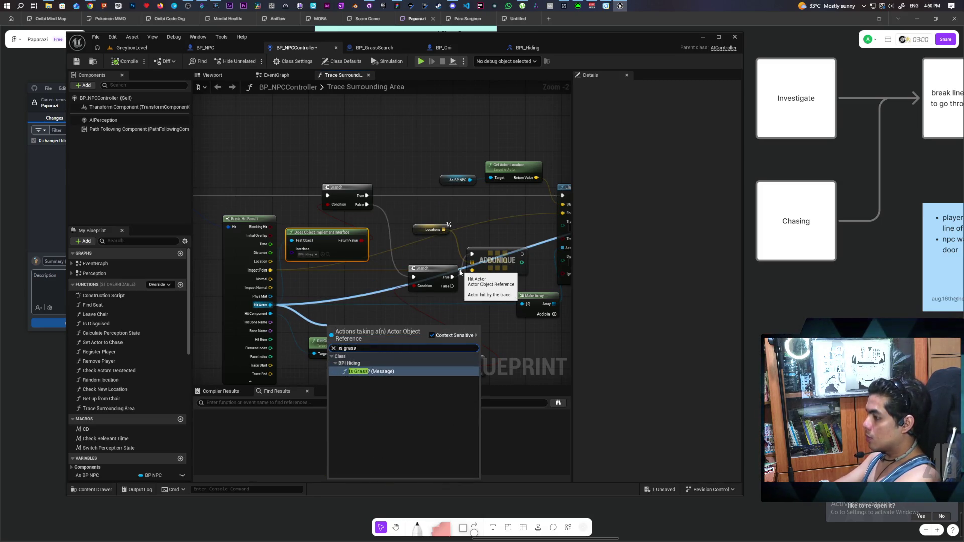
{"action": "key", "text": "Return"}
{"action": "mouse_move", "coordinate": [347, 328]}
{"action": "left_mouse_down"}
{"action": "mouse_move", "coordinate": [372, 217]}
{"action": "mouse_move", "coordinate": [396, 191]}
{"action": "left_mouse_up"}
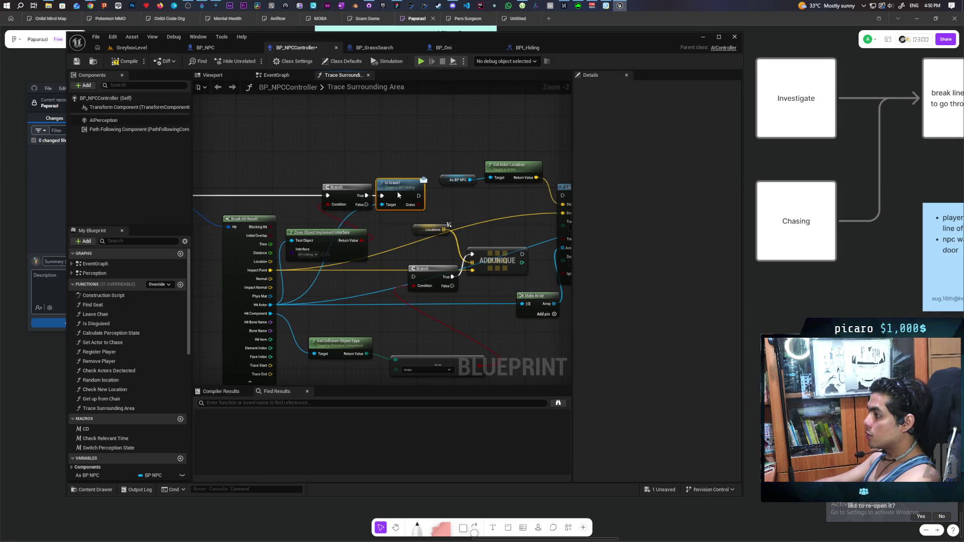
- Add a Branch after Is Grass?, wire its True output to ADDUNIQUE, and save
{"action": "mouse_move", "coordinate": [467, 205]}
{"action": "left_mouse_down"}
{"action": "mouse_move", "coordinate": [368, 219]}
{"action": "mouse_move", "coordinate": [469, 225]}
{"action": "mouse_move", "coordinate": [477, 215]}
{"action": "left_mouse_up"}
{"action": "left_click", "coordinate": [364, 211]}
{"action": "mouse_move", "coordinate": [397, 215]}
{"action": "left_mouse_down"}
{"action": "mouse_move", "coordinate": [375, 282]}
{"action": "mouse_move", "coordinate": [386, 274]}
{"action": "left_mouse_up"}
{"action": "mouse_move", "coordinate": [404, 333]}
{"action": "left_mouse_down"}
{"action": "mouse_move", "coordinate": [452, 286]}
{"action": "mouse_move", "coordinate": [436, 312]}
{"action": "mouse_move", "coordinate": [421, 314]}
{"action": "left_mouse_up"}
{"action": "key", "text": "ctrl+s"}
{"action": "scroll", "coordinate": [348, 146], "scroll_direction": "down", "scroll_amount": 2}
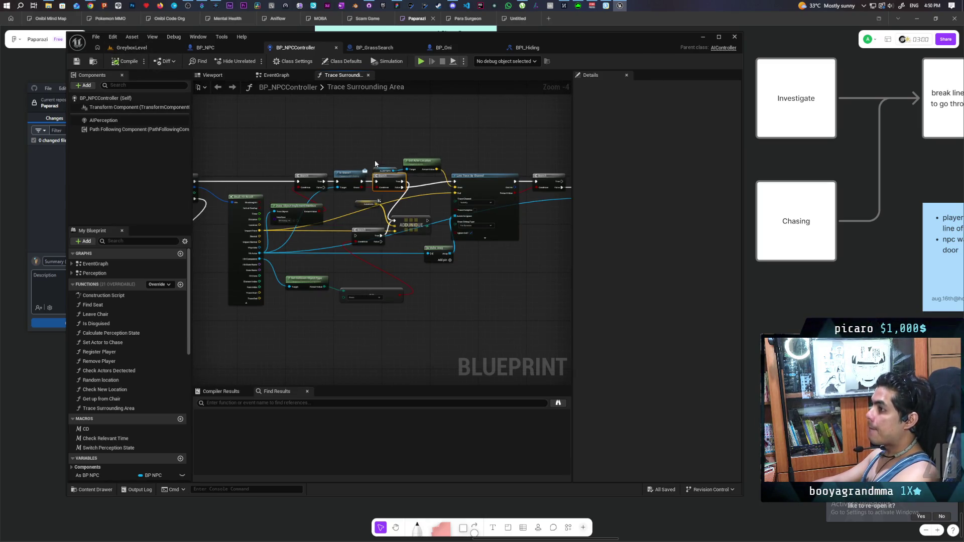
{"action": "left_click_drag", "start_coordinate": [475, 160], "coordinate": [490, 153]}
{"action": "scroll", "coordinate": [491, 153], "scroll_direction": "down", "scroll_amount": 2}
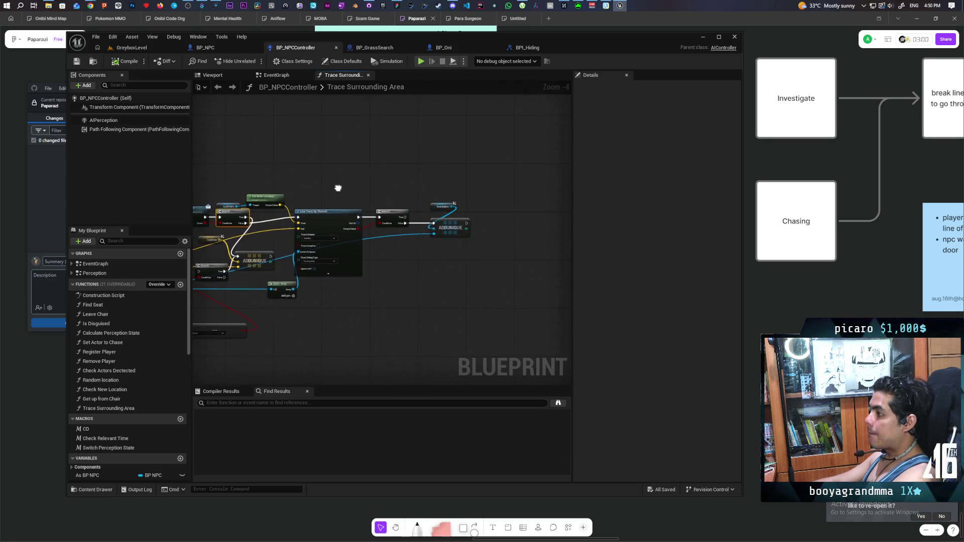
{"action": "scroll", "coordinate": [471, 174], "scroll_direction": "up", "scroll_amount": 2}
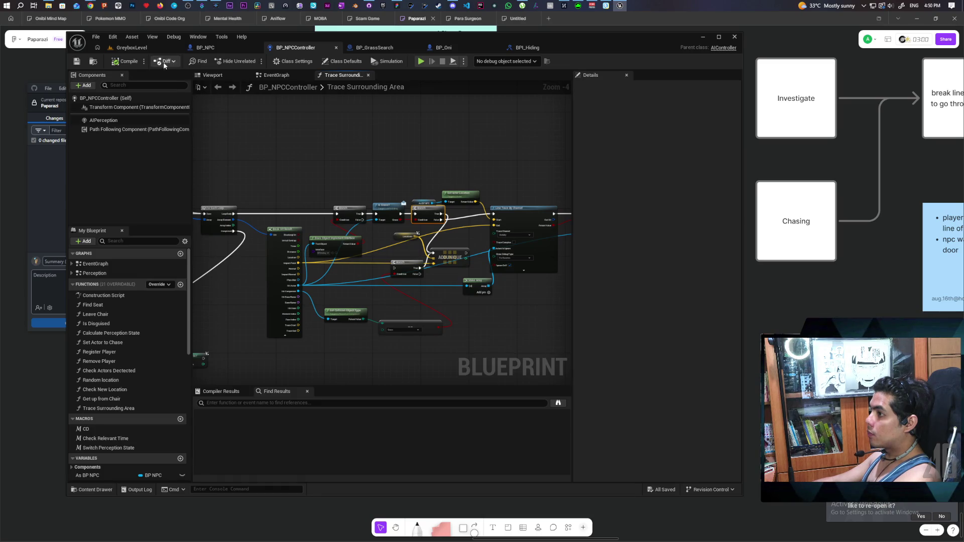
- Search the Content Drawer for 'grass' and open the Grass_Clump mesh
{"action": "left_click", "coordinate": [146, 49]}
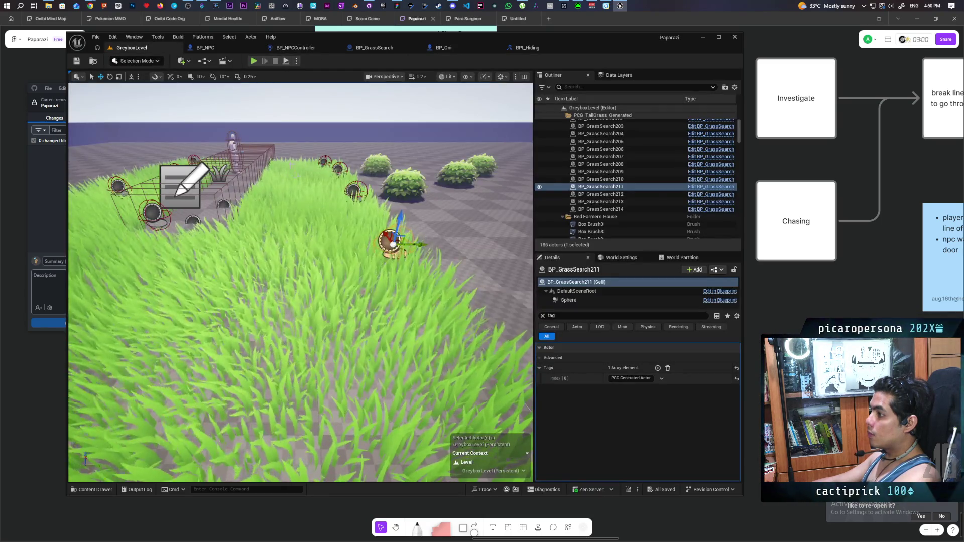
{"action": "key", "text": "ctrl+space"}
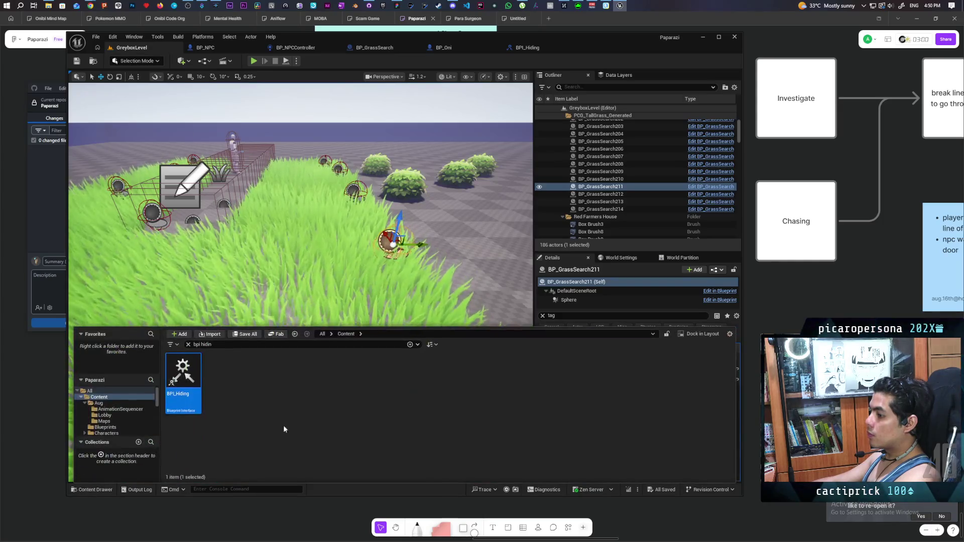
{"action": "left_click", "coordinate": [188, 345]}
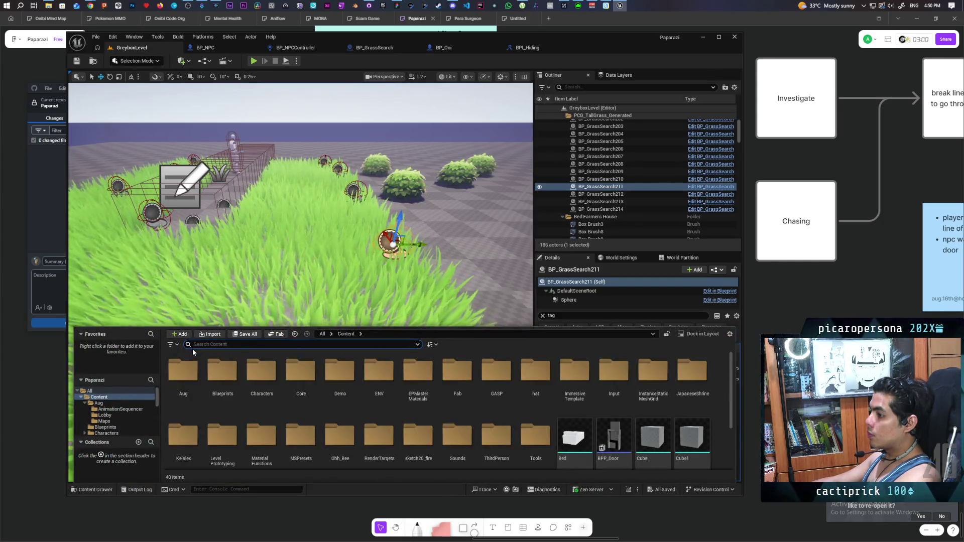
{"action": "type", "text": "grass"}
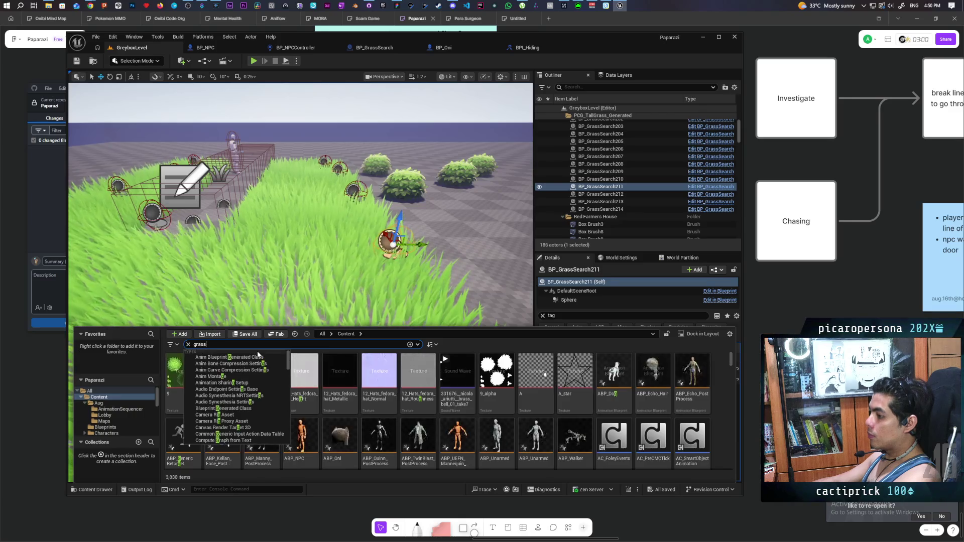
{"action": "left_click", "coordinate": [386, 444]}
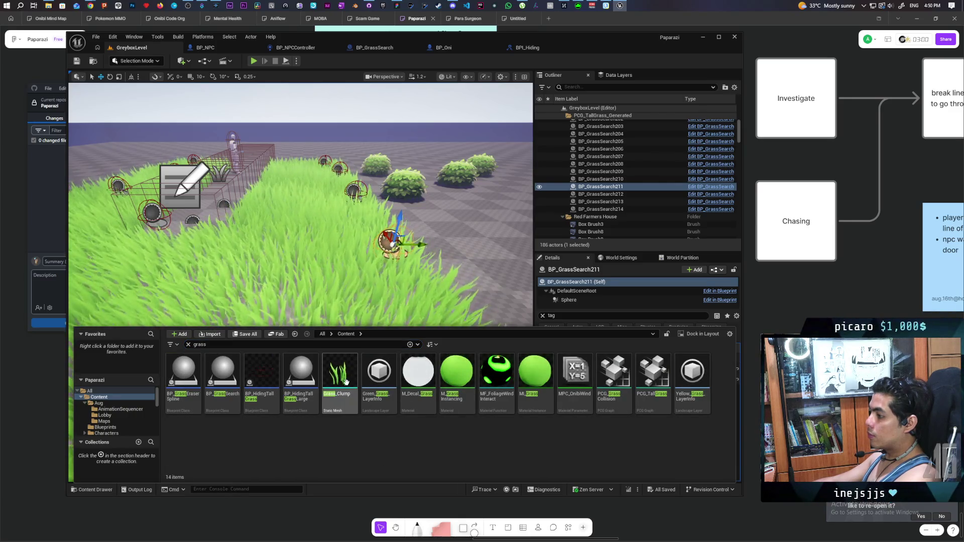
{"action": "left_click", "coordinate": [348, 379]}
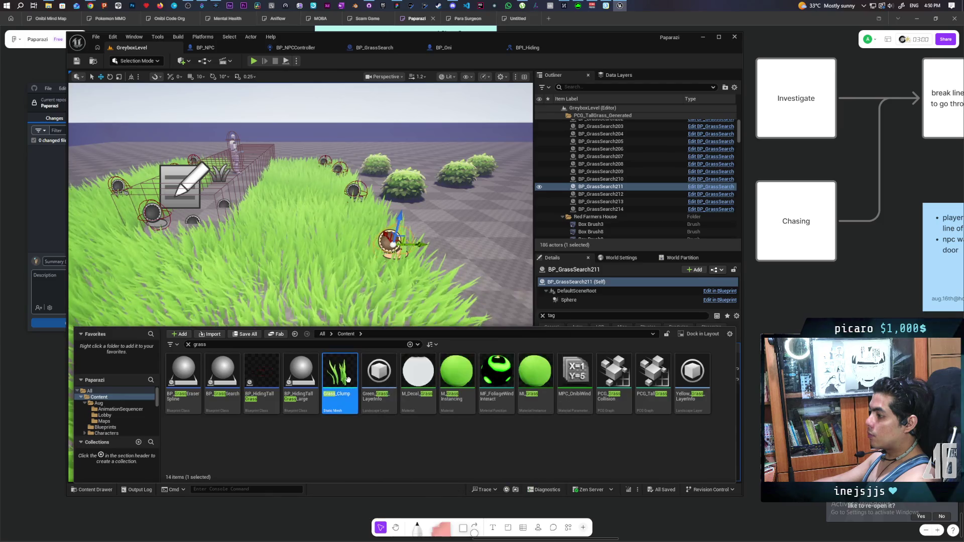
{"action": "double_click", "coordinate": [350, 383]}
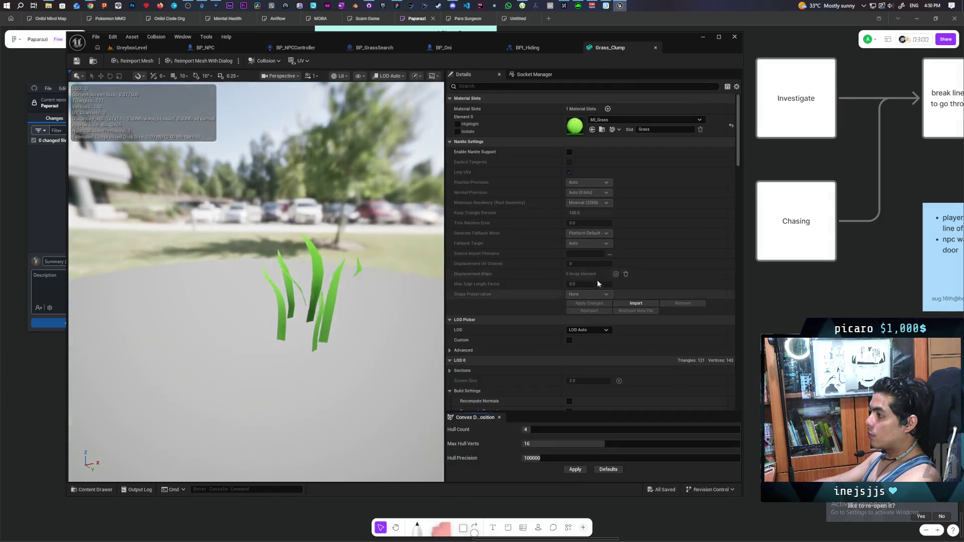
- Set Grass_Clump's collision Object Type to Grass, save, and return to GreyboxLevel
{"action": "type", "text": "co"}
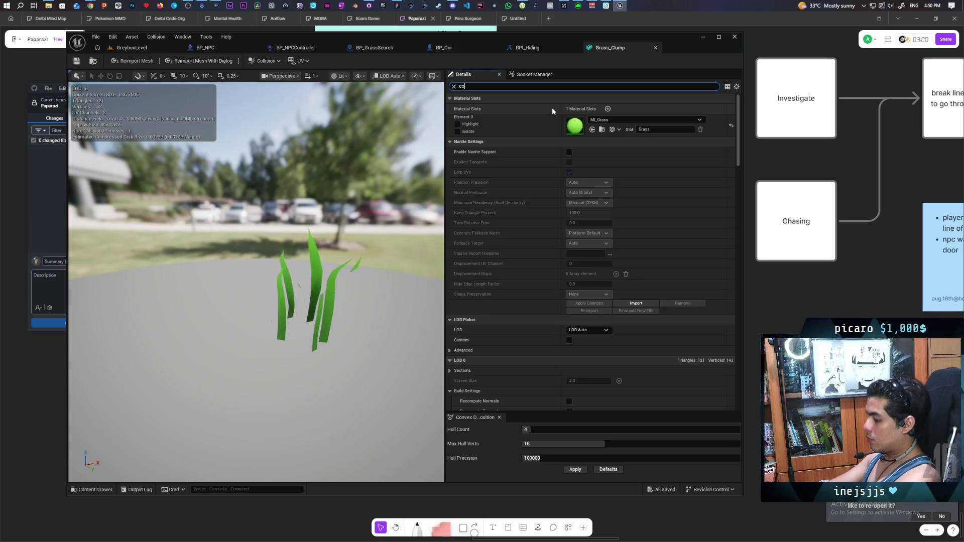
{"action": "type", "text": "llisi"}
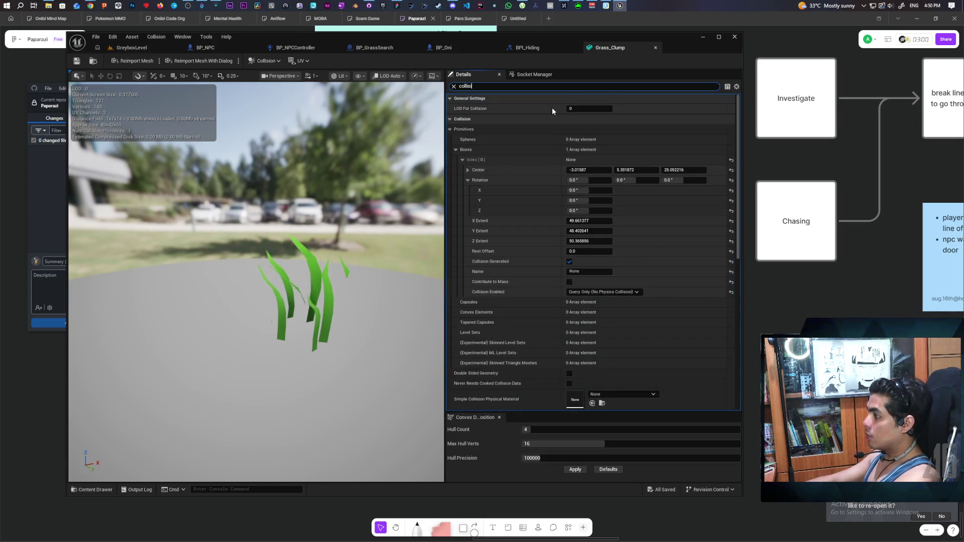
{"action": "scroll", "coordinate": [475, 293], "scroll_direction": "down", "scroll_amount": 2}
{"action": "scroll", "coordinate": [492, 277], "scroll_direction": "down", "scroll_amount": 3}
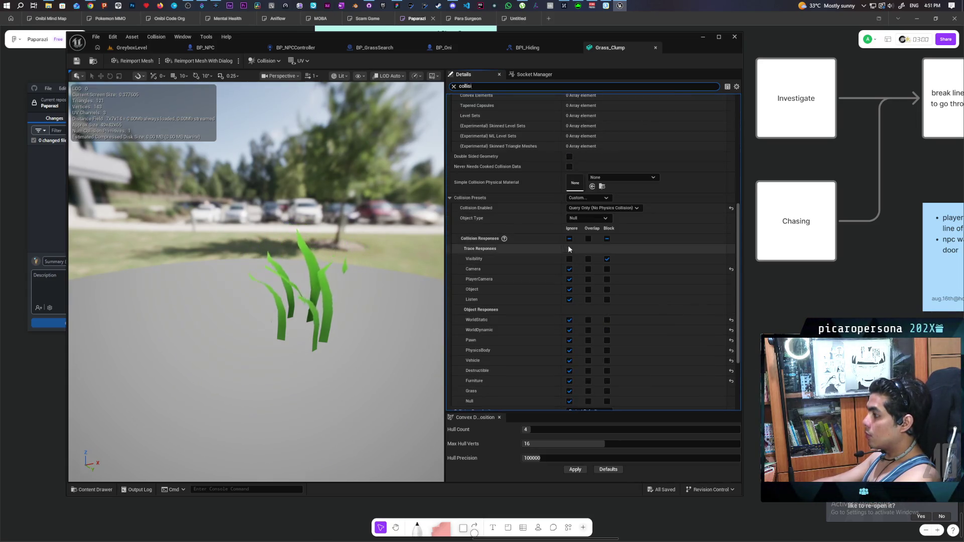
{"action": "left_click", "coordinate": [589, 218]}
{"action": "left_click", "coordinate": [592, 279]}
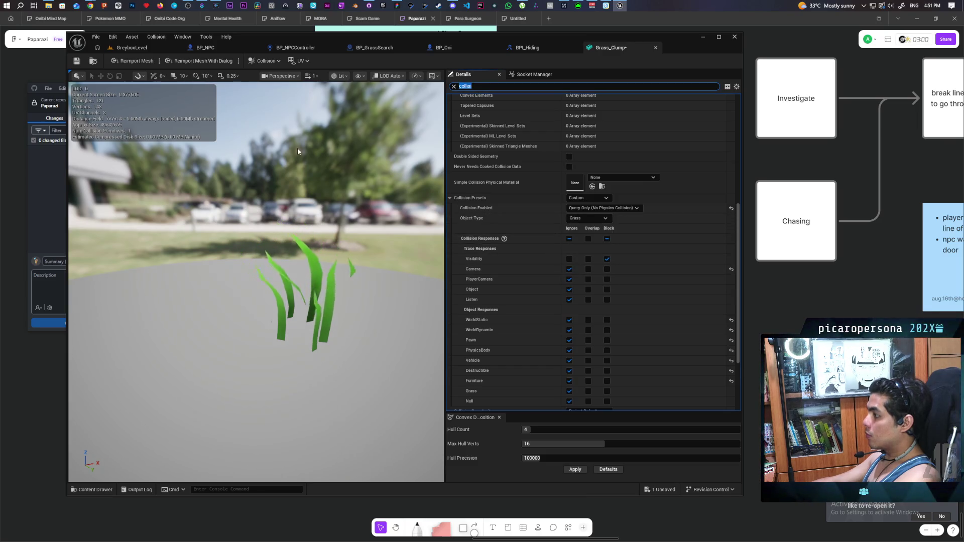
{"action": "left_click", "coordinate": [81, 63]}
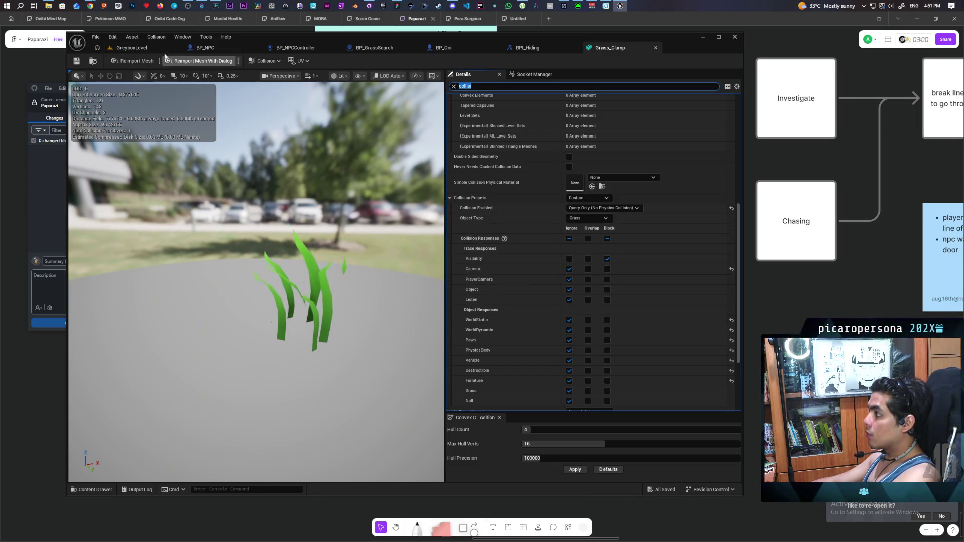
{"action": "left_click", "coordinate": [132, 48]}
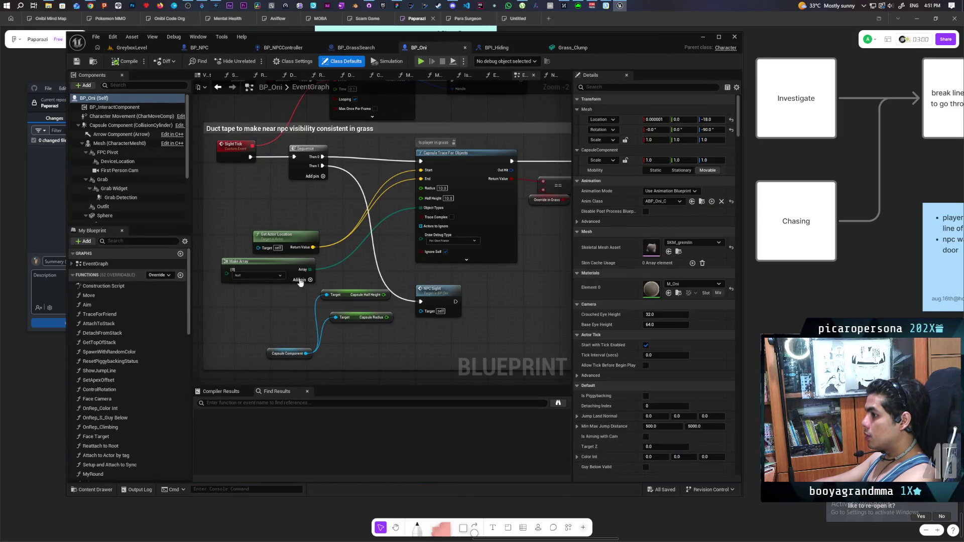
- Set BP_Oni's in-grass trace Make Array object type to Grass, then compile and save
{"action": "left_click", "coordinate": [272, 276]}
{"action": "left_click", "coordinate": [274, 329]}
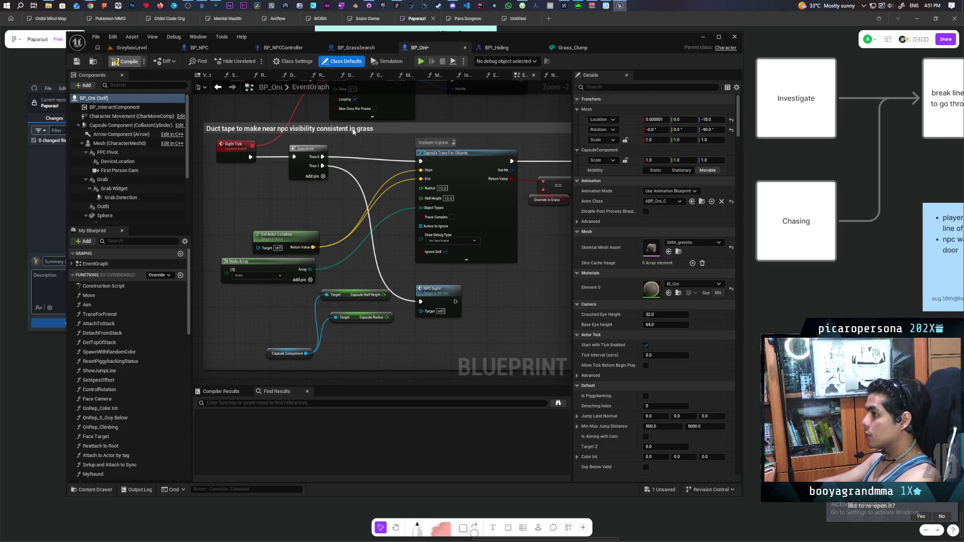
{"action": "key", "text": "F7"}
{"action": "key", "text": "ctrl+s"}
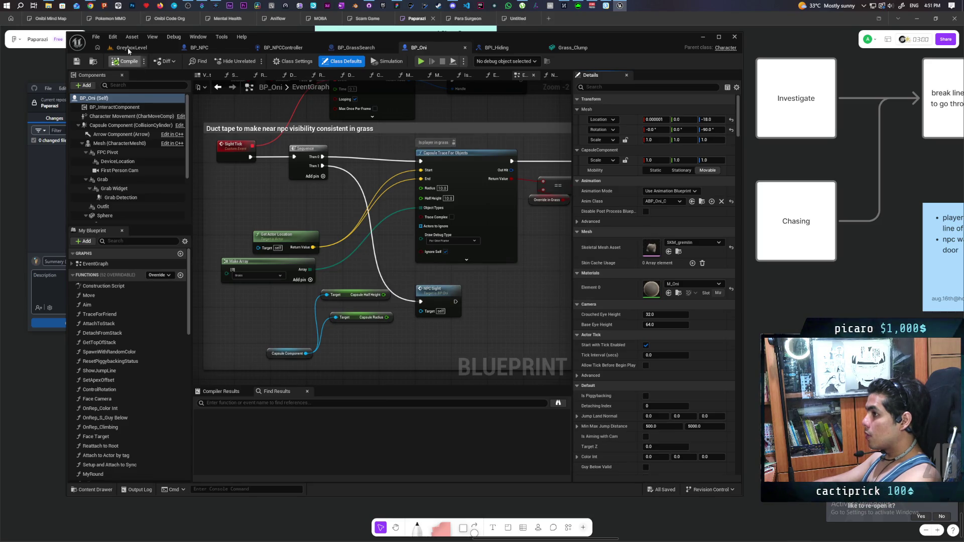
{"action": "left_click", "coordinate": [130, 48]}
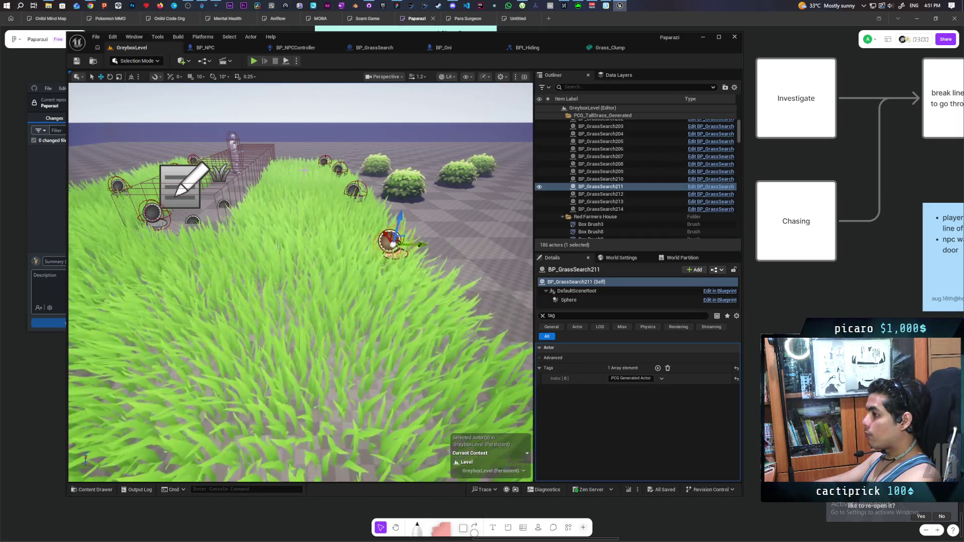
{"action": "left_click", "coordinate": [107, 489]}
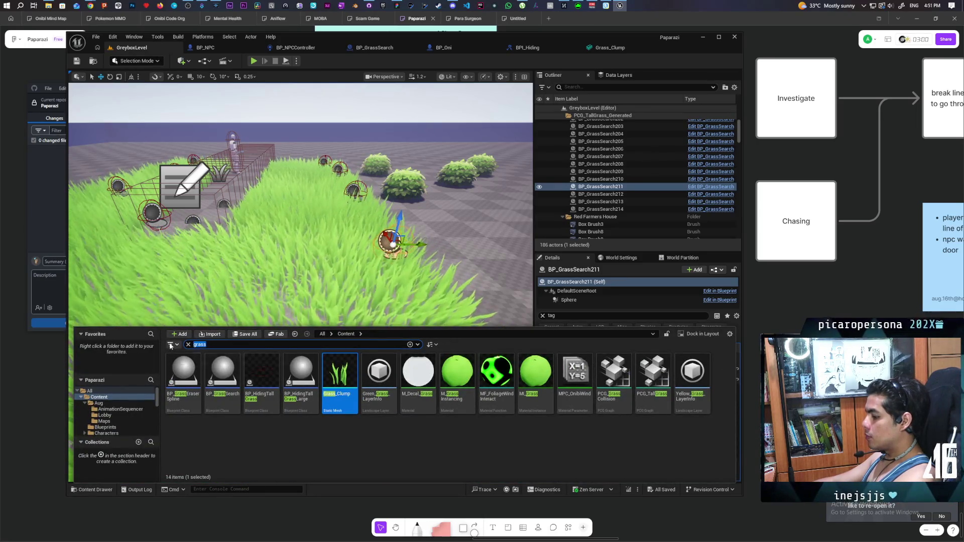
- Open the Wheat mesh and change its collision Object Type from Null to Grass
{"action": "type", "text": "wheat"}
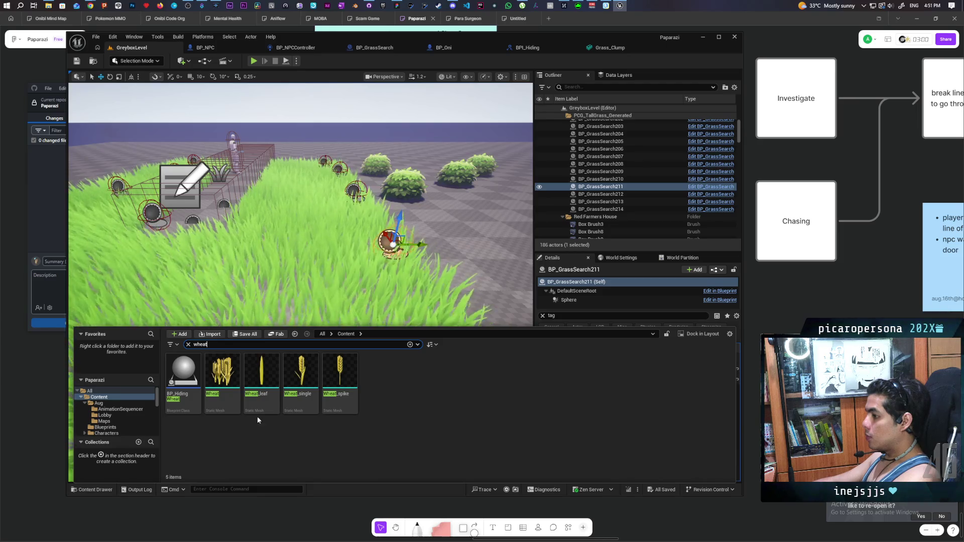
{"action": "double_click", "coordinate": [222, 374]}
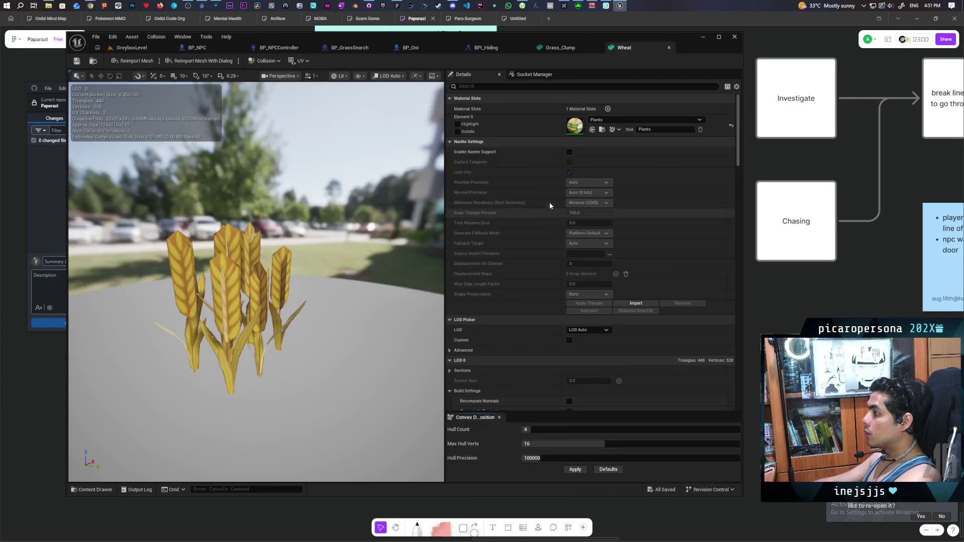
{"action": "type", "text": "collisi"}
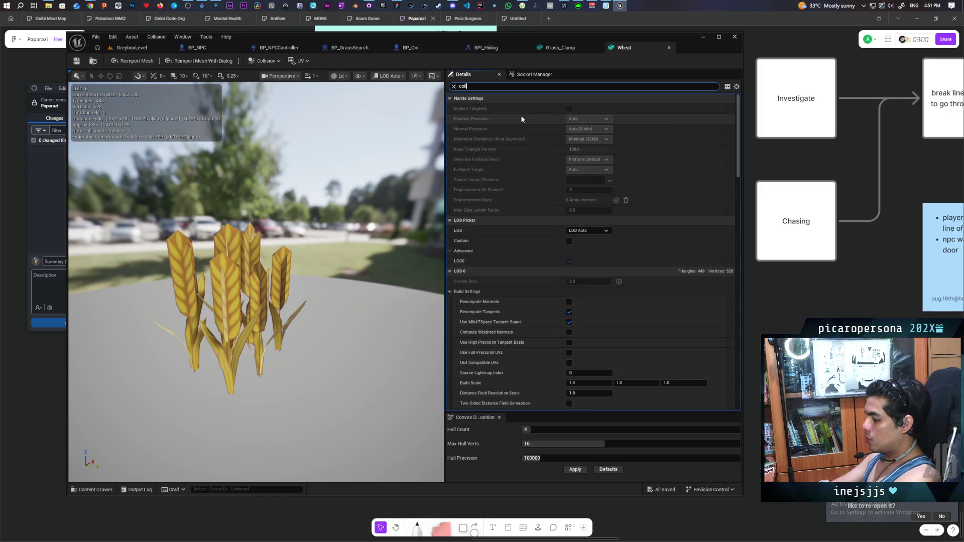
{"action": "scroll", "coordinate": [521, 119], "scroll_direction": "down", "scroll_amount": 8}
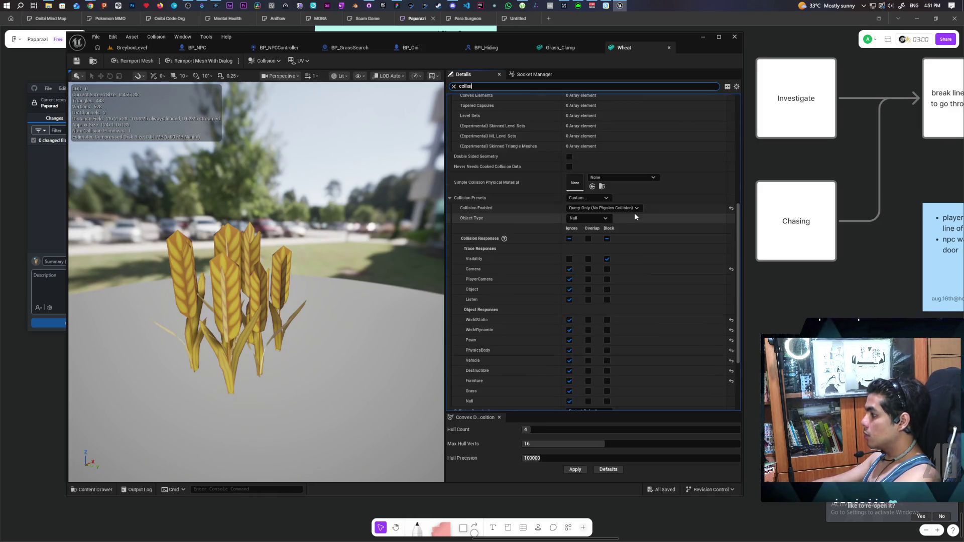
{"action": "left_click", "coordinate": [588, 218]}
{"action": "left_click", "coordinate": [578, 276]}
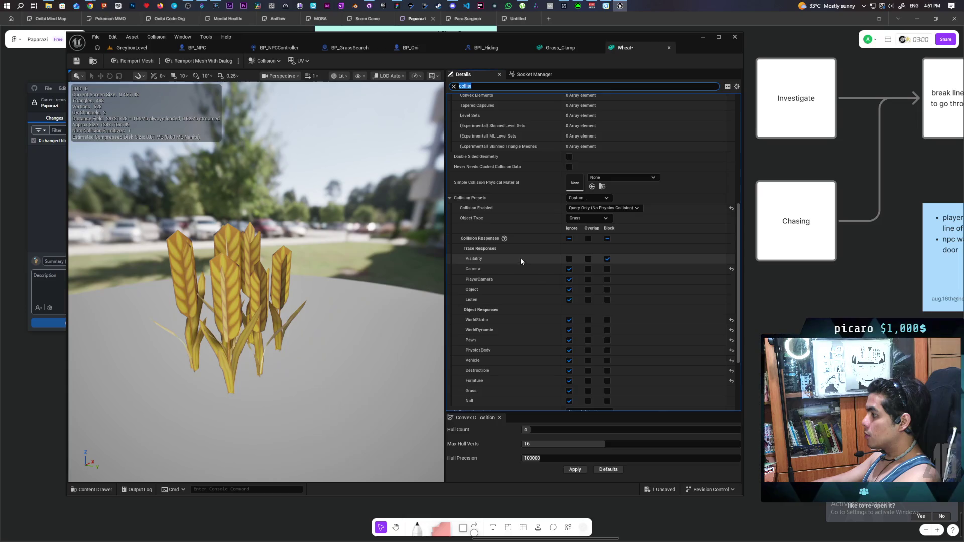
{"action": "scroll", "coordinate": [521, 258], "scroll_direction": "down", "scroll_amount": 2}
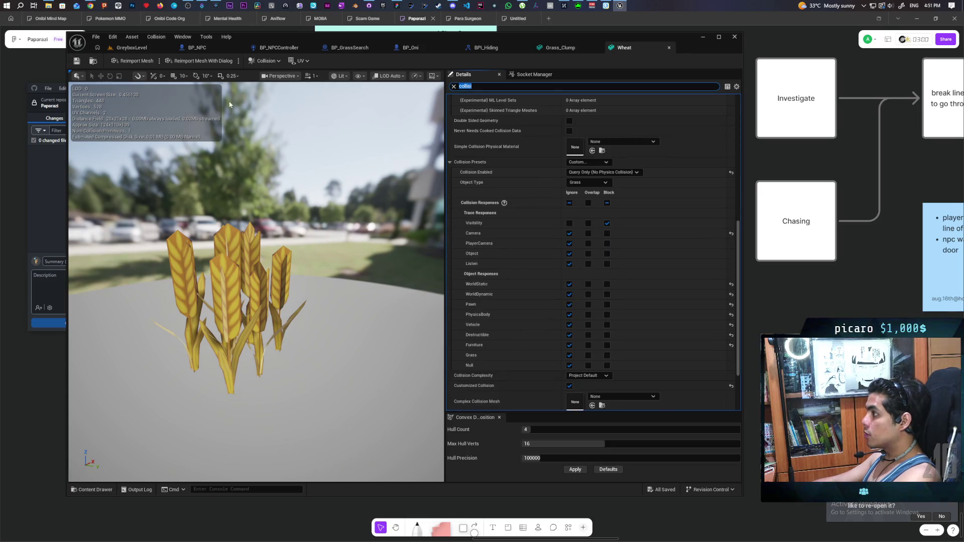
{"action": "left_click", "coordinate": [111, 37]}
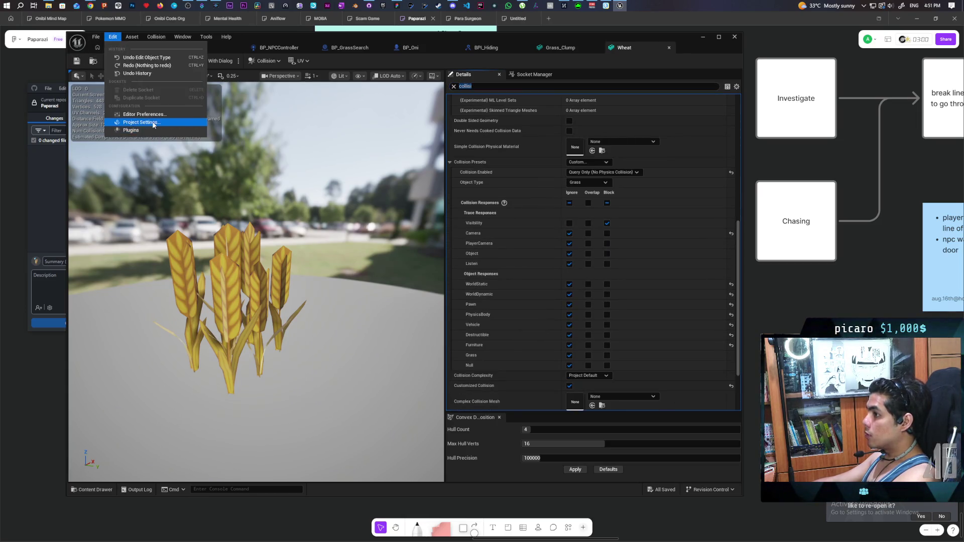
- Delete the Null object channel in Project Settings, leaving only Furniture and Grass
{"action": "left_click", "coordinate": [215, 149]}
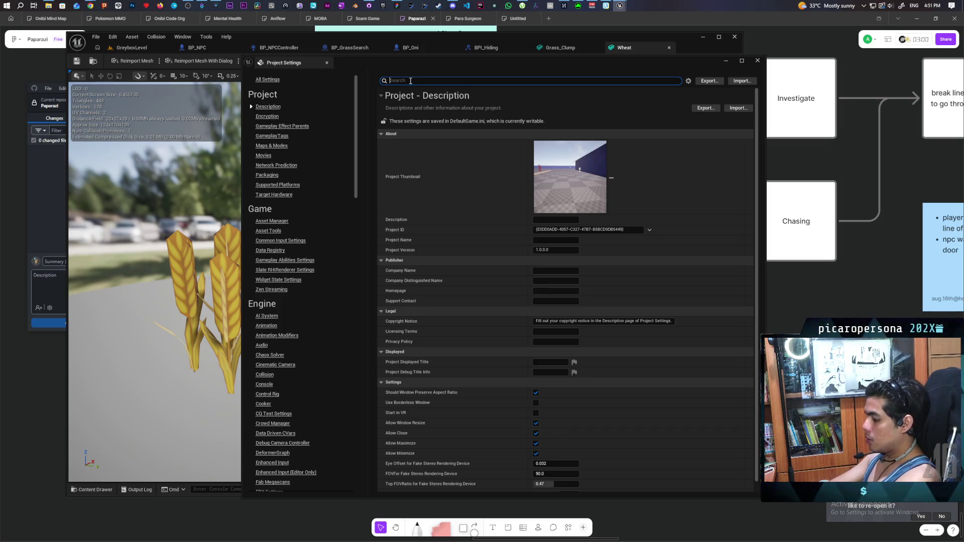
{"action": "type", "text": "objec"}
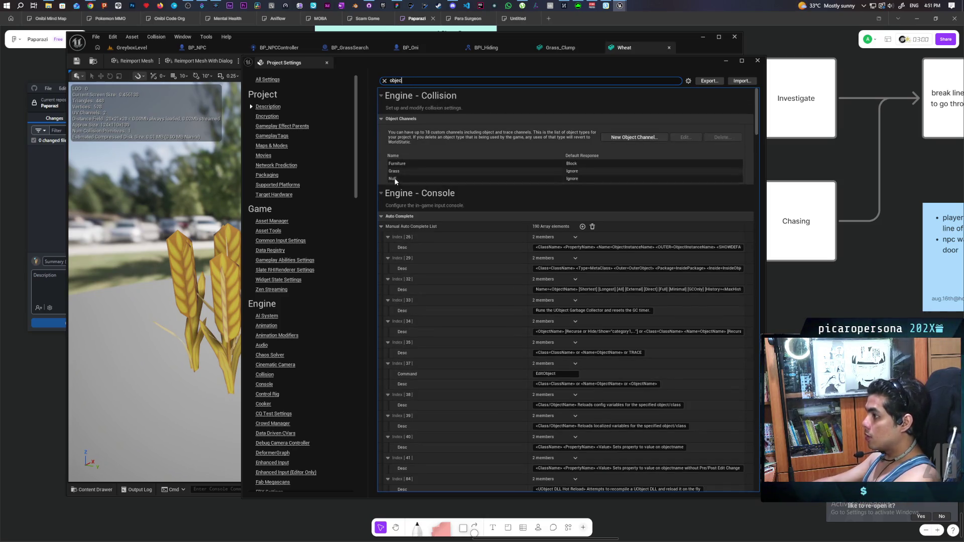
{"action": "left_click", "coordinate": [659, 157]}
{"action": "left_click", "coordinate": [721, 137]}
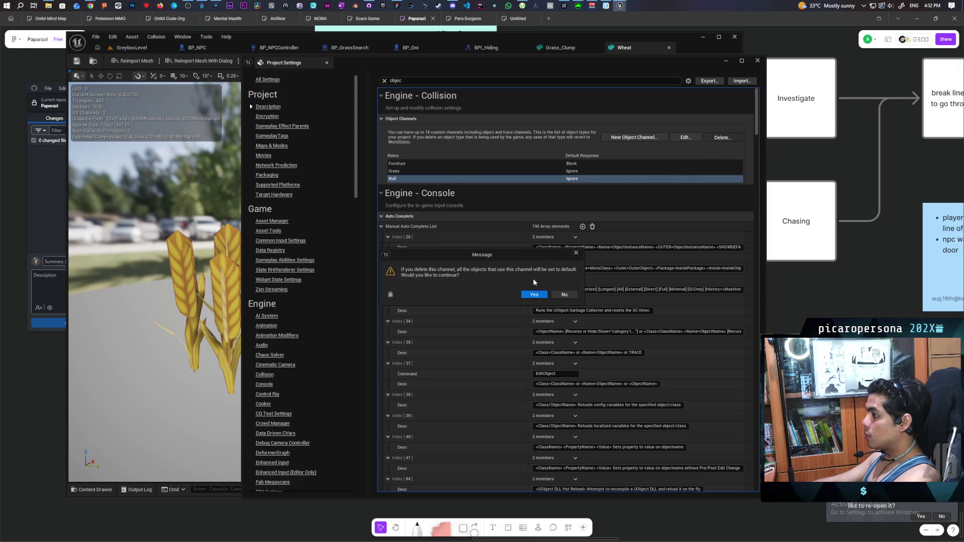
{"action": "left_click", "coordinate": [544, 296]}
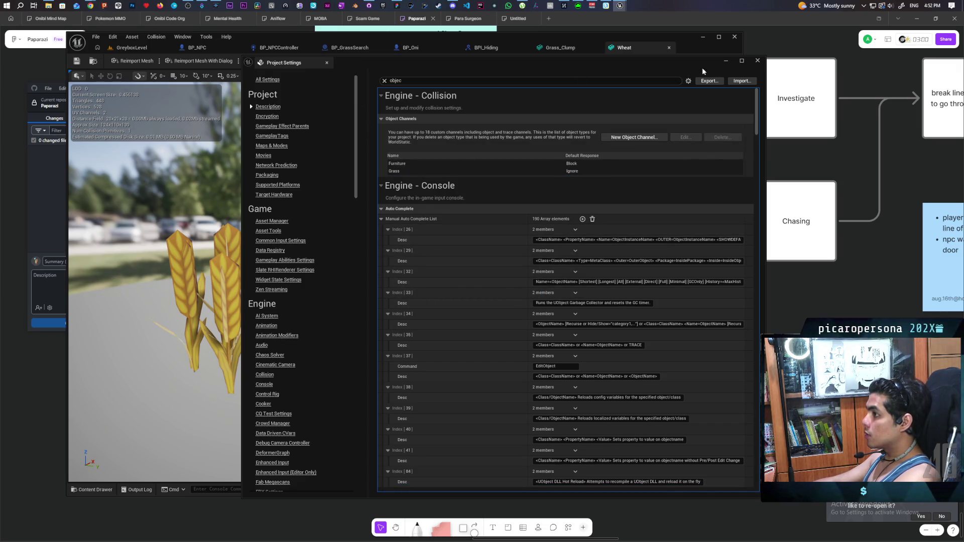
{"action": "left_click", "coordinate": [757, 60]}
{"action": "left_click", "coordinate": [142, 53]}
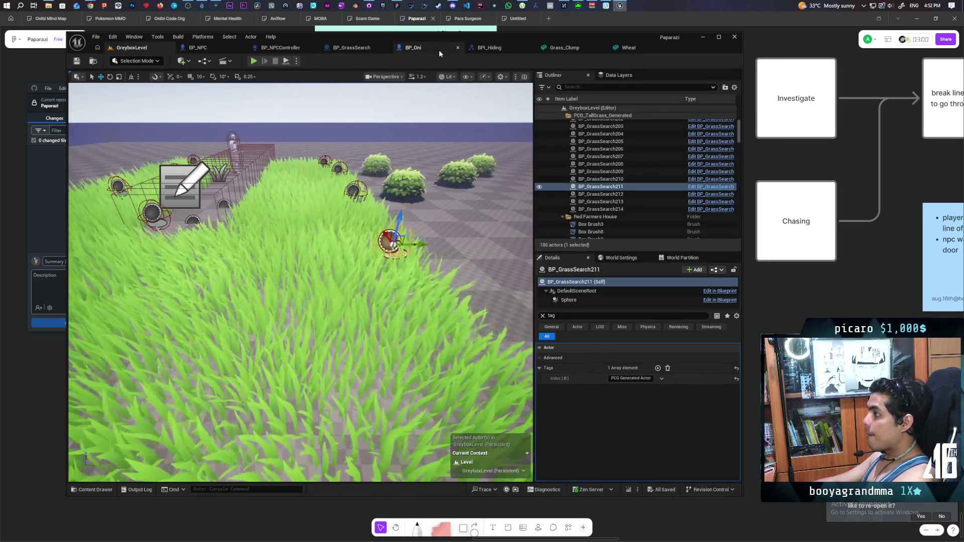
{"action": "left_click", "coordinate": [423, 49]}
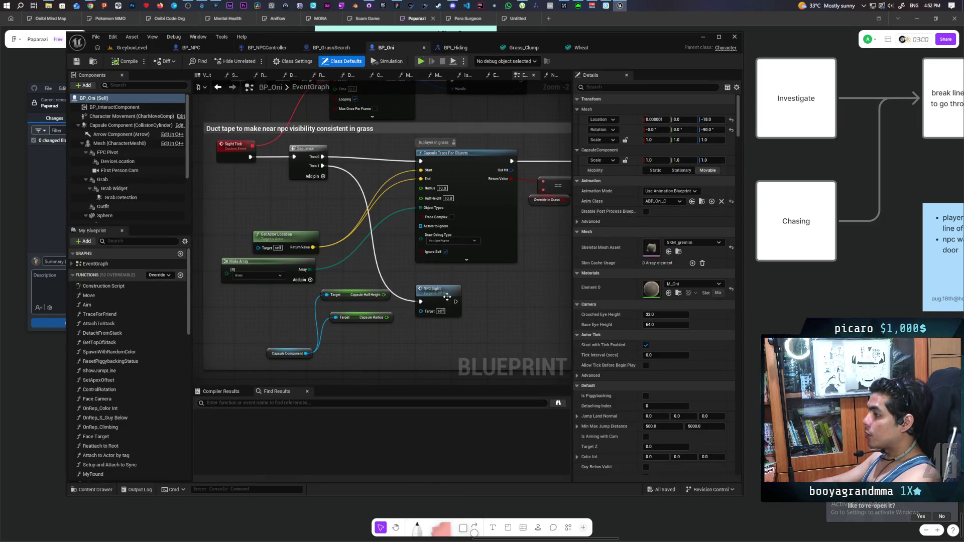
- Review BP_Oni's in-grass Branch and Set nodes, then playtest walking into the grass
{"action": "mouse_move", "coordinate": [468, 281]}
{"action": "left_mouse_down"}
{"action": "mouse_move", "coordinate": [331, 299]}
{"action": "mouse_move", "coordinate": [503, 277]}
{"action": "mouse_move", "coordinate": [281, 287]}
{"action": "mouse_move", "coordinate": [320, 276]}
{"action": "mouse_move", "coordinate": [404, 291]}
{"action": "mouse_move", "coordinate": [456, 273]}
{"action": "mouse_move", "coordinate": [419, 276]}
{"action": "left_mouse_up"}
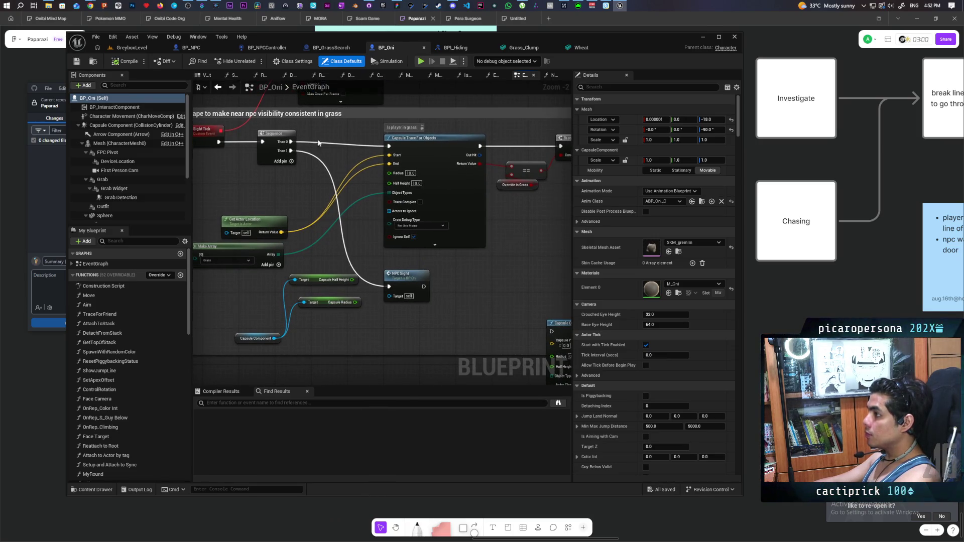
{"action": "left_click", "coordinate": [137, 50]}
{"action": "key", "text": "alt+p"}
{"action": "key", "text": "w"}
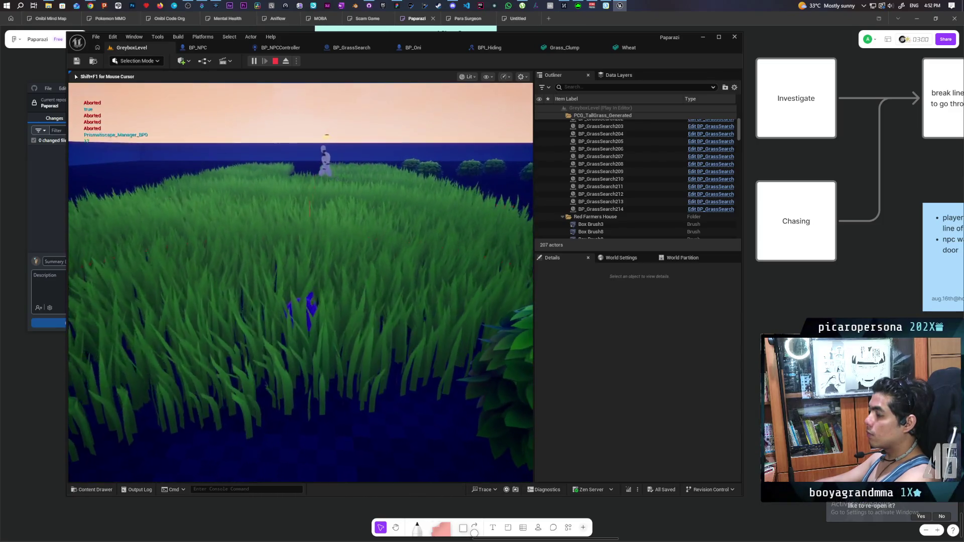
- Set the Multi Sphere Trace debug drawing to For Duration, save all, and start a playtest
{"action": "key", "text": "Escape"}
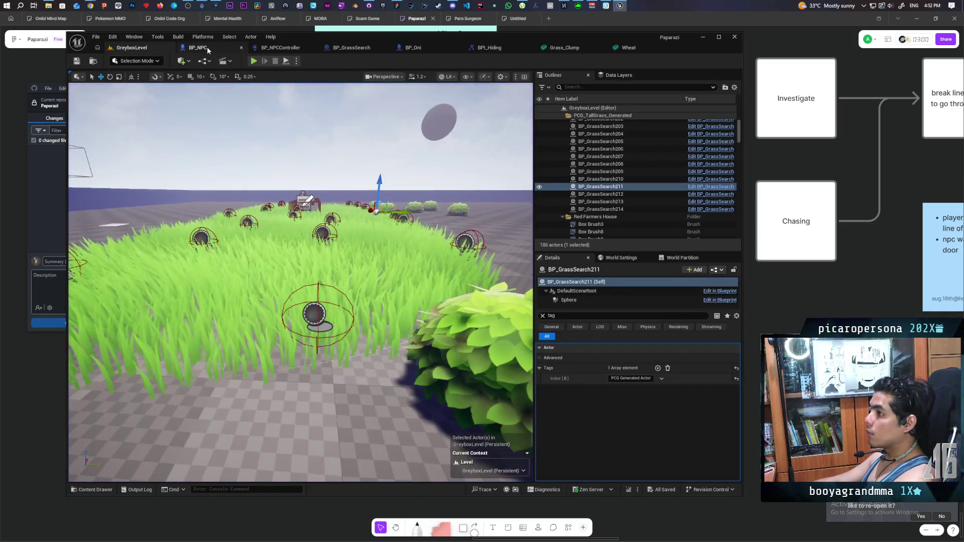
{"action": "left_click", "coordinate": [206, 46]}
{"action": "scroll", "coordinate": [320, 148], "scroll_direction": "down", "scroll_amount": 4}
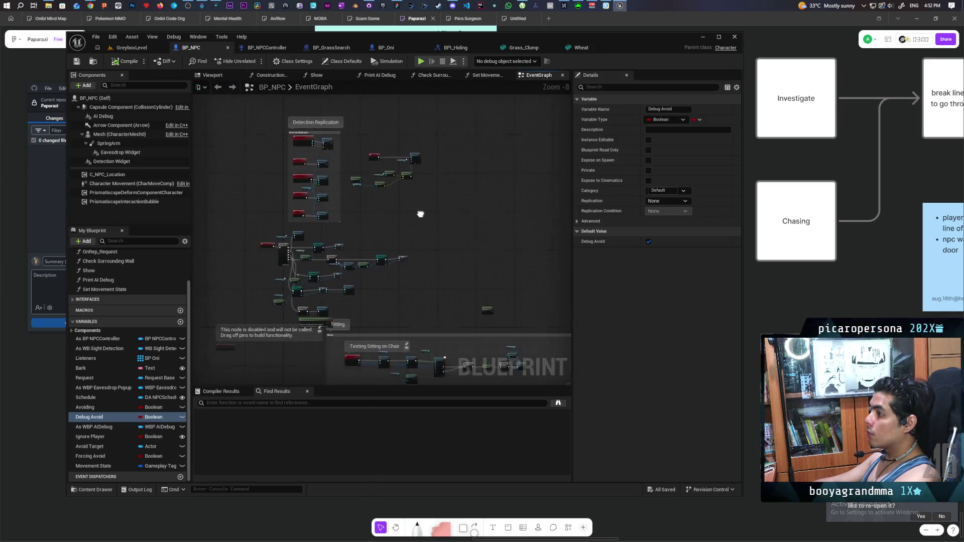
{"action": "left_click", "coordinate": [287, 48]}
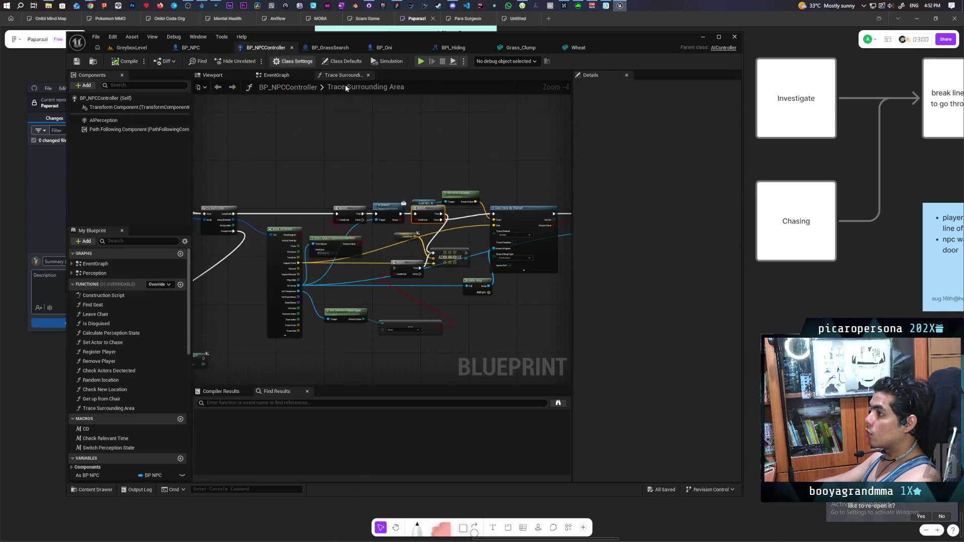
{"action": "scroll", "coordinate": [370, 158], "scroll_direction": "down", "scroll_amount": 2}
{"action": "scroll", "coordinate": [432, 201], "scroll_direction": "up", "scroll_amount": 4}
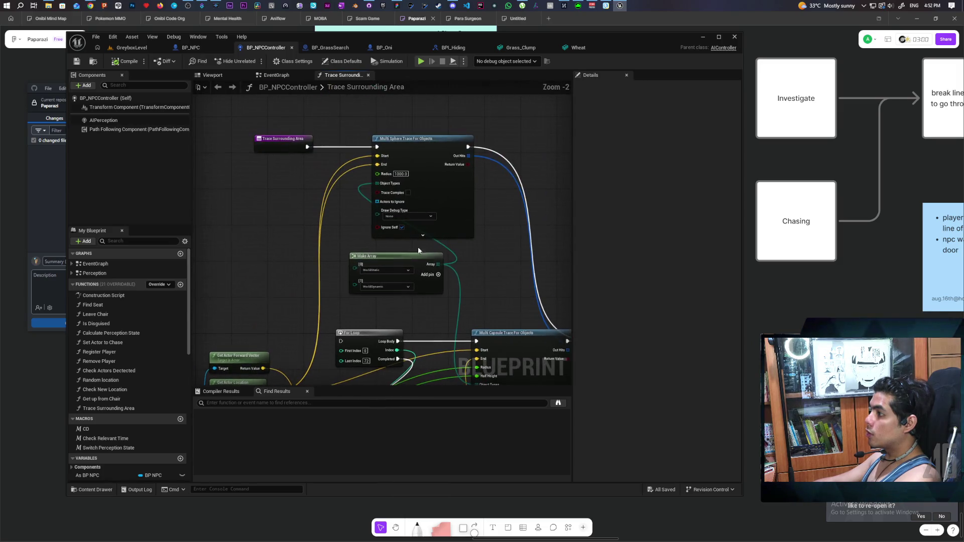
{"action": "left_click", "coordinate": [400, 214]}
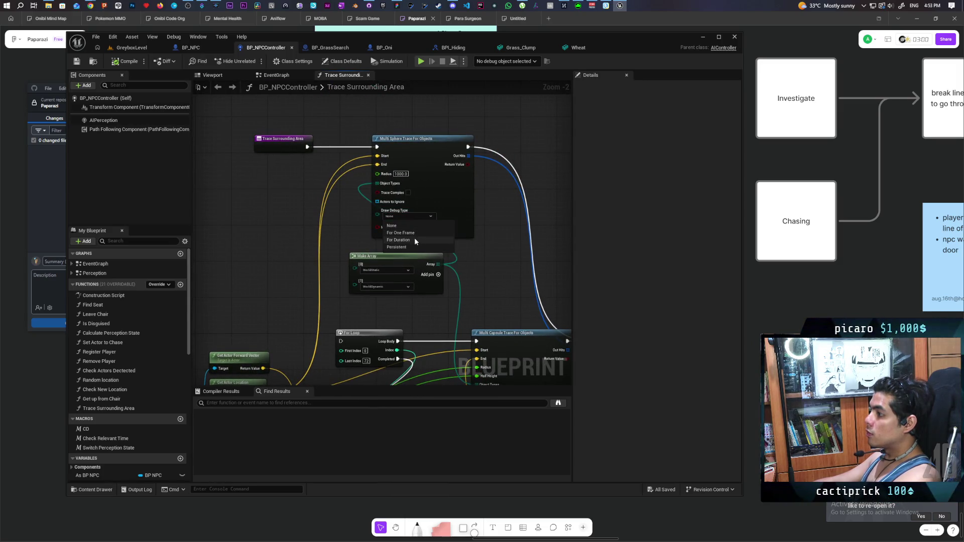
{"action": "left_click", "coordinate": [399, 240]}
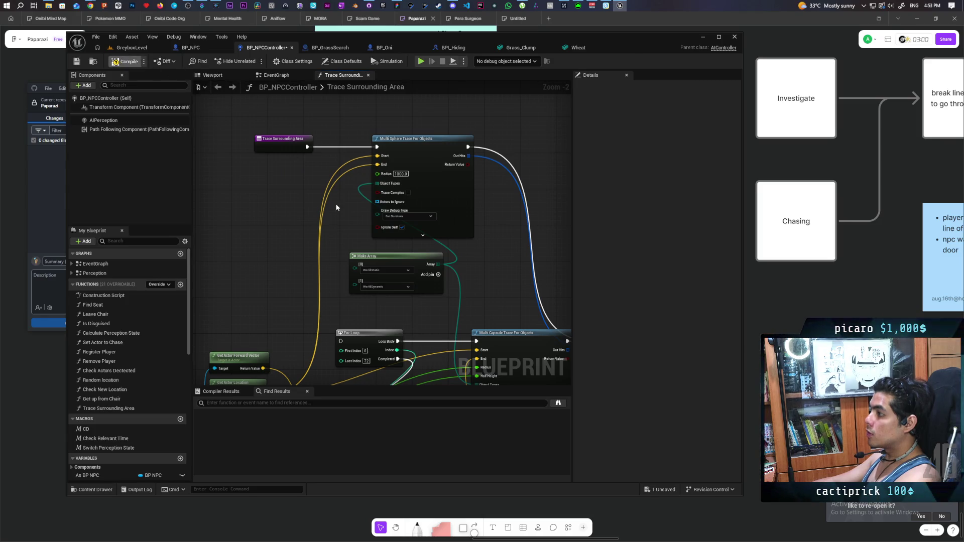
{"action": "key", "text": "ctrl+s"}
{"action": "key", "text": "alt+p"}
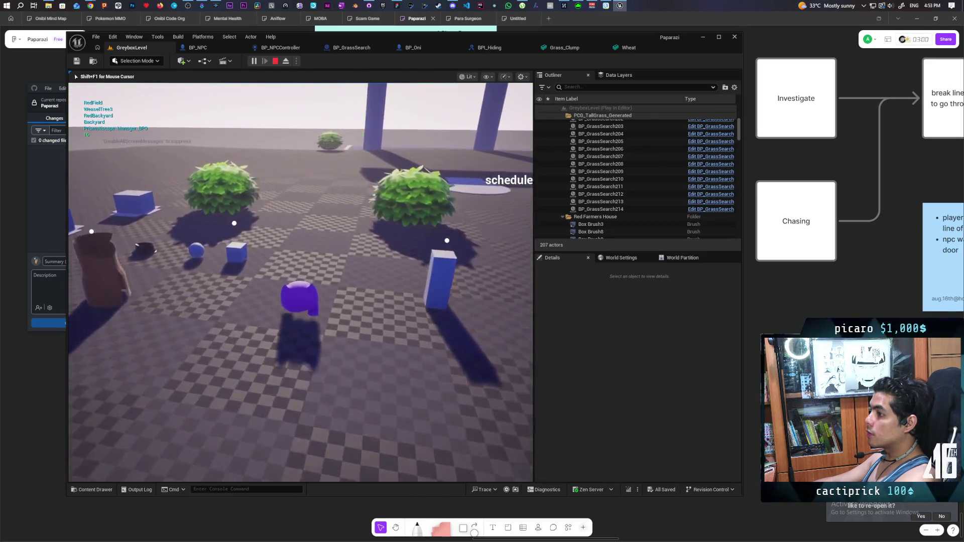
- Walk the character into the tall grass field, watch the NPC search, then stop playing
{"action": "key", "text": "w"}
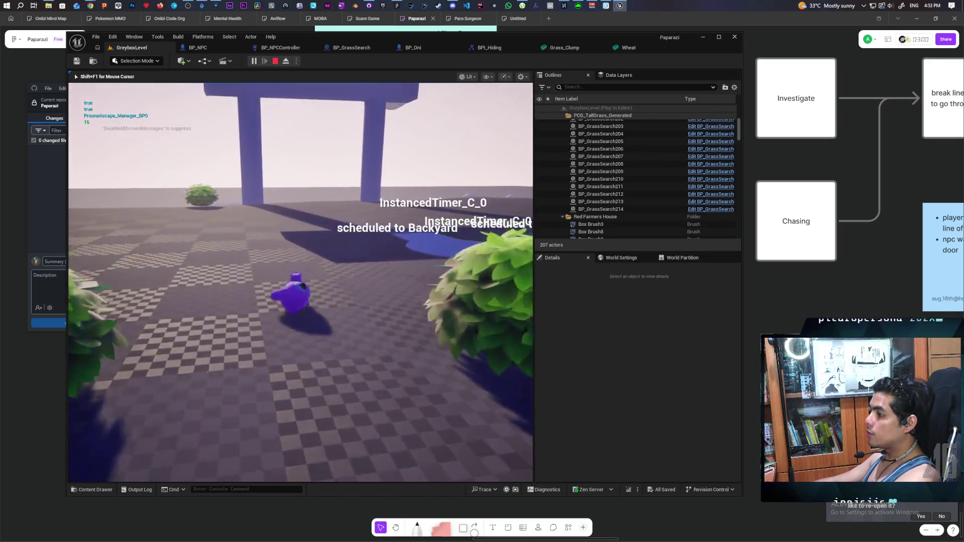
{"action": "key", "text": "w"}
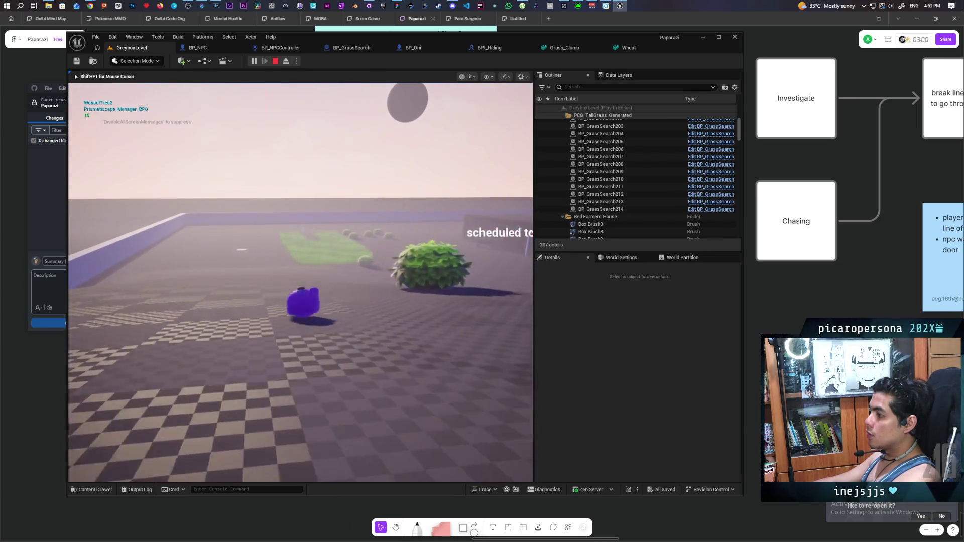
{"action": "key", "text": "s"}
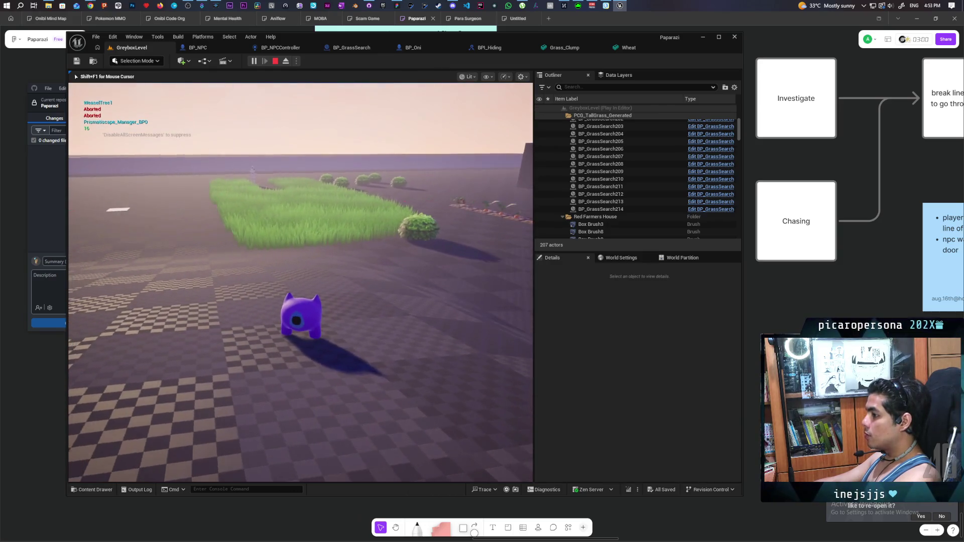
{"action": "key", "text": "w"}
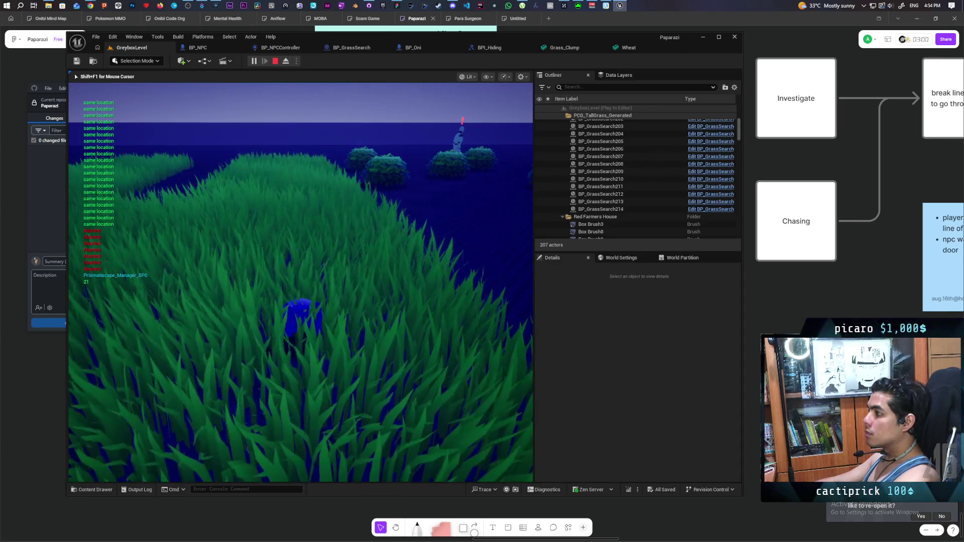
{"action": "key", "text": "Escape"}
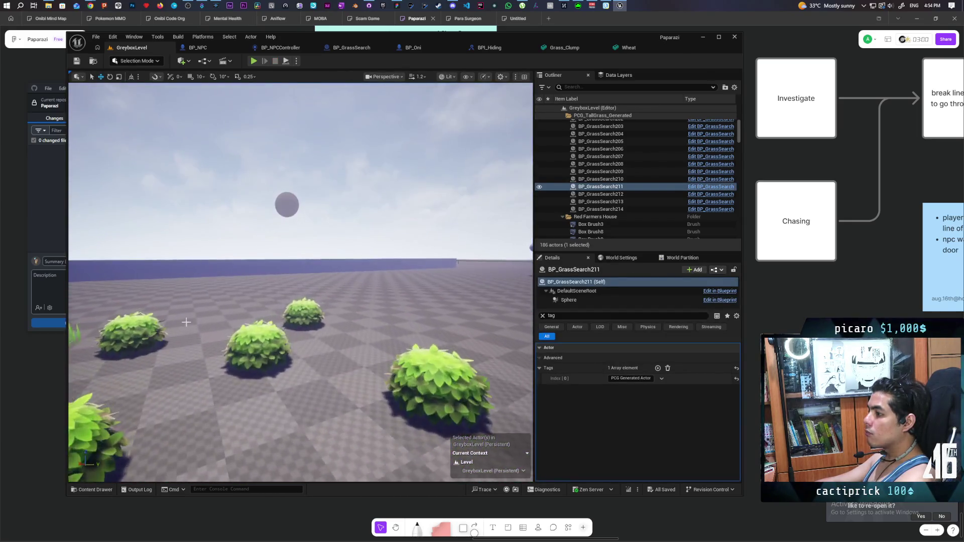
- Open BP_Bush's Is Grass? interface function, returning Grass unticked, and save the blueprint
{"action": "left_click", "coordinate": [257, 351]}
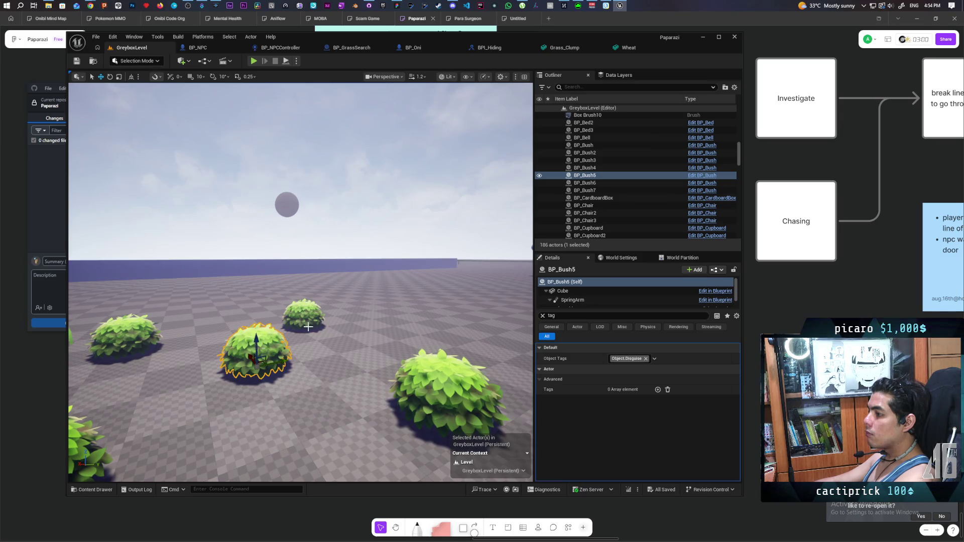
{"action": "left_click", "coordinate": [699, 176]}
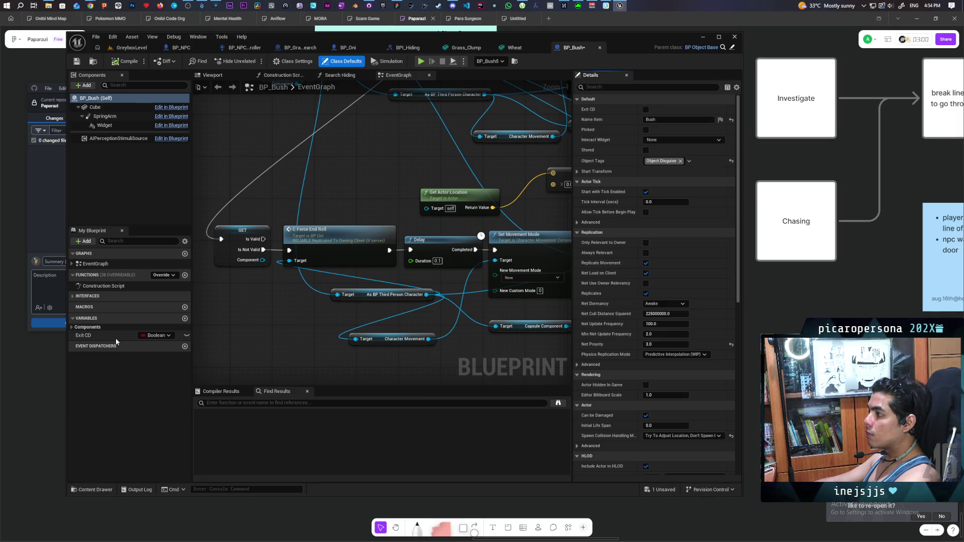
{"action": "left_click", "coordinate": [78, 297]}
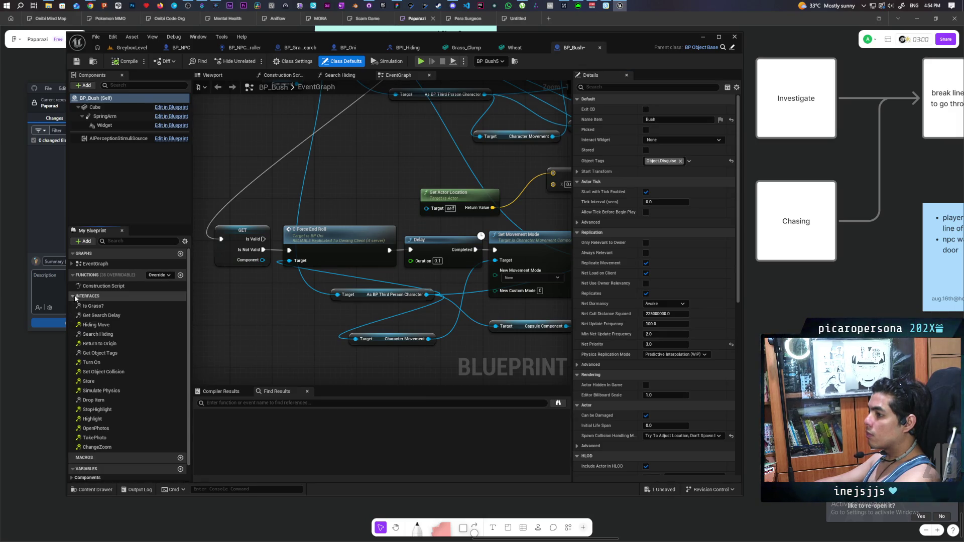
{"action": "double_click", "coordinate": [92, 308]}
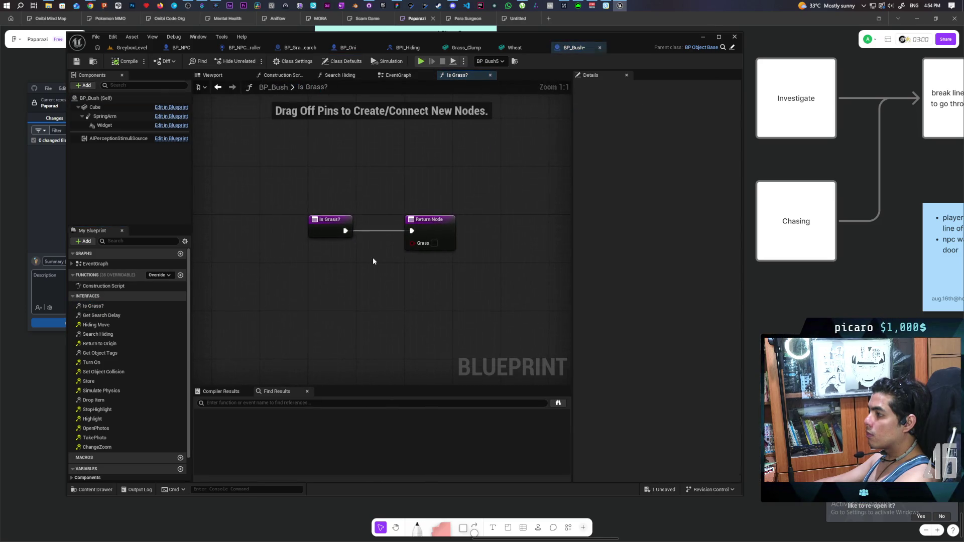
{"action": "left_click", "coordinate": [84, 62]}
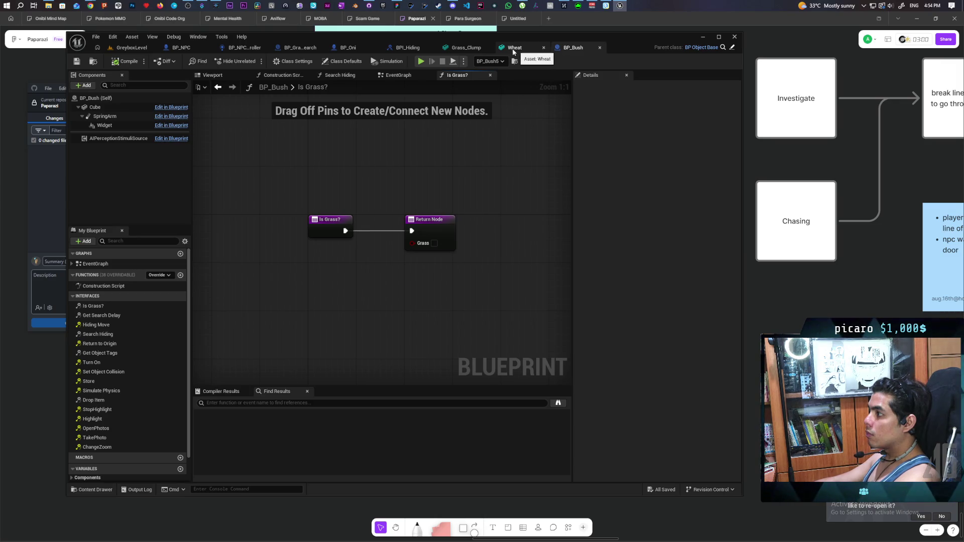
{"action": "left_click", "coordinate": [251, 48]}
- Inspect the Trace Surrounding Area line trace nodes, shifting Make Array left, then return to GreyboxLevel
{"action": "scroll", "coordinate": [508, 174], "scroll_direction": "down", "scroll_amount": 3}
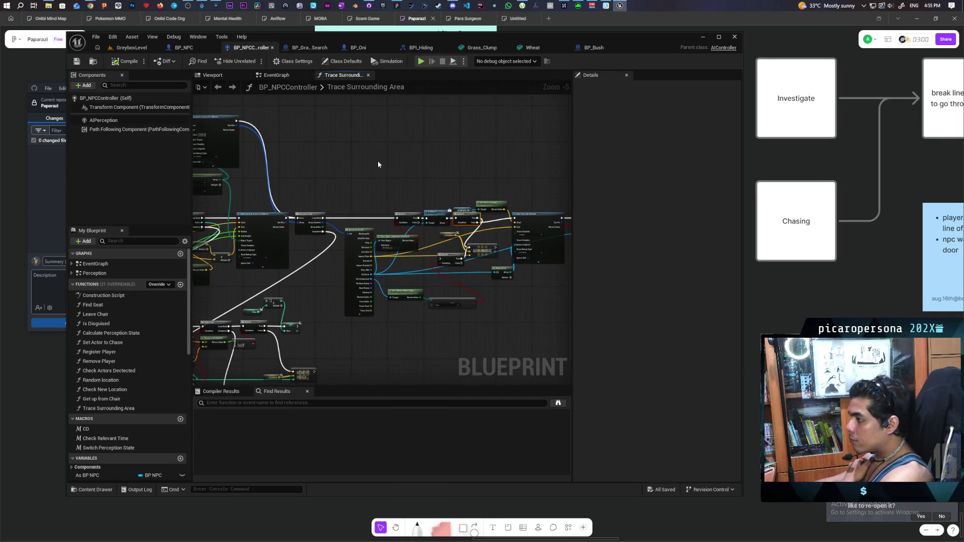
{"action": "left_click_drag", "start_coordinate": [411, 165], "coordinate": [390, 150]}
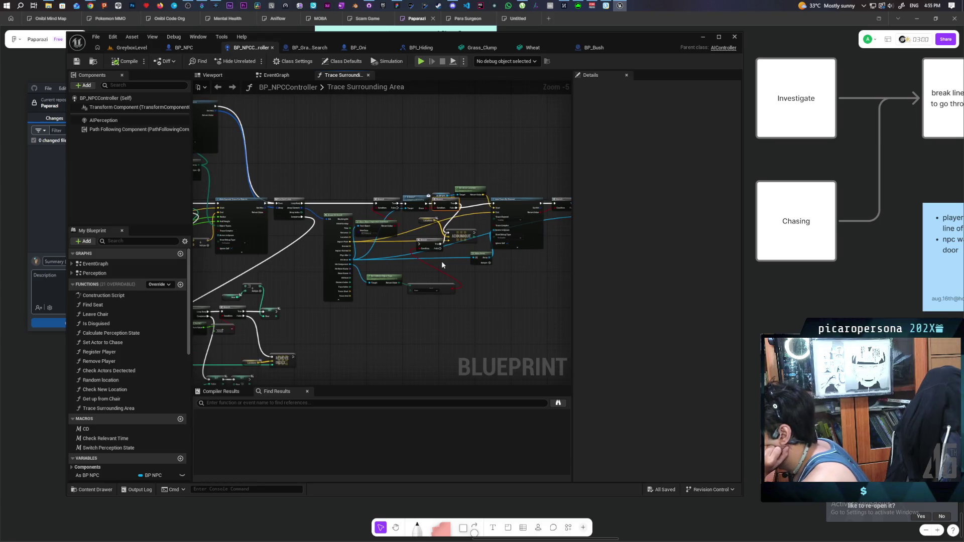
{"action": "left_click_drag", "start_coordinate": [512, 273], "coordinate": [430, 286]}
{"action": "scroll", "coordinate": [428, 282], "scroll_direction": "up", "scroll_amount": 1}
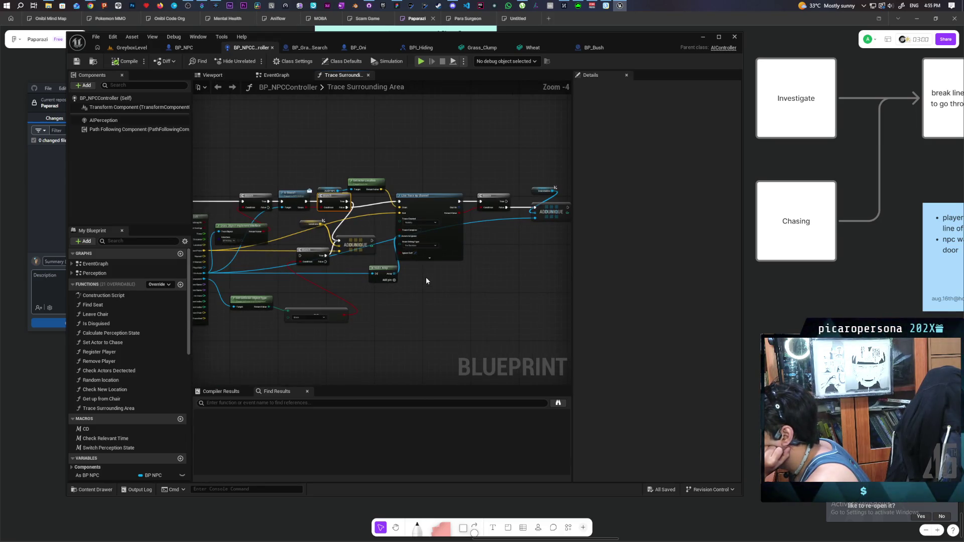
{"action": "mouse_move", "coordinate": [383, 276]}
{"action": "left_mouse_down"}
{"action": "mouse_move", "coordinate": [366, 279]}
{"action": "mouse_move", "coordinate": [527, 278]}
{"action": "left_mouse_up"}
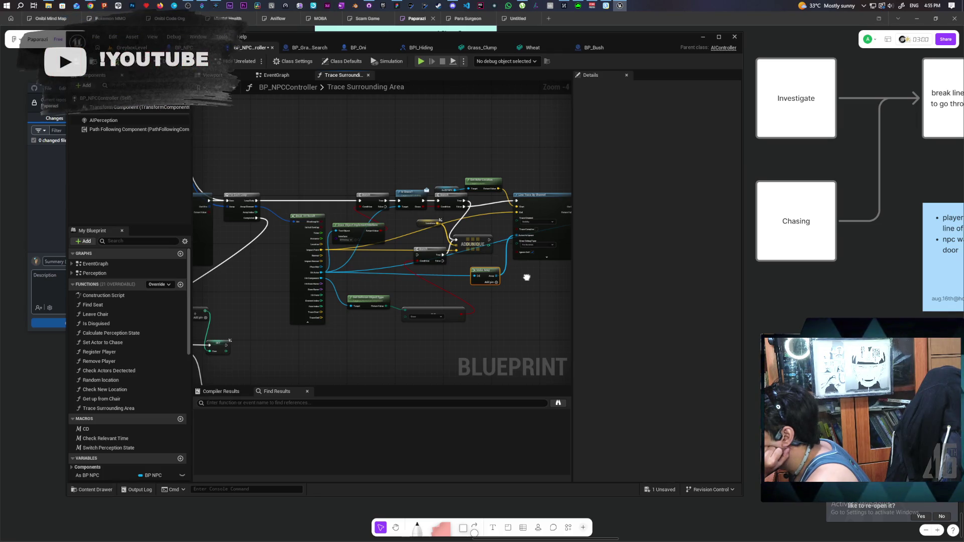
{"action": "left_click_drag", "start_coordinate": [526, 278], "coordinate": [450, 283]}
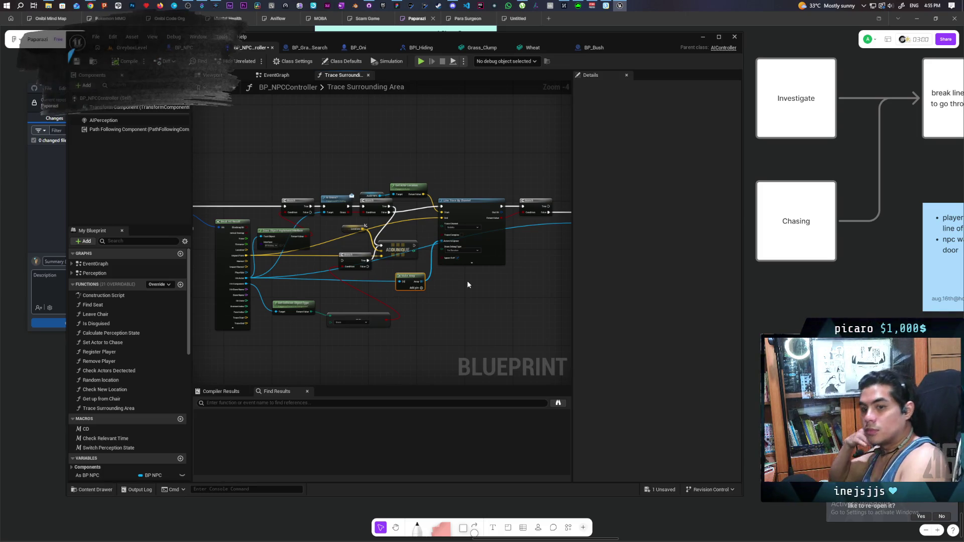
{"action": "scroll", "coordinate": [467, 284], "scroll_direction": "up", "scroll_amount": 1}
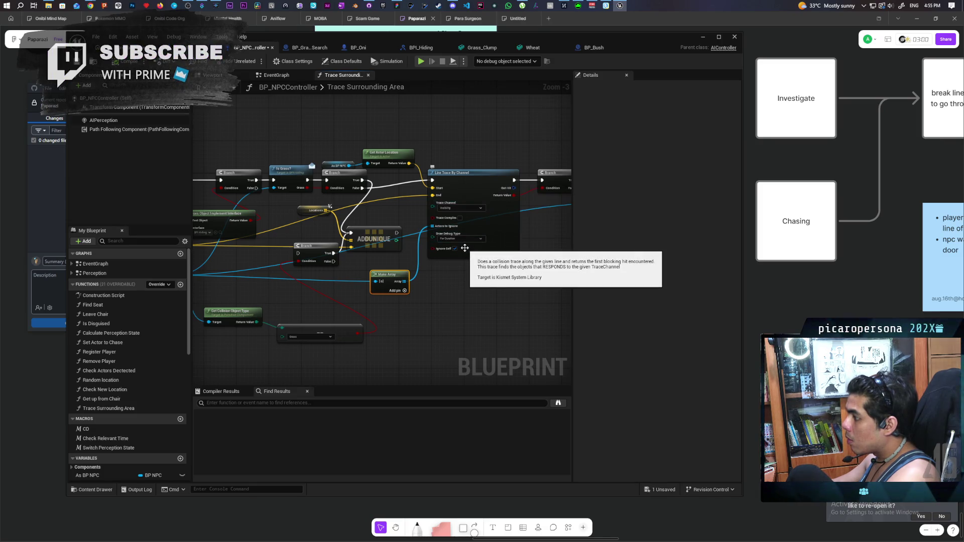
{"action": "left_click_drag", "start_coordinate": [443, 294], "coordinate": [451, 296]}
{"action": "mouse_move", "coordinate": [566, 272]}
{"action": "left_mouse_down"}
{"action": "mouse_move", "coordinate": [521, 278]}
{"action": "mouse_move", "coordinate": [484, 298]}
{"action": "left_mouse_up"}
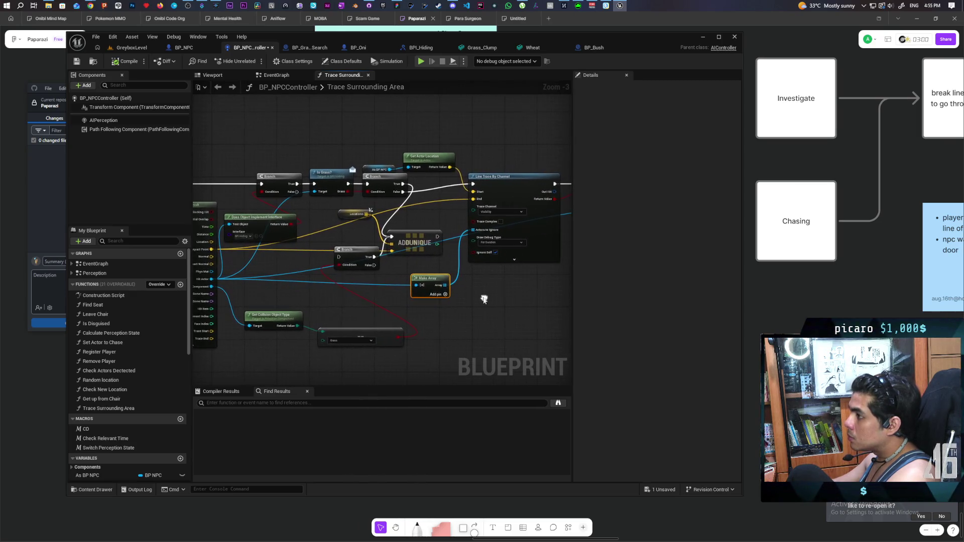
{"action": "left_click_drag", "start_coordinate": [492, 247], "coordinate": [386, 242]}
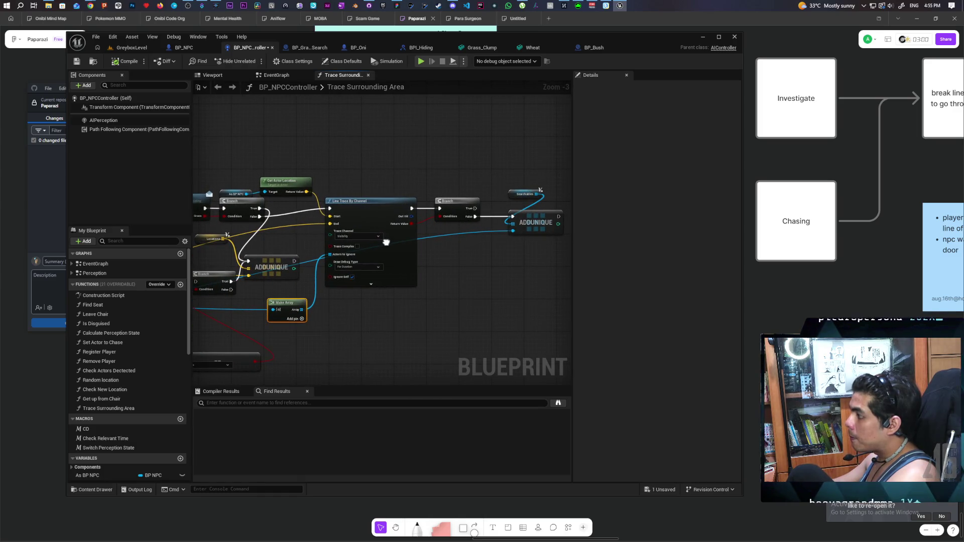
{"action": "left_click_drag", "start_coordinate": [386, 242], "coordinate": [407, 249]}
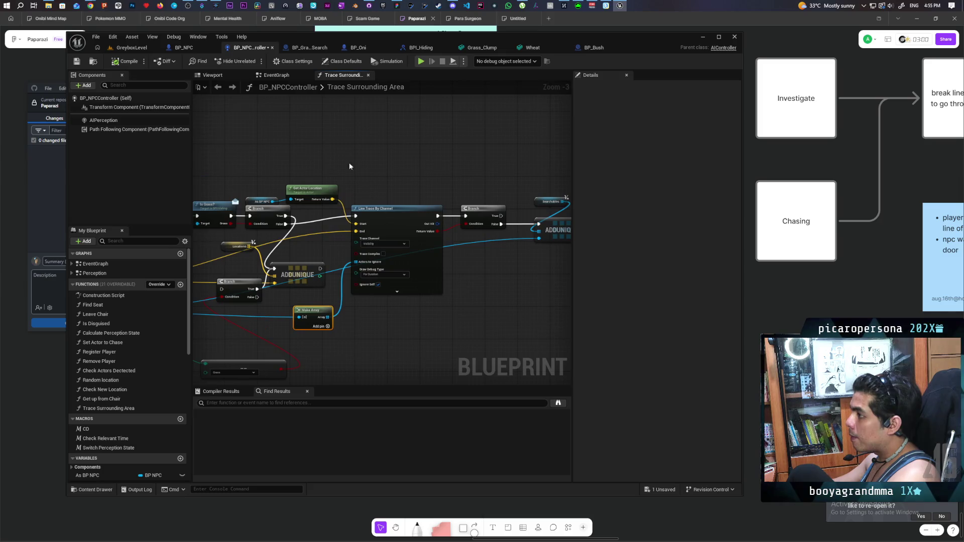
{"action": "left_click", "coordinate": [131, 48]}
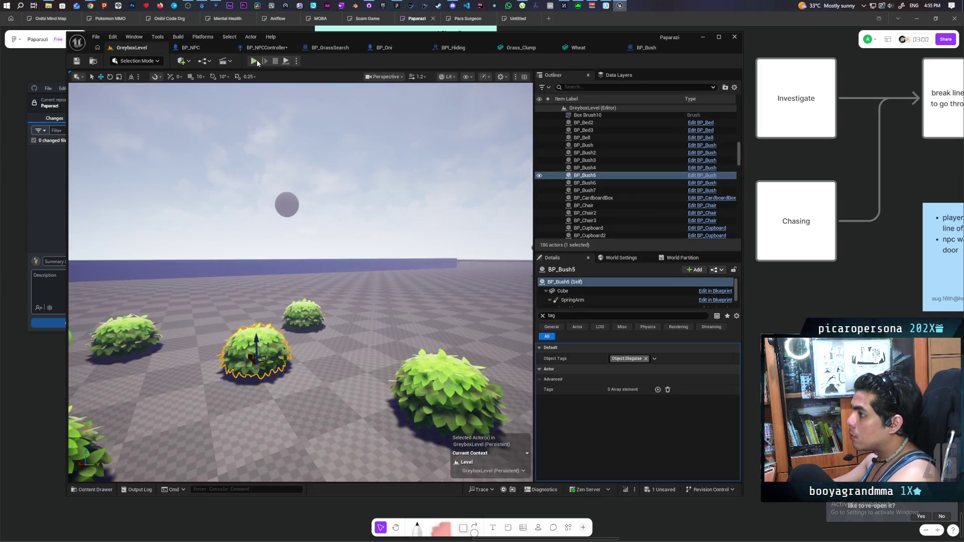
{"action": "key", "text": "alt+p"}
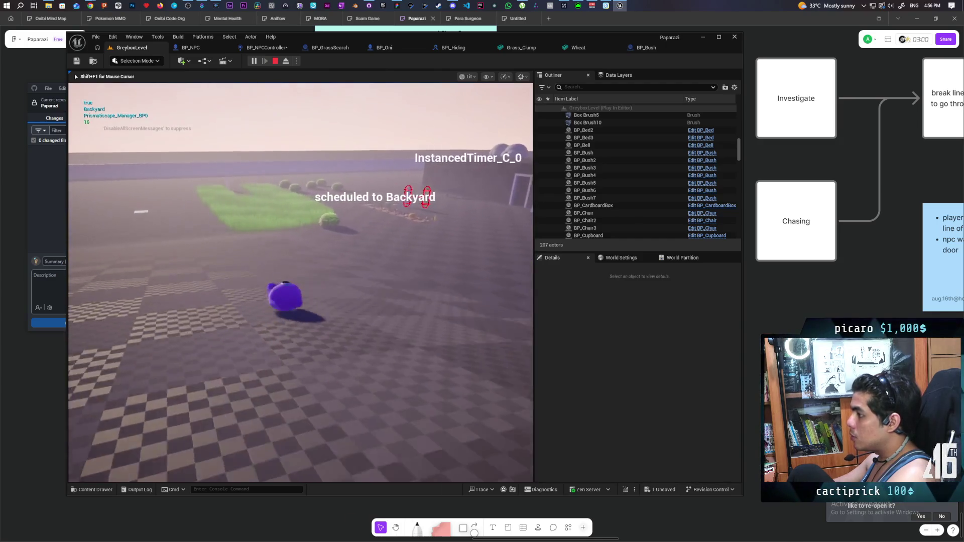
{"action": "key", "text": "w"}
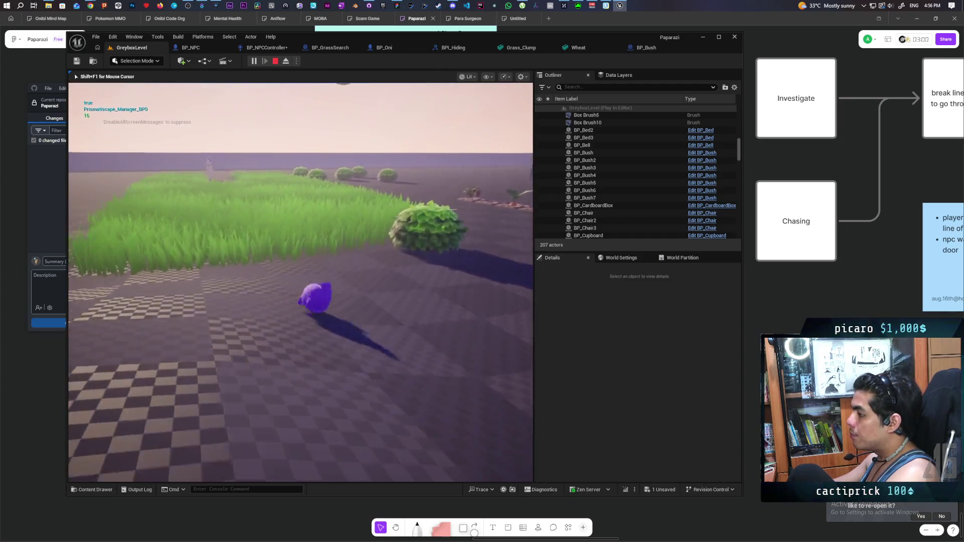
{"action": "key", "text": "w"}
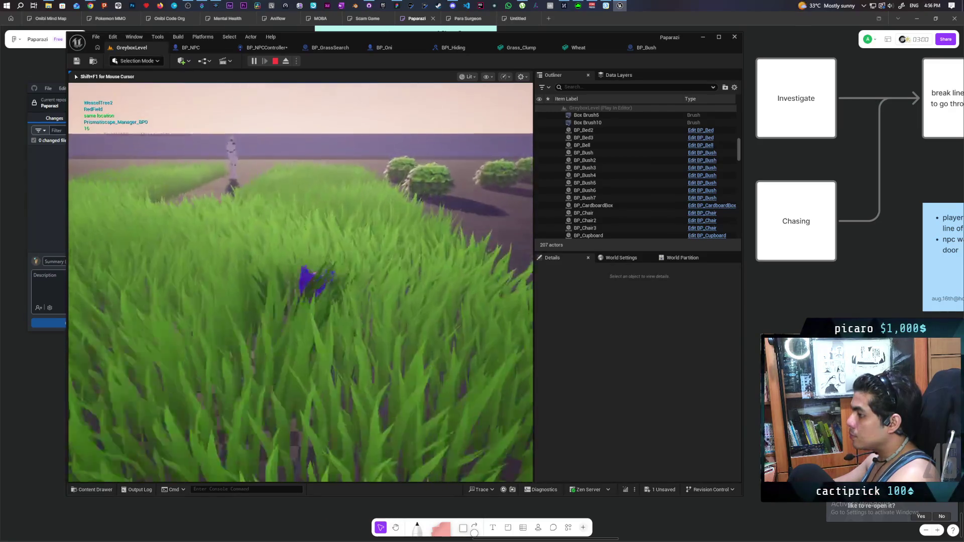
{"action": "key", "text": "c"}
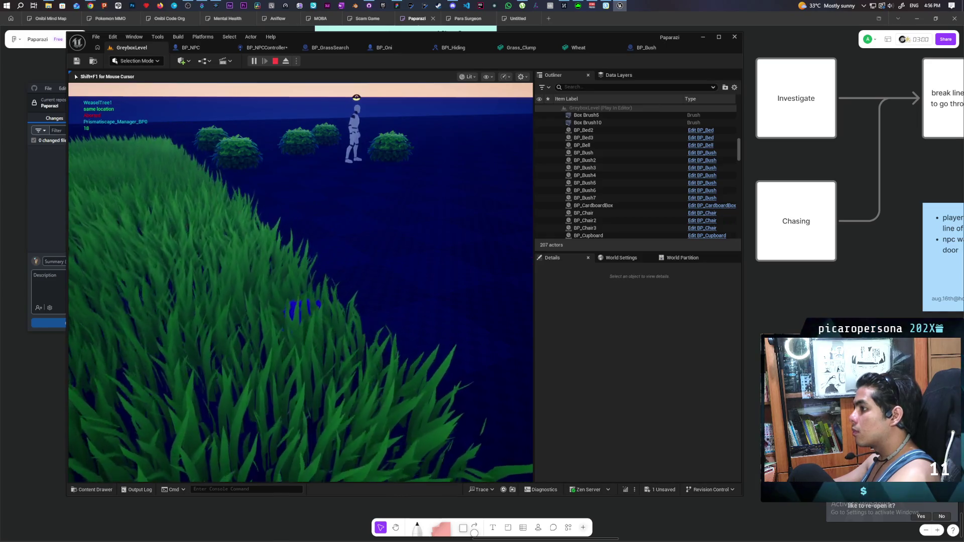
{"action": "key", "text": "Escape"}
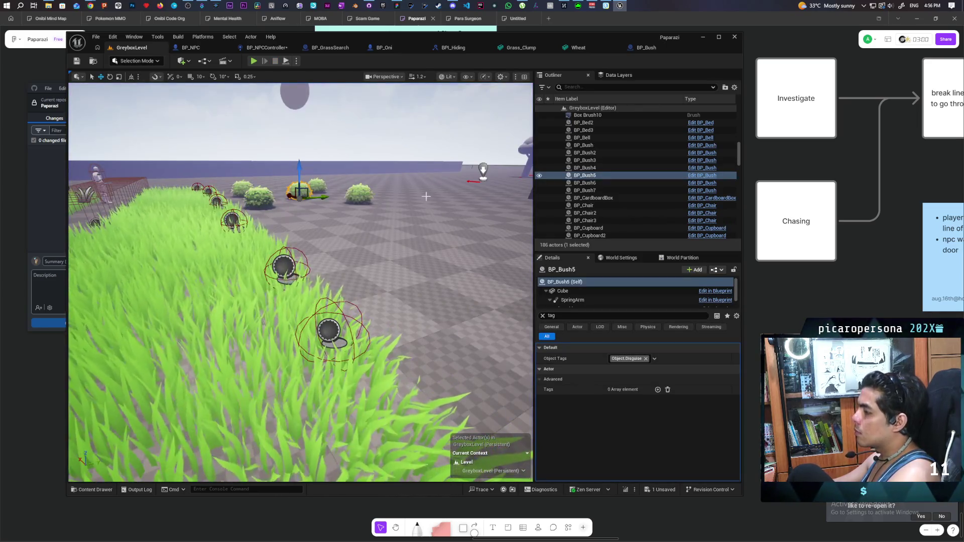
- Check the Wheat and Grass_Clump mesh collision settings, then look over the NPC trace nodes
{"action": "left_click", "coordinate": [642, 47]}
{"action": "left_click", "coordinate": [527, 50]}
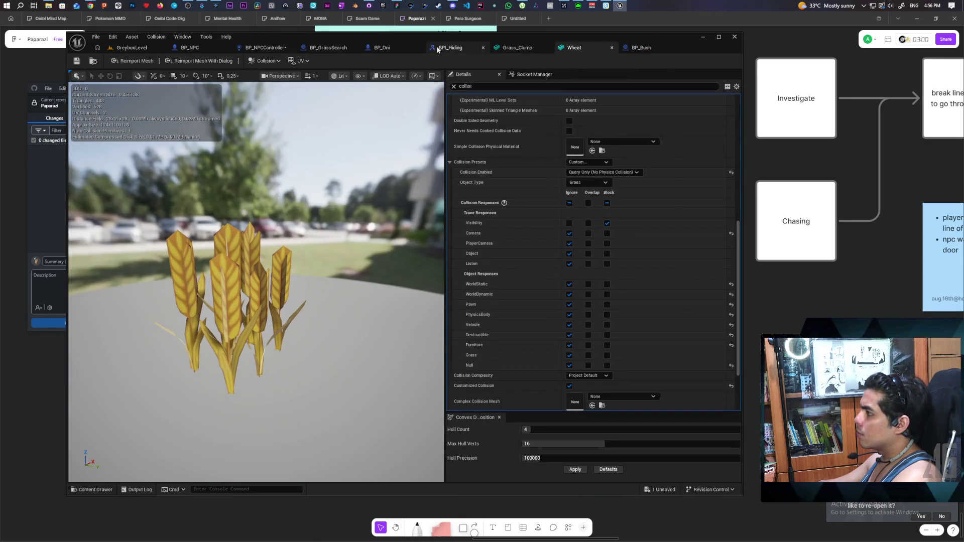
{"action": "left_click", "coordinate": [641, 48]}
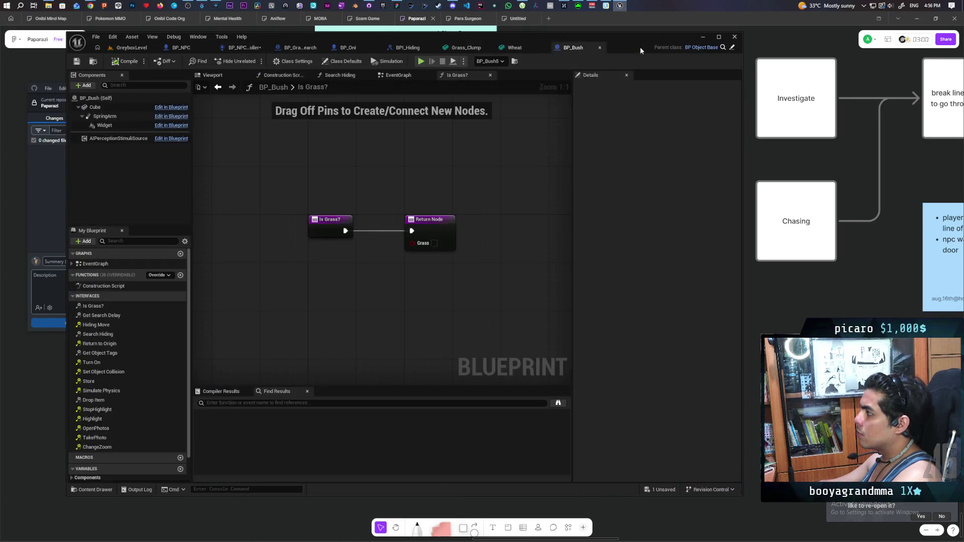
{"action": "left_click", "coordinate": [461, 49]}
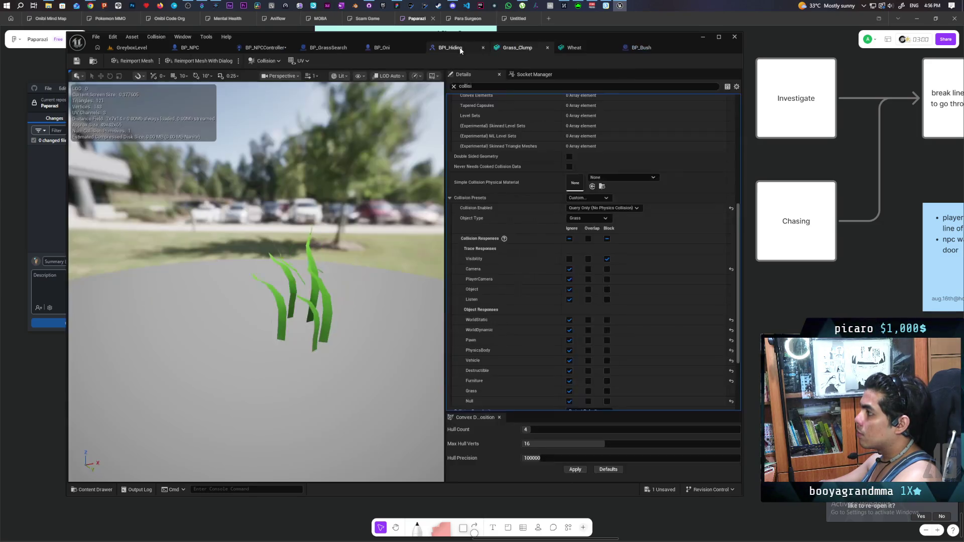
{"action": "left_click", "coordinate": [265, 48]}
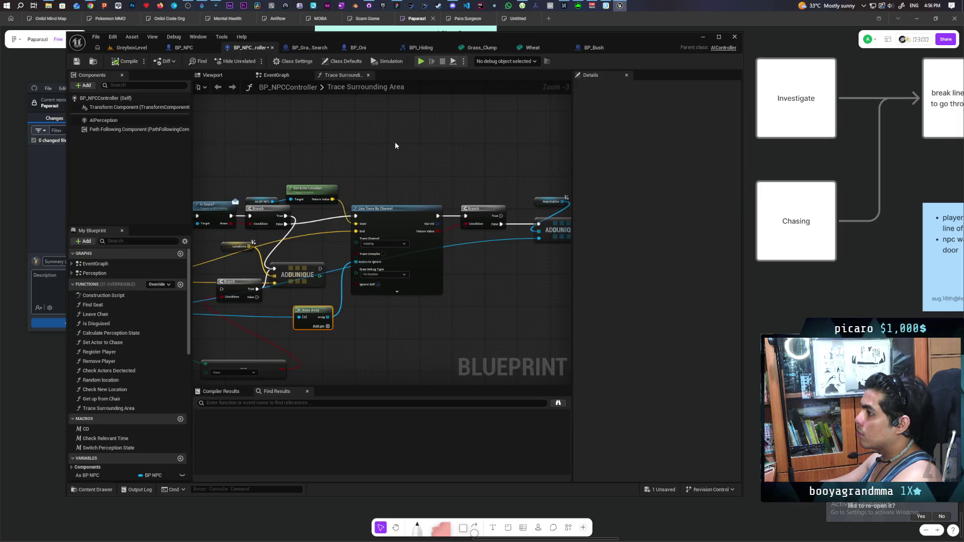
{"action": "mouse_move", "coordinate": [470, 187]}
{"action": "left_mouse_down"}
{"action": "mouse_move", "coordinate": [409, 176]}
{"action": "mouse_move", "coordinate": [421, 173]}
{"action": "left_mouse_up"}
- Inspect BP_Bush's Cube collision via a 'colli' Details search, then select Line Trace By Channel
{"action": "left_click", "coordinate": [140, 47]}
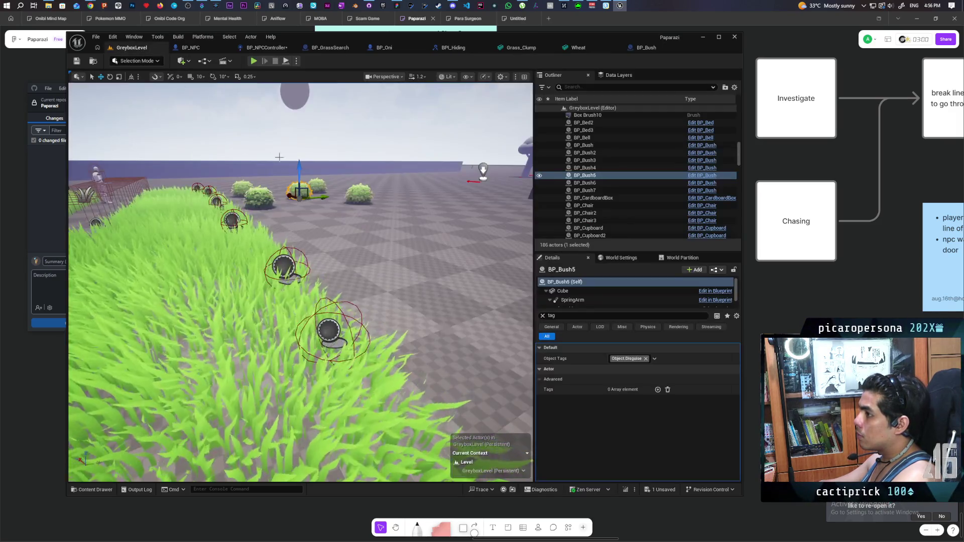
{"action": "left_click", "coordinate": [698, 176]}
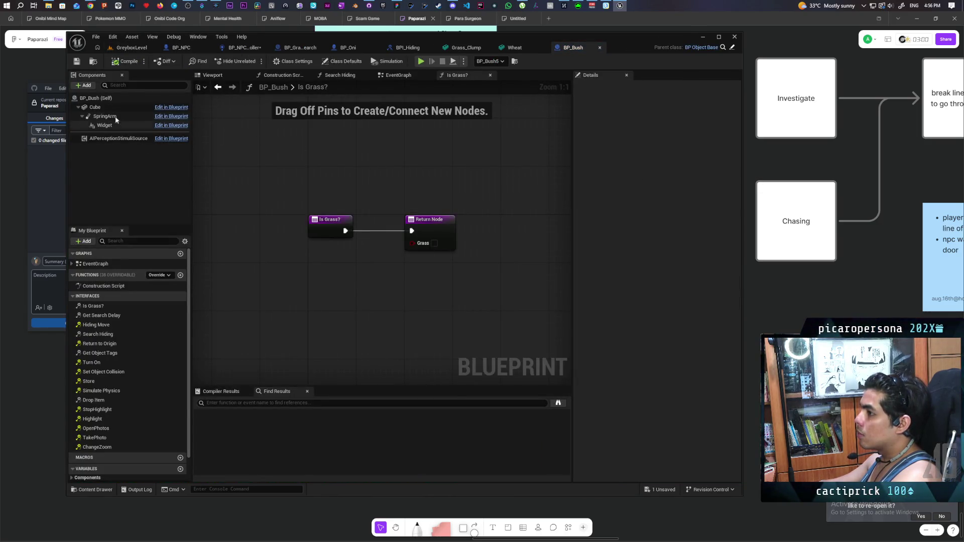
{"action": "left_click", "coordinate": [105, 107]}
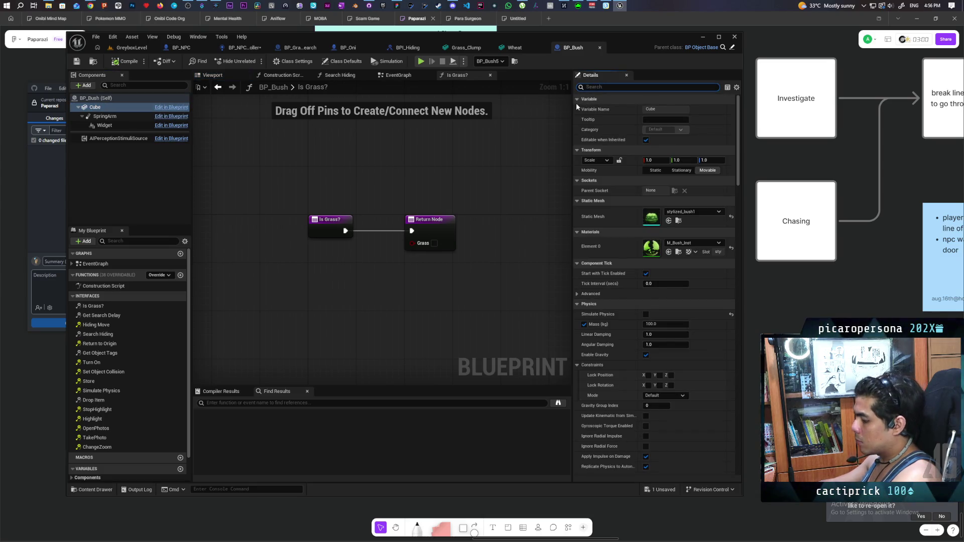
{"action": "type", "text": "colli"}
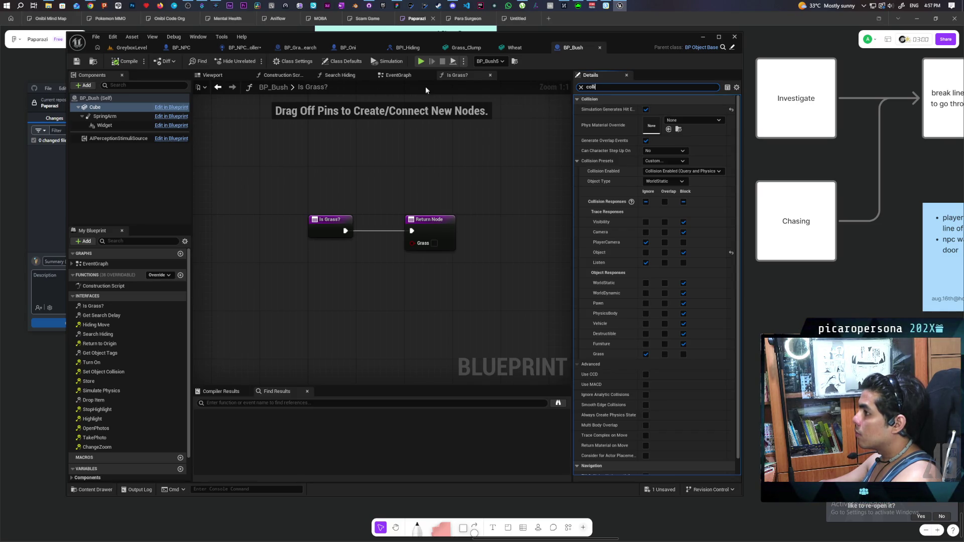
{"action": "left_click", "coordinate": [140, 50]}
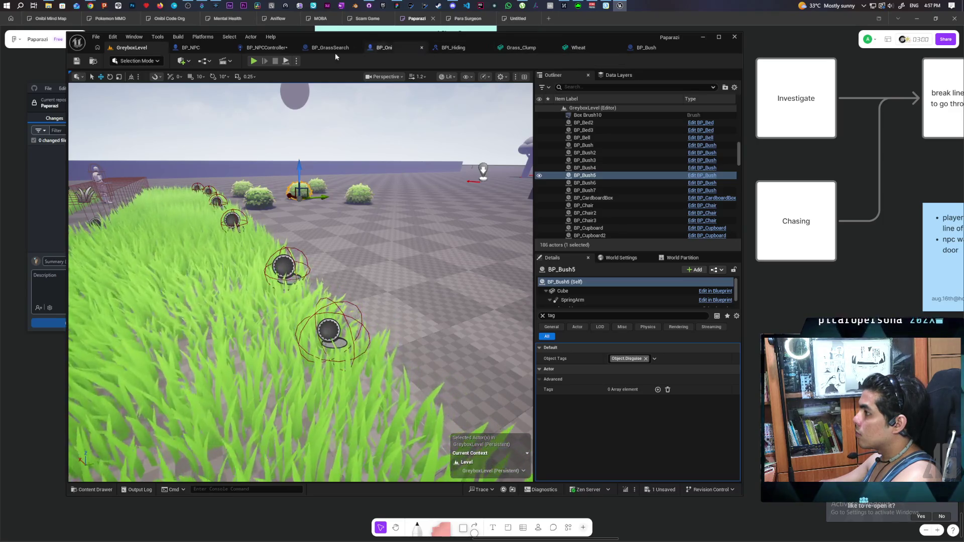
{"action": "left_click", "coordinate": [266, 47]}
{"action": "left_click", "coordinate": [339, 209]}
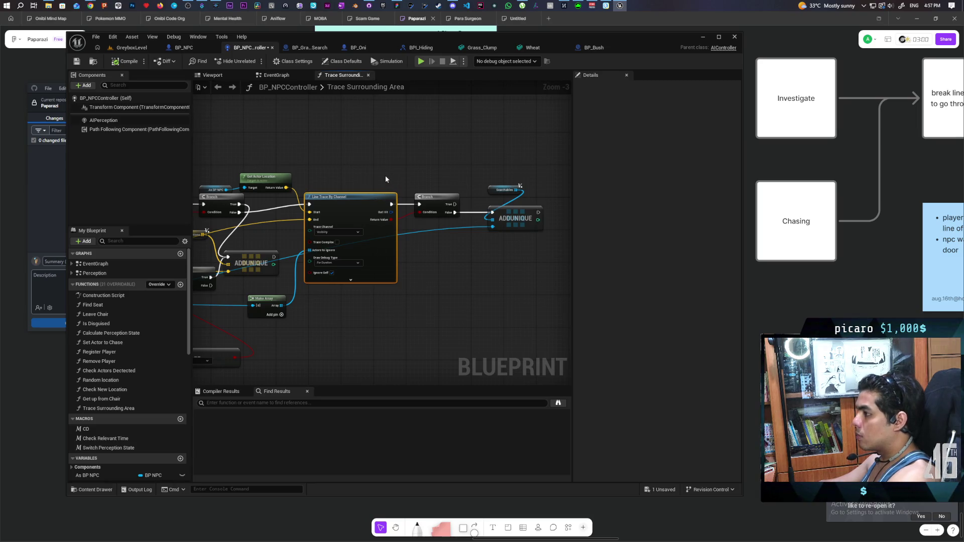
- Put an F9 breakpoint on Line Trace By Channel and run a brief GreyboxLevel playtest
{"action": "key", "text": "F9"}
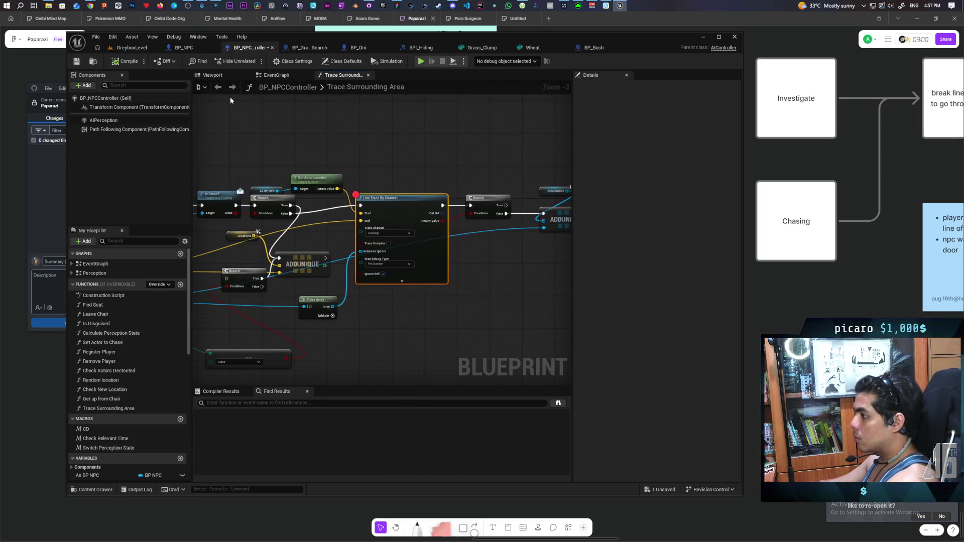
{"action": "left_click", "coordinate": [146, 47]}
{"action": "key", "text": "alt+p"}
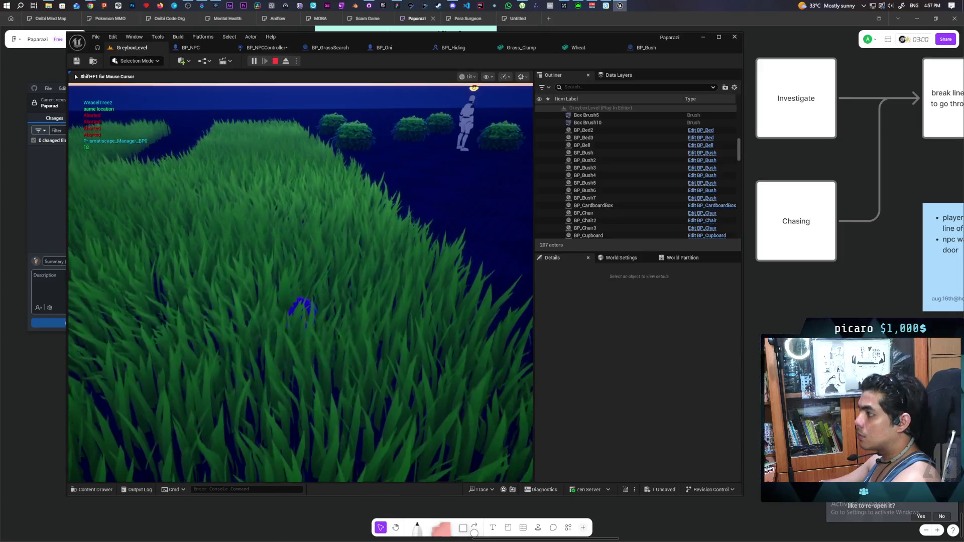
{"action": "key", "text": "Escape"}
{"action": "left_click", "coordinate": [262, 47]}
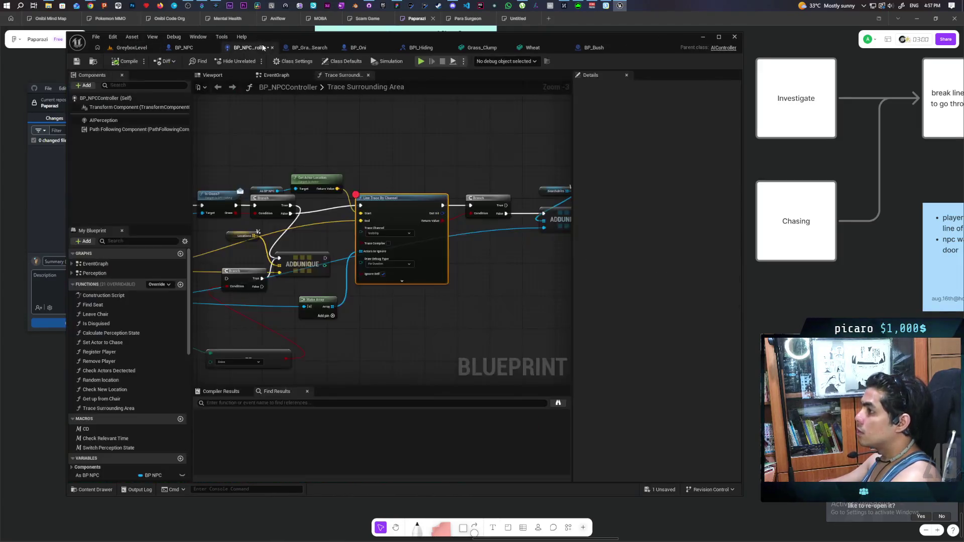
- Survey the Trace Surrounding Area nodes, moving the As BP NPC node up out of the way
{"action": "left_click_drag", "start_coordinate": [294, 161], "coordinate": [448, 153]}
{"action": "scroll", "coordinate": [341, 192], "scroll_direction": "up", "scroll_amount": 3}
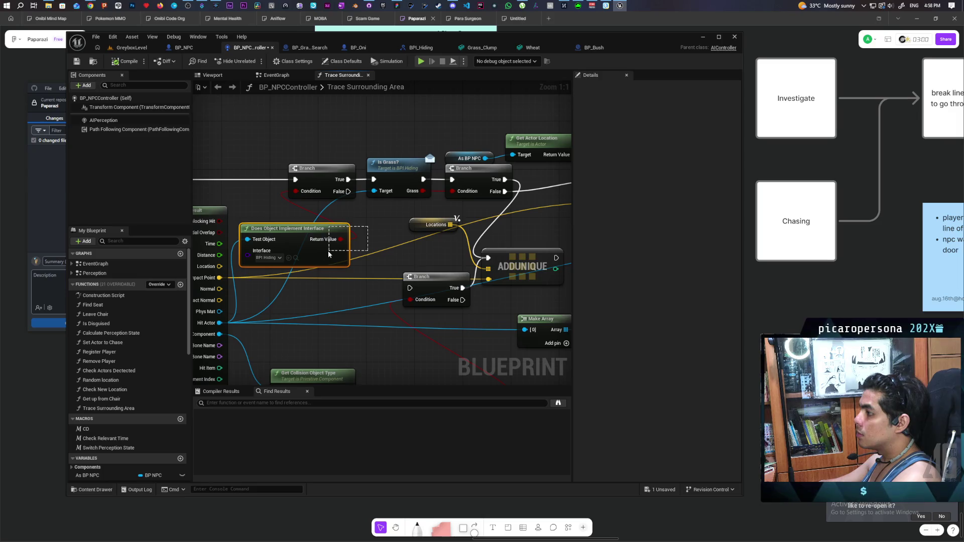
{"action": "mouse_move", "coordinate": [368, 225]}
{"action": "left_mouse_down"}
{"action": "mouse_move", "coordinate": [339, 251]}
{"action": "mouse_move", "coordinate": [338, 243]}
{"action": "left_mouse_up"}
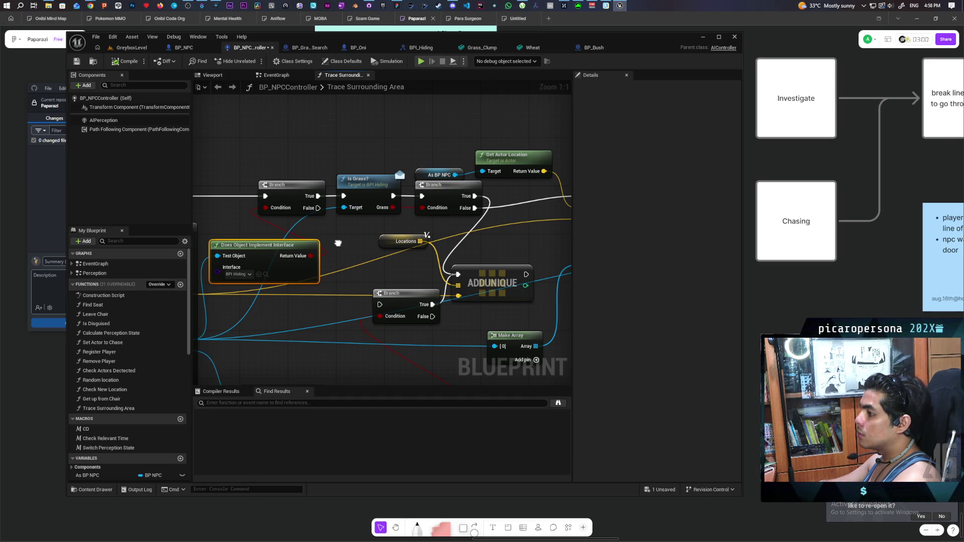
{"action": "left_click_drag", "start_coordinate": [338, 243], "coordinate": [278, 249]}
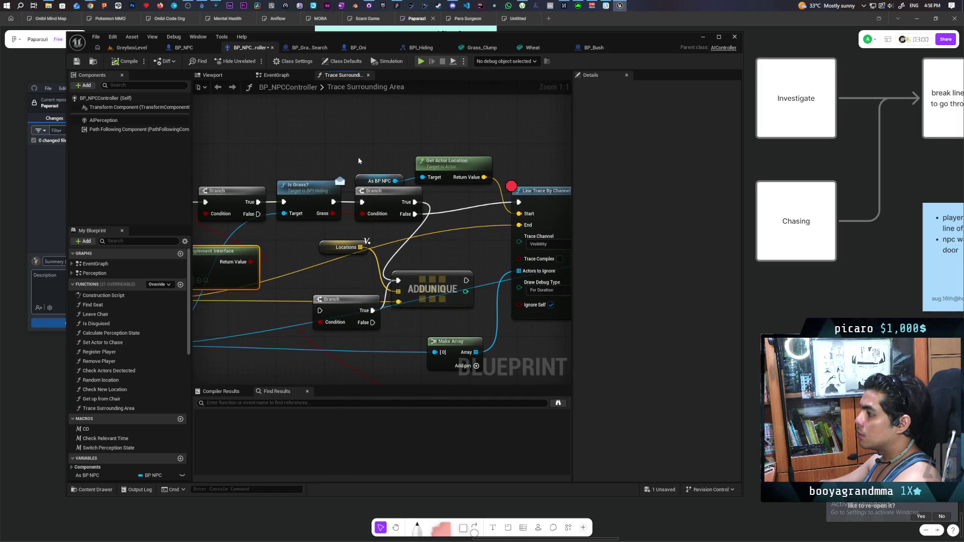
{"action": "left_click_drag", "start_coordinate": [361, 179], "coordinate": [368, 150]}
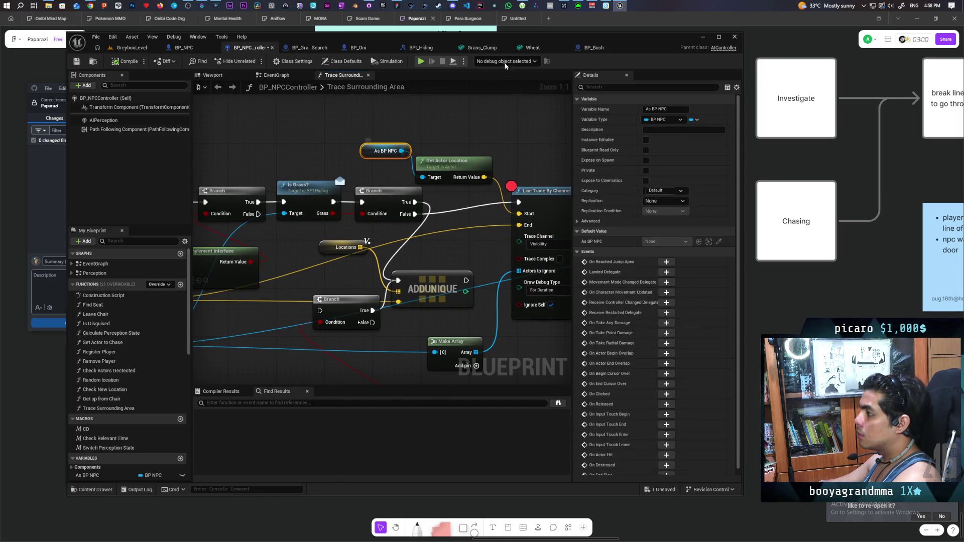
{"action": "left_click", "coordinate": [470, 105]}
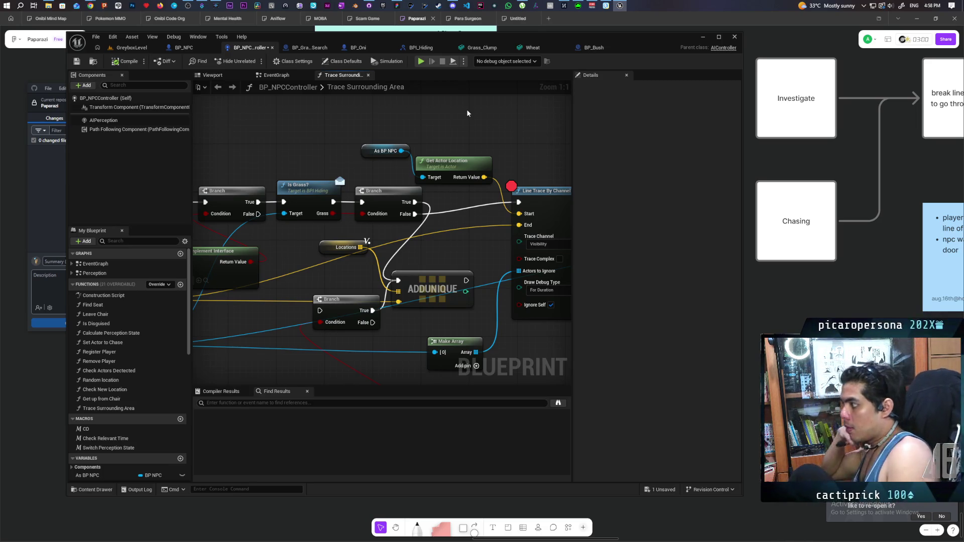
{"action": "left_click_drag", "start_coordinate": [227, 153], "coordinate": [444, 166]}
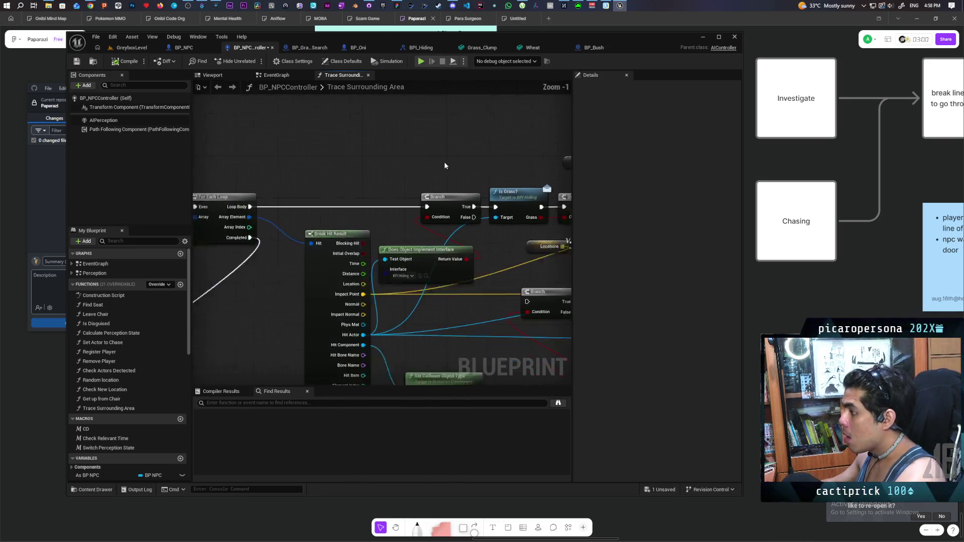
{"action": "scroll", "coordinate": [514, 144], "scroll_direction": "down", "scroll_amount": 5}
{"action": "mouse_move", "coordinate": [471, 275]}
{"action": "left_mouse_down"}
{"action": "mouse_move", "coordinate": [471, 245]}
{"action": "mouse_move", "coordinate": [458, 227]}
{"action": "mouse_move", "coordinate": [489, 219]}
{"action": "mouse_move", "coordinate": [439, 221]}
{"action": "mouse_move", "coordinate": [405, 176]}
{"action": "mouse_move", "coordinate": [352, 153]}
{"action": "mouse_move", "coordinate": [377, 183]}
{"action": "mouse_move", "coordinate": [456, 182]}
{"action": "mouse_move", "coordinate": [377, 201]}
{"action": "mouse_move", "coordinate": [432, 201]}
{"action": "mouse_move", "coordinate": [407, 172]}
{"action": "mouse_move", "coordinate": [480, 126]}
{"action": "mouse_move", "coordinate": [432, 203]}
{"action": "left_mouse_up"}
{"action": "scroll", "coordinate": [433, 202], "scroll_direction": "up", "scroll_amount": 1}
{"action": "scroll", "coordinate": [431, 197], "scroll_direction": "down", "scroll_amount": 1}
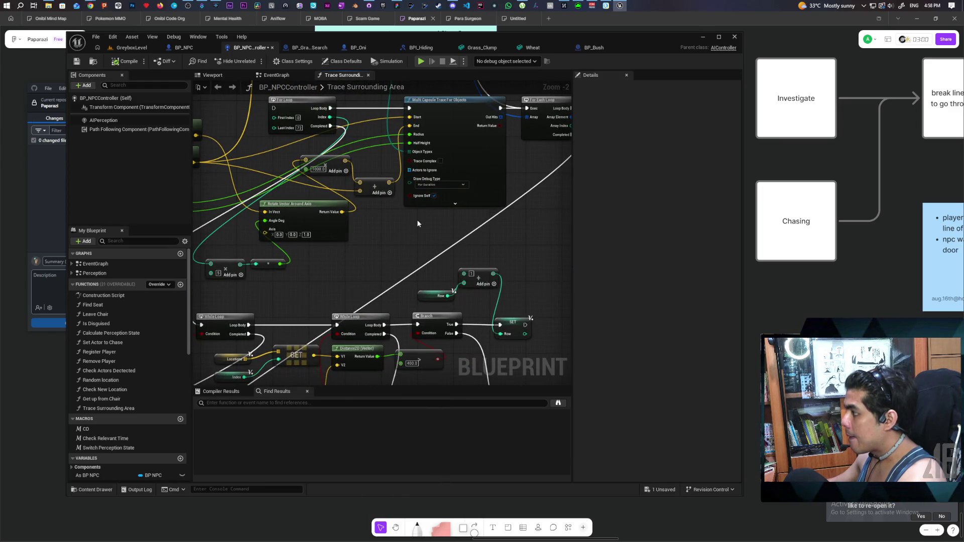
{"action": "mouse_move", "coordinate": [416, 220]}
{"action": "left_mouse_down"}
{"action": "mouse_move", "coordinate": [401, 230]}
{"action": "mouse_move", "coordinate": [497, 144]}
{"action": "mouse_move", "coordinate": [301, 286]}
{"action": "mouse_move", "coordinate": [279, 314]}
{"action": "mouse_move", "coordinate": [293, 318]}
{"action": "mouse_move", "coordinate": [465, 305]}
{"action": "mouse_move", "coordinate": [337, 258]}
{"action": "mouse_move", "coordinate": [258, 200]}
{"action": "left_mouse_up"}
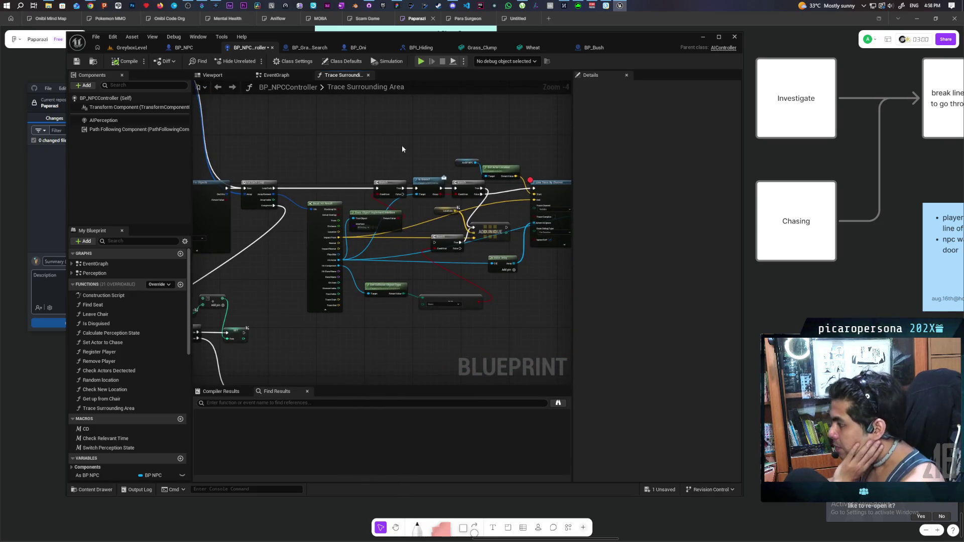
{"action": "scroll", "coordinate": [395, 146], "scroll_direction": "up", "scroll_amount": 1}
{"action": "left_click_drag", "start_coordinate": [394, 148], "coordinate": [323, 140]}
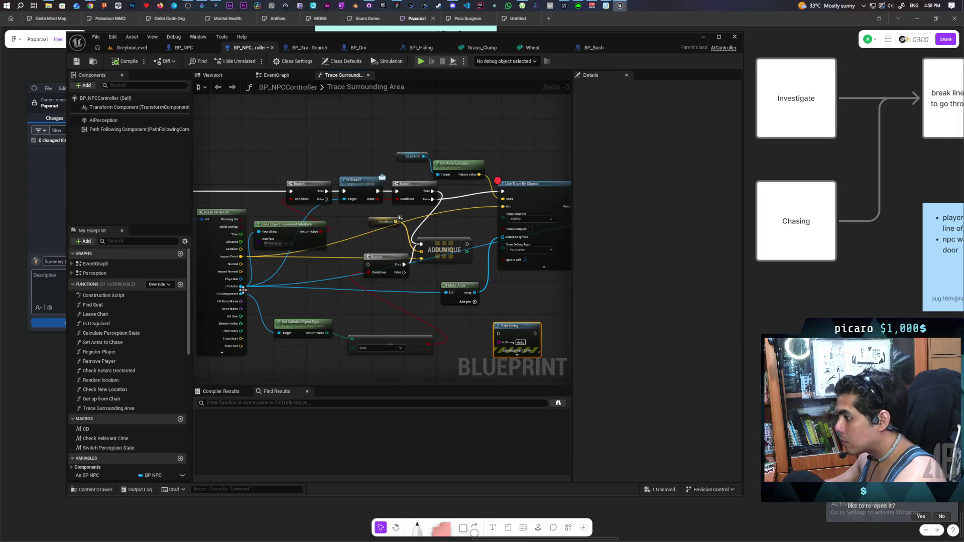
- Print the Hit Actor's display name on the Branch's False path before running Line Trace By Channel
{"action": "left_click_drag", "start_coordinate": [243, 290], "coordinate": [346, 309]}
{"action": "left_click_drag", "start_coordinate": [496, 345], "coordinate": [500, 342]}
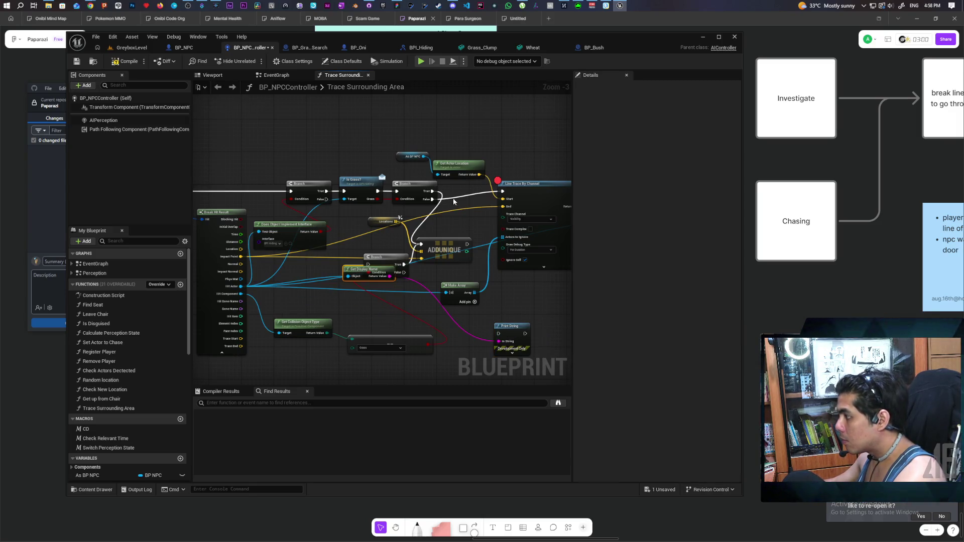
{"action": "mouse_move", "coordinate": [433, 200]}
{"action": "left_mouse_down"}
{"action": "mouse_move", "coordinate": [480, 336]}
{"action": "mouse_move", "coordinate": [498, 334]}
{"action": "mouse_move", "coordinate": [493, 238]}
{"action": "left_mouse_up"}
{"action": "left_click_drag", "start_coordinate": [502, 195], "coordinate": [503, 192]}
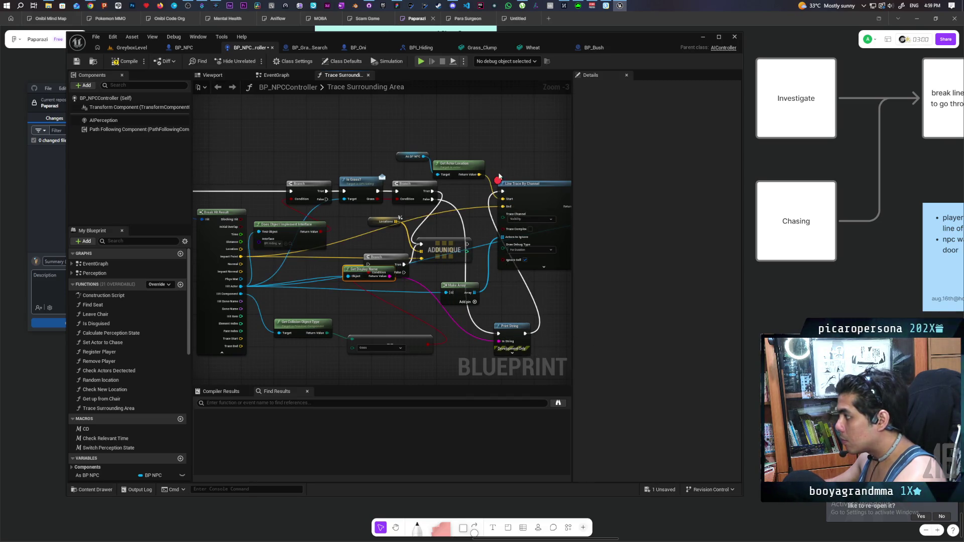
{"action": "left_click", "coordinate": [143, 50]}
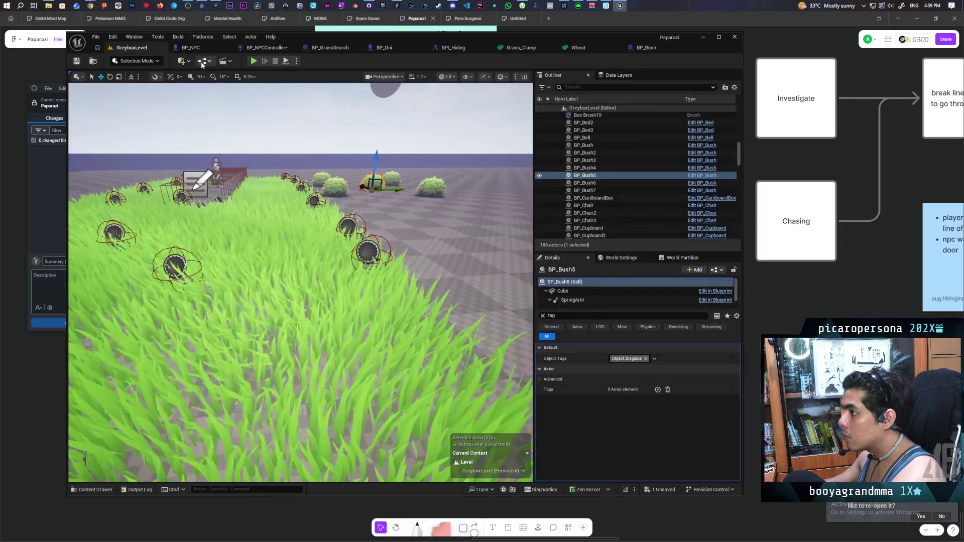
- Playtest with WASD movement until the Line Trace breakpoint pauses the game, then resume
{"action": "left_click", "coordinate": [254, 61]}
{"action": "key", "text": "w"}
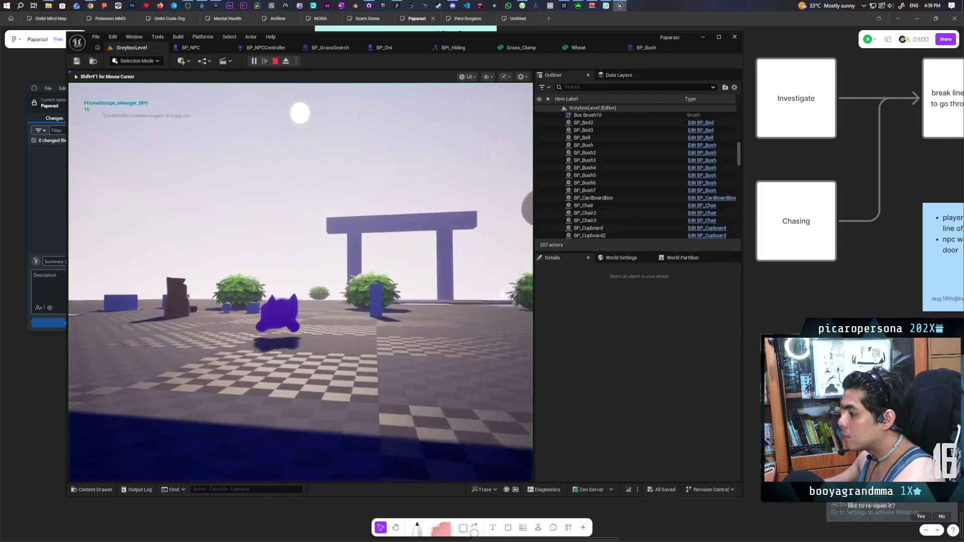
{"action": "key", "text": "a"}
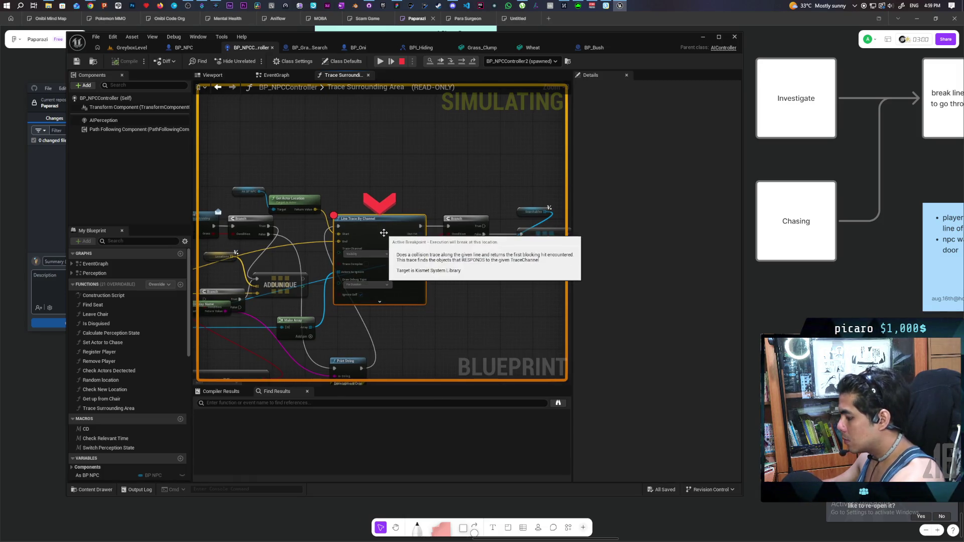
{"action": "left_click", "coordinate": [380, 61]}
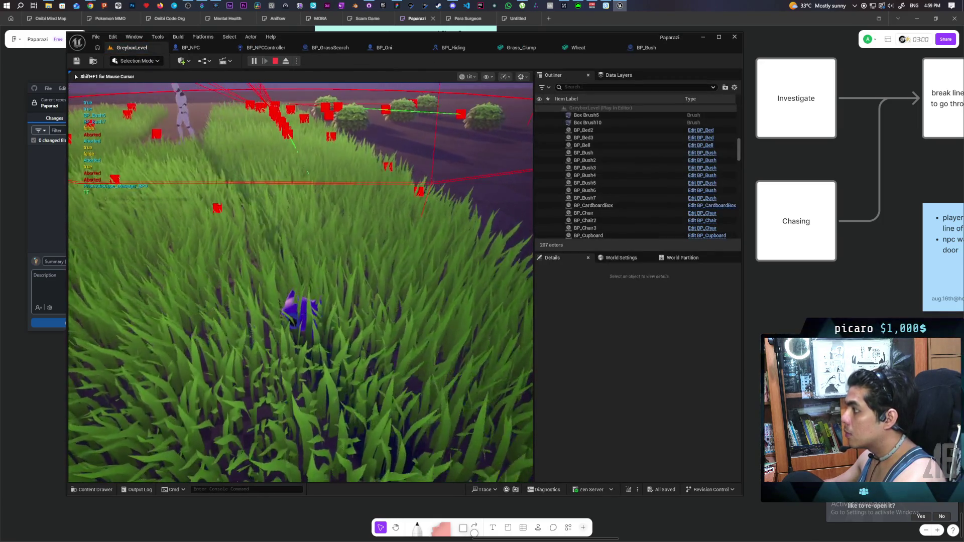
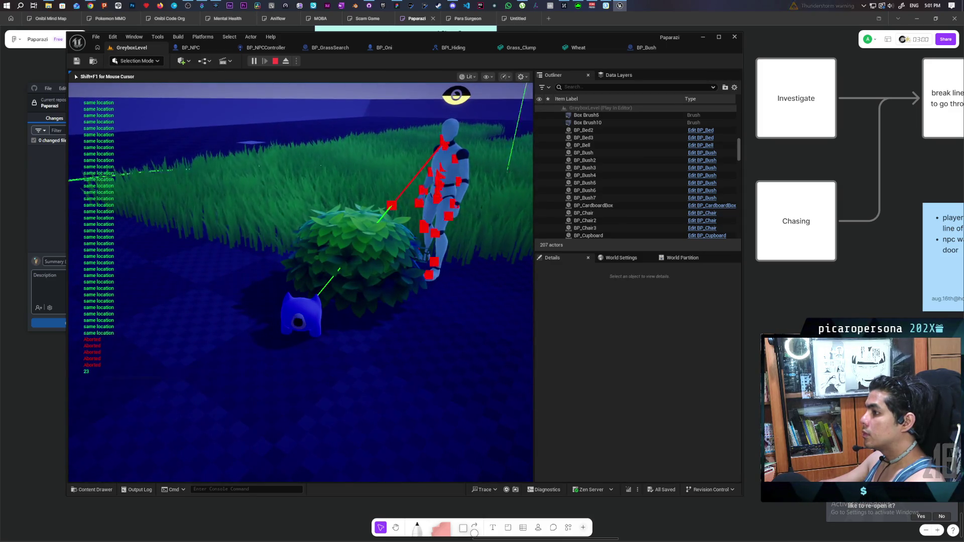
- End the play session and switch from BP_Bush to the Trace Surrounding Area graph
{"action": "key", "text": "Escape"}
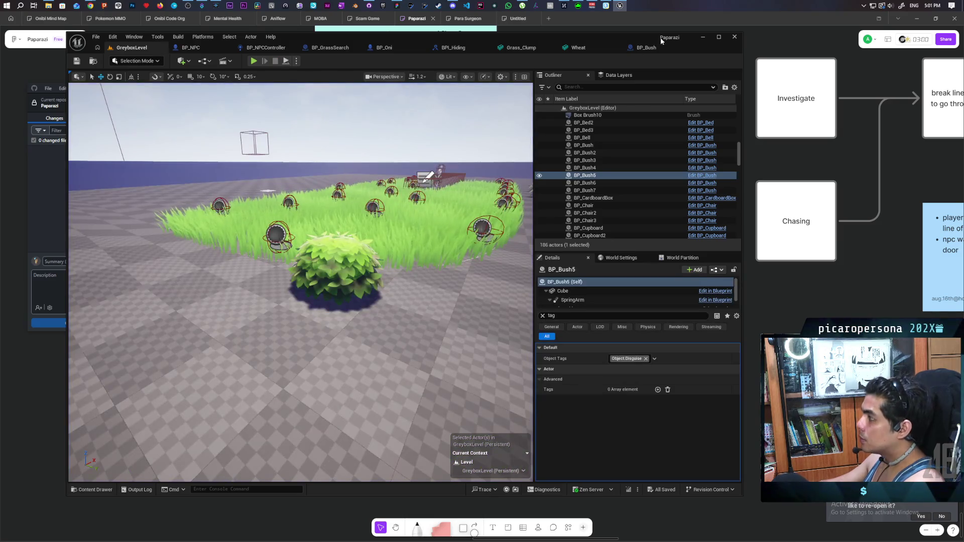
{"action": "left_click", "coordinate": [639, 48]}
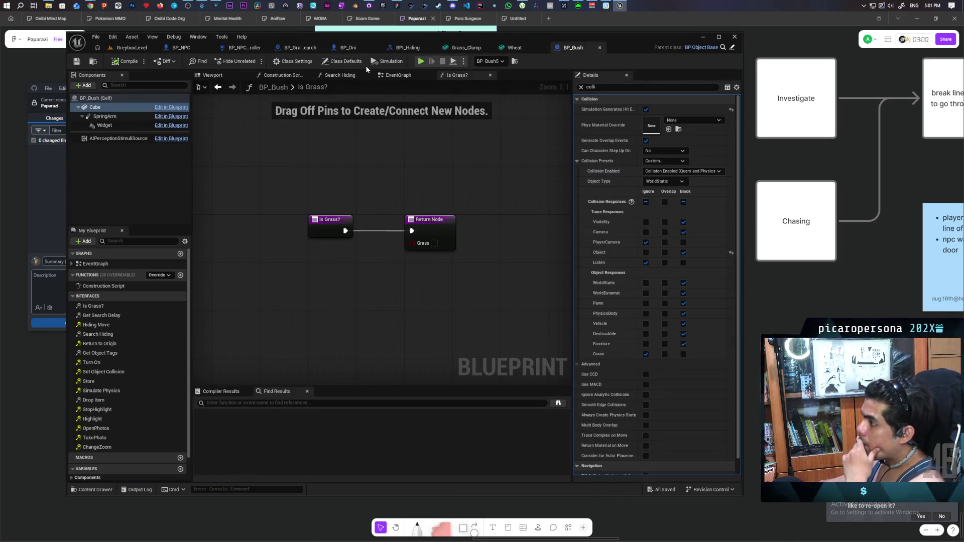
{"action": "left_click", "coordinate": [246, 47]}
- Frame the Line Trace By Channel node network, then bring up the controller's EventGraph
{"action": "left_click_drag", "start_coordinate": [420, 172], "coordinate": [391, 164]}
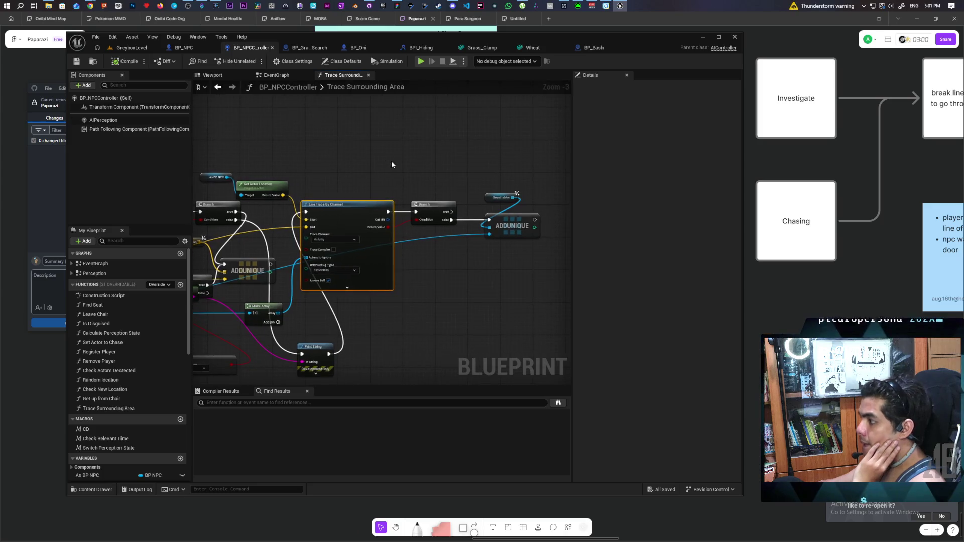
{"action": "mouse_move", "coordinate": [399, 278]}
{"action": "left_mouse_down"}
{"action": "mouse_move", "coordinate": [491, 215]}
{"action": "mouse_move", "coordinate": [509, 228]}
{"action": "mouse_move", "coordinate": [512, 246]}
{"action": "mouse_move", "coordinate": [538, 241]}
{"action": "mouse_move", "coordinate": [401, 254]}
{"action": "mouse_move", "coordinate": [433, 240]}
{"action": "mouse_move", "coordinate": [499, 229]}
{"action": "mouse_move", "coordinate": [401, 283]}
{"action": "mouse_move", "coordinate": [447, 294]}
{"action": "mouse_move", "coordinate": [507, 281]}
{"action": "left_mouse_up"}
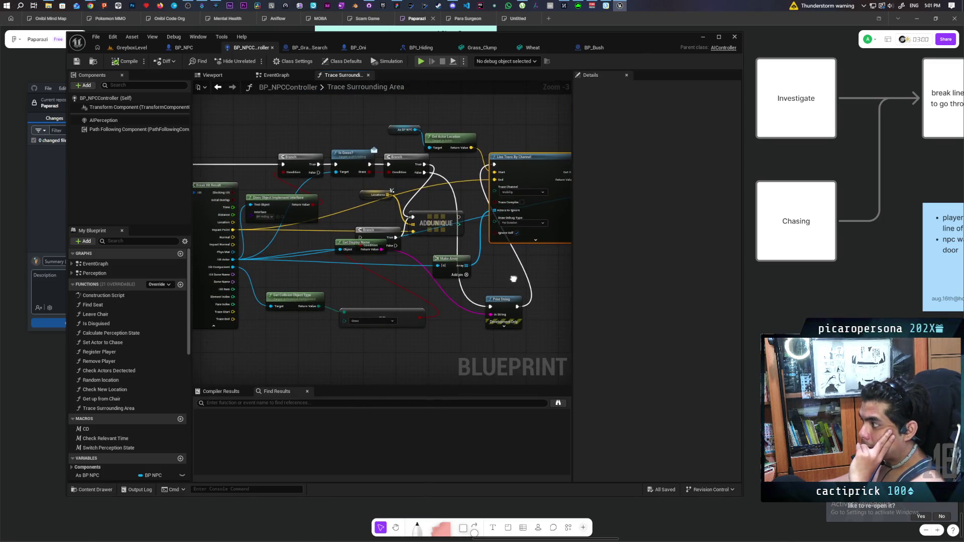
{"action": "scroll", "coordinate": [381, 304], "scroll_direction": "down", "scroll_amount": 4}
{"action": "scroll", "coordinate": [381, 305], "scroll_direction": "up", "scroll_amount": 1}
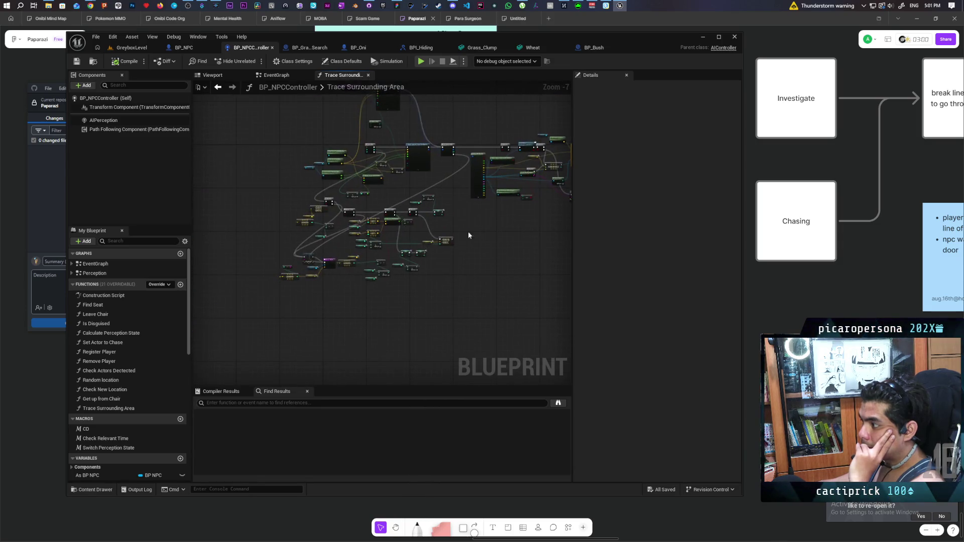
{"action": "left_click_drag", "start_coordinate": [321, 251], "coordinate": [462, 178]}
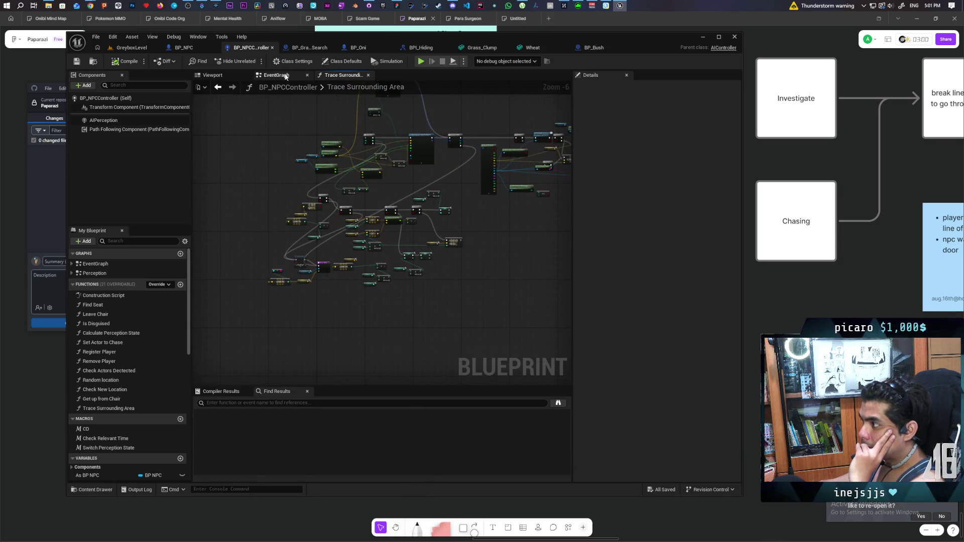
{"action": "left_click", "coordinate": [277, 76]}
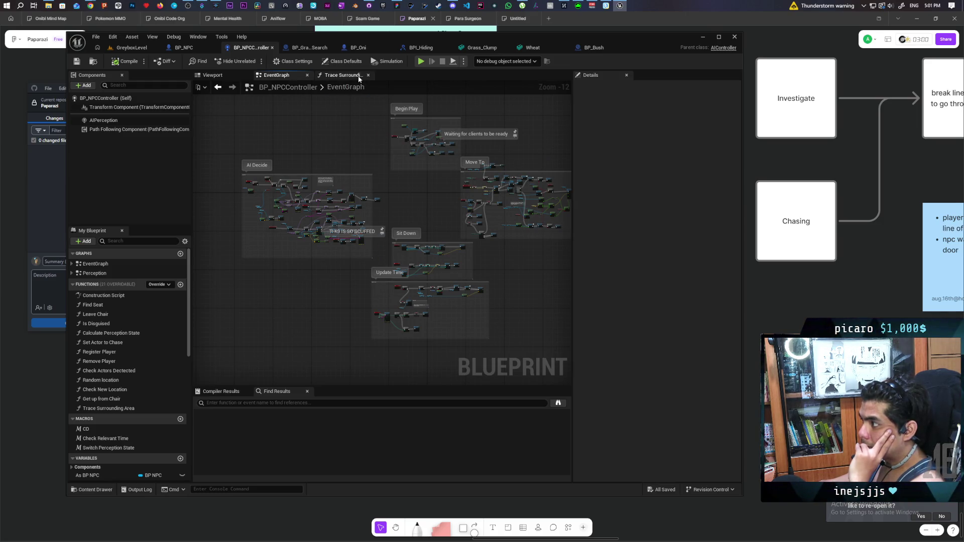
- Pan across the EventGraph node groups, then return to the GreyboxLevel viewport
{"action": "mouse_move", "coordinate": [411, 193]}
{"action": "left_mouse_down"}
{"action": "mouse_move", "coordinate": [378, 165]}
{"action": "mouse_move", "coordinate": [346, 220]}
{"action": "mouse_move", "coordinate": [256, 224]}
{"action": "mouse_move", "coordinate": [396, 200]}
{"action": "mouse_move", "coordinate": [401, 211]}
{"action": "left_mouse_up"}
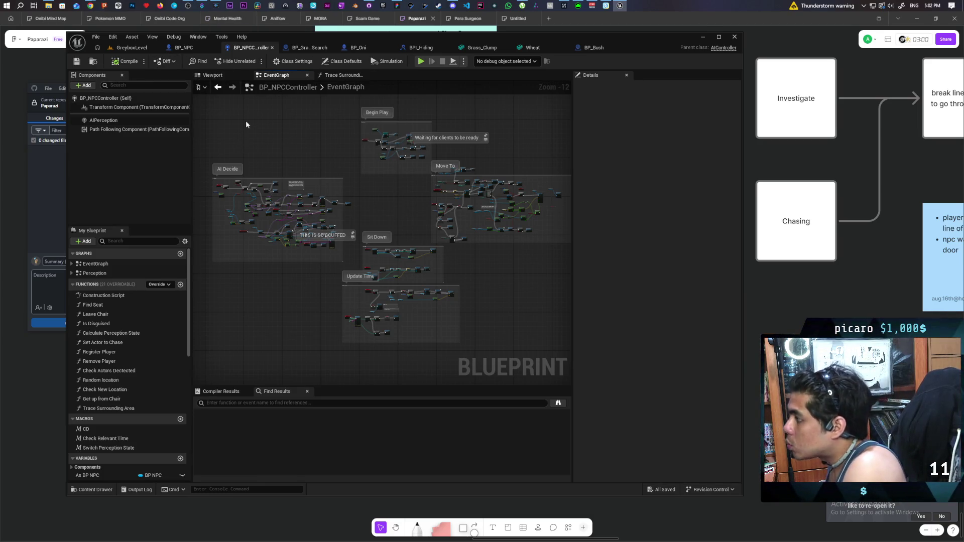
{"action": "left_click", "coordinate": [125, 48]}
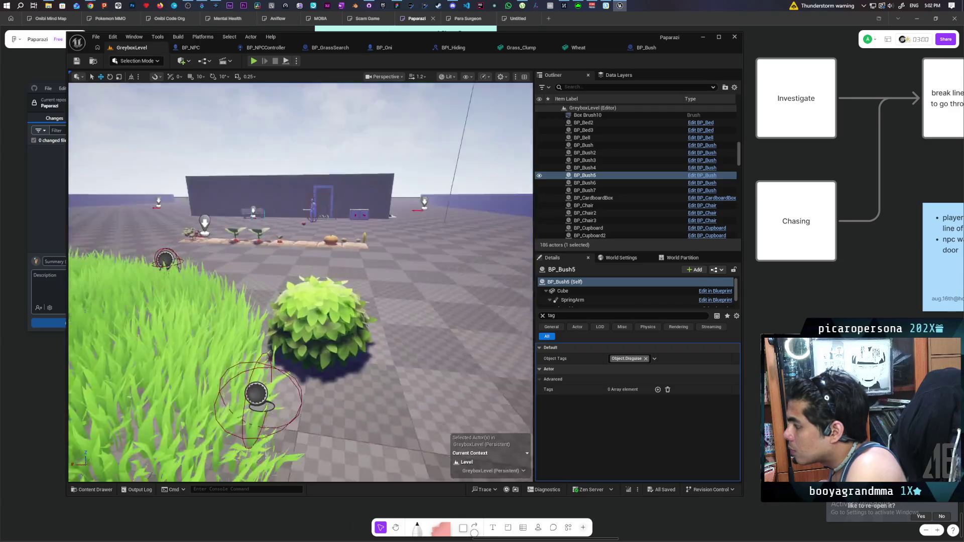
- Select BP_Bush2 and the grass Landscape up close, then open BP_Bush's Is Grass? function
{"action": "left_click", "coordinate": [306, 273]}
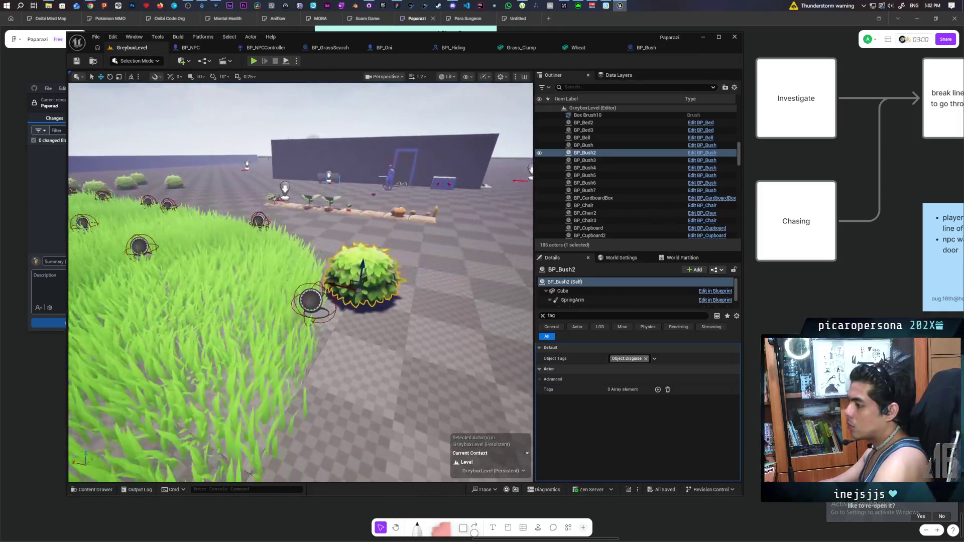
{"action": "left_click", "coordinate": [382, 365]}
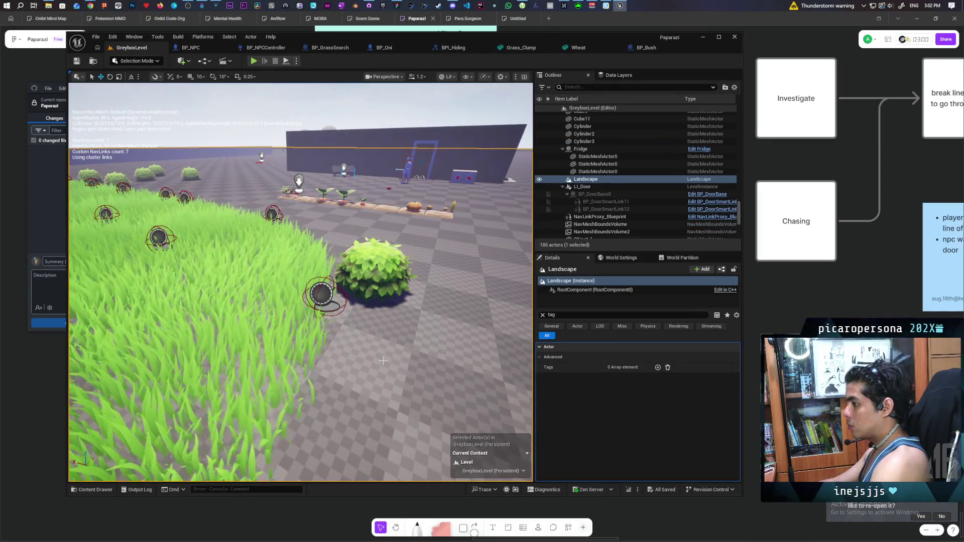
{"action": "left_click_drag", "start_coordinate": [382, 362], "coordinate": [373, 347]}
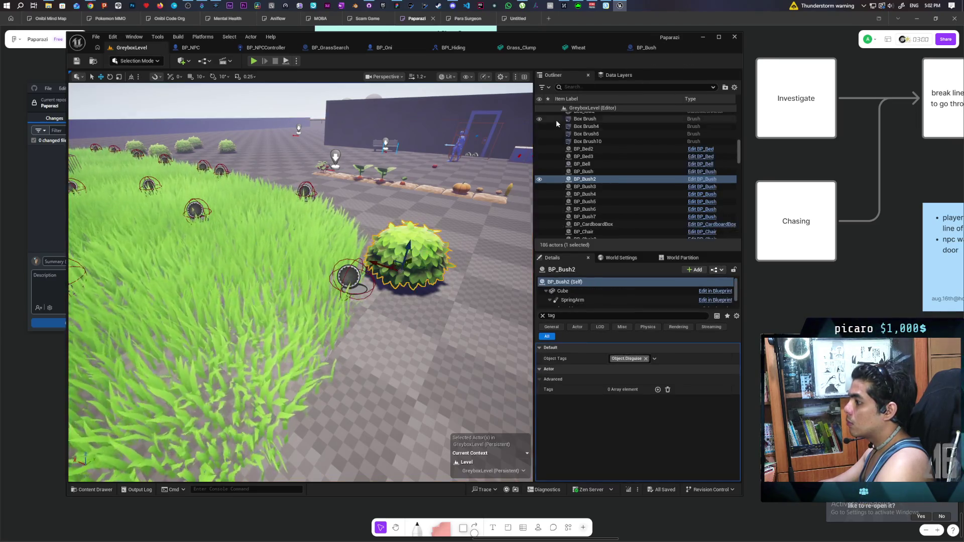
{"action": "left_click", "coordinate": [649, 47]}
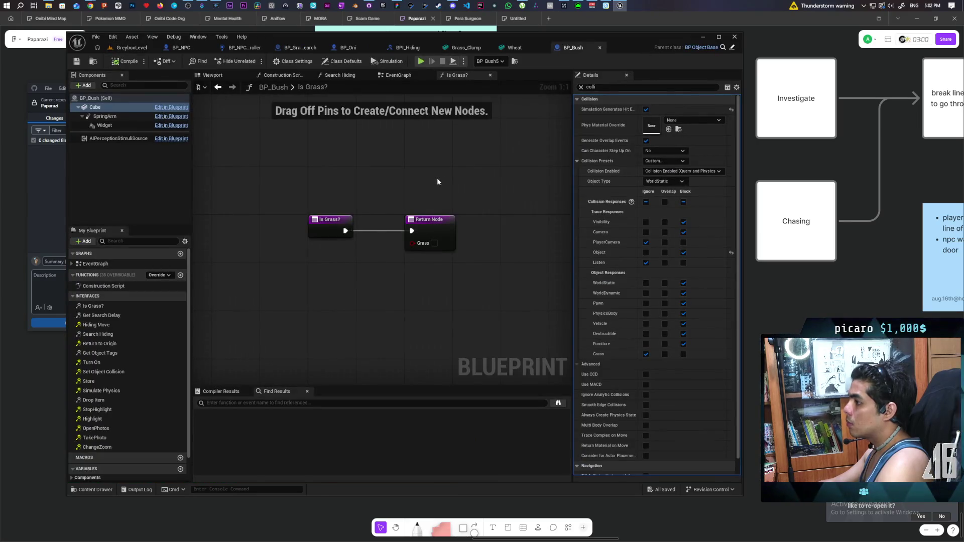
- Inspect BP_Bush's Search Hiding function (Is Valid, Execute, SET As Hiding), then return to GreyboxLevel
{"action": "left_click", "coordinate": [353, 76]}
{"action": "mouse_move", "coordinate": [359, 103]}
{"action": "left_mouse_down"}
{"action": "mouse_move", "coordinate": [289, 168]}
{"action": "mouse_move", "coordinate": [212, 158]}
{"action": "mouse_move", "coordinate": [336, 152]}
{"action": "left_mouse_up"}
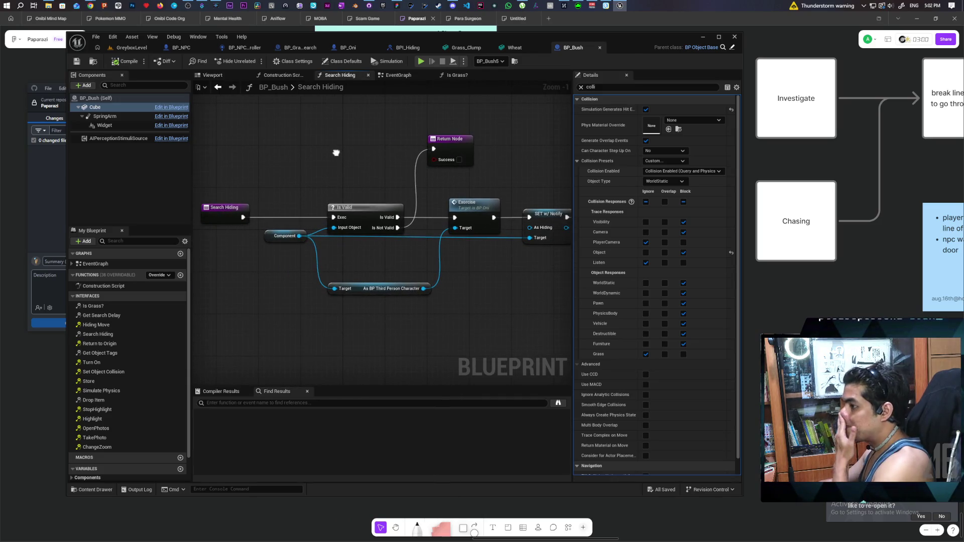
{"action": "left_click", "coordinate": [225, 217]}
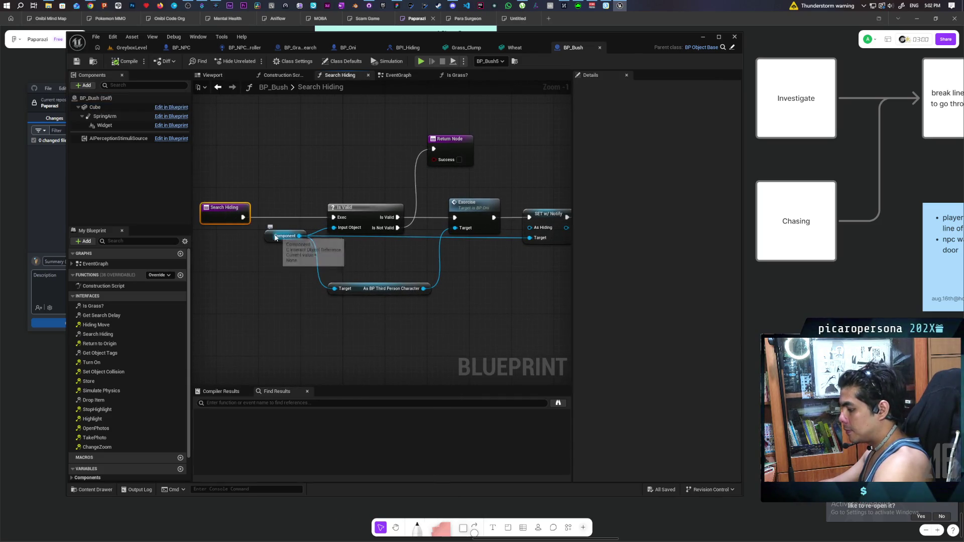
{"action": "mouse_move", "coordinate": [354, 178]}
{"action": "left_mouse_down"}
{"action": "mouse_move", "coordinate": [265, 163]}
{"action": "mouse_move", "coordinate": [314, 171]}
{"action": "mouse_move", "coordinate": [252, 143]}
{"action": "mouse_move", "coordinate": [306, 133]}
{"action": "left_mouse_up"}
{"action": "scroll", "coordinate": [265, 164], "scroll_direction": "down", "scroll_amount": 1}
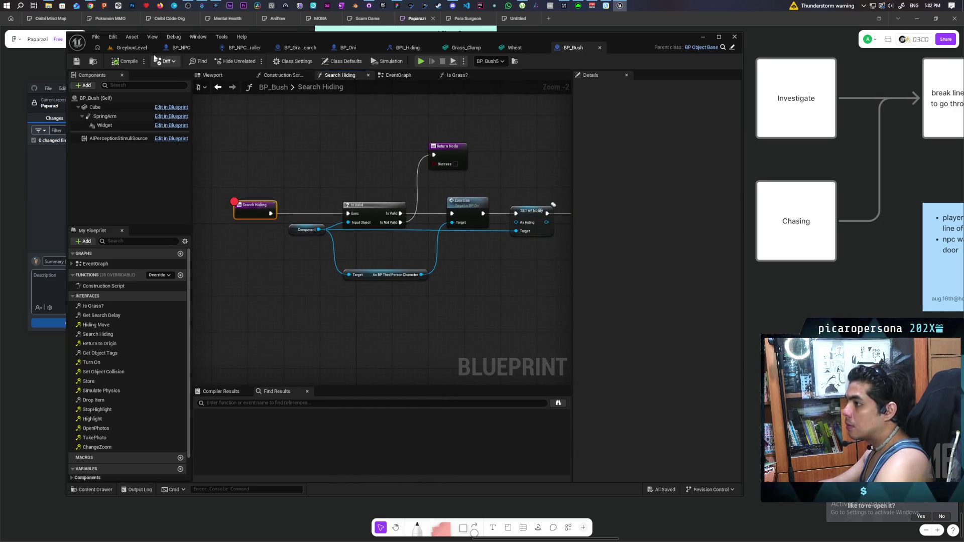
{"action": "left_click", "coordinate": [132, 47]}
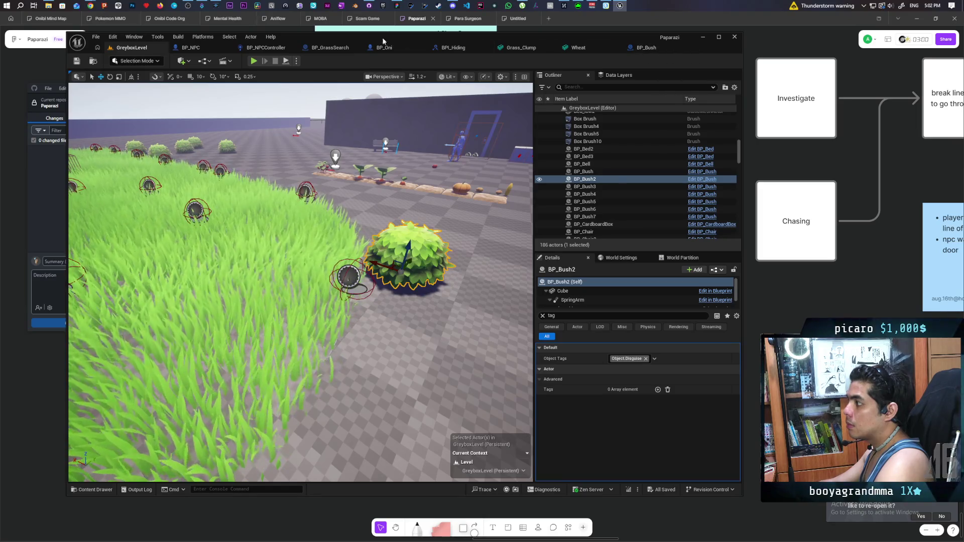
- Open BP_NPCController's Perception graph and marquee-select the lower cluster of search nodes
{"action": "left_click", "coordinate": [259, 48]}
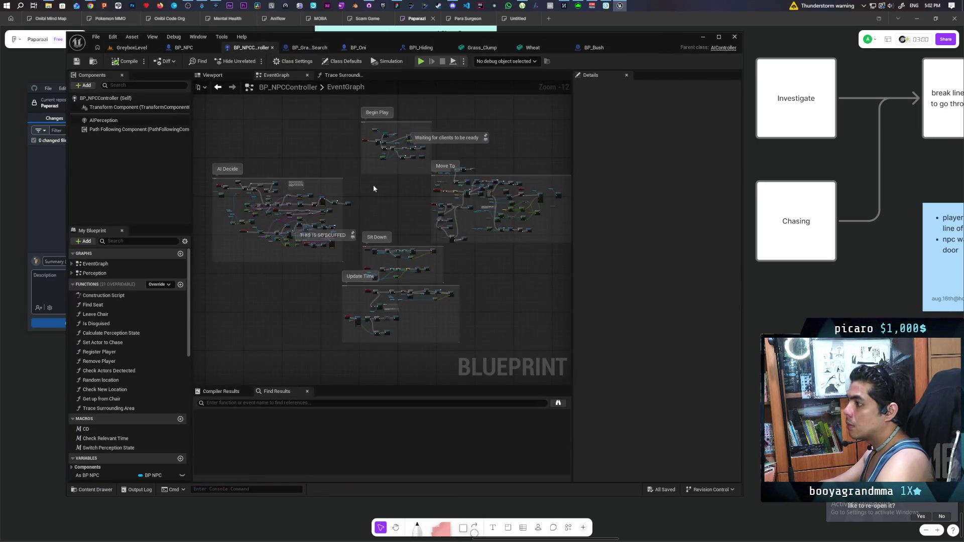
{"action": "double_click", "coordinate": [95, 273]}
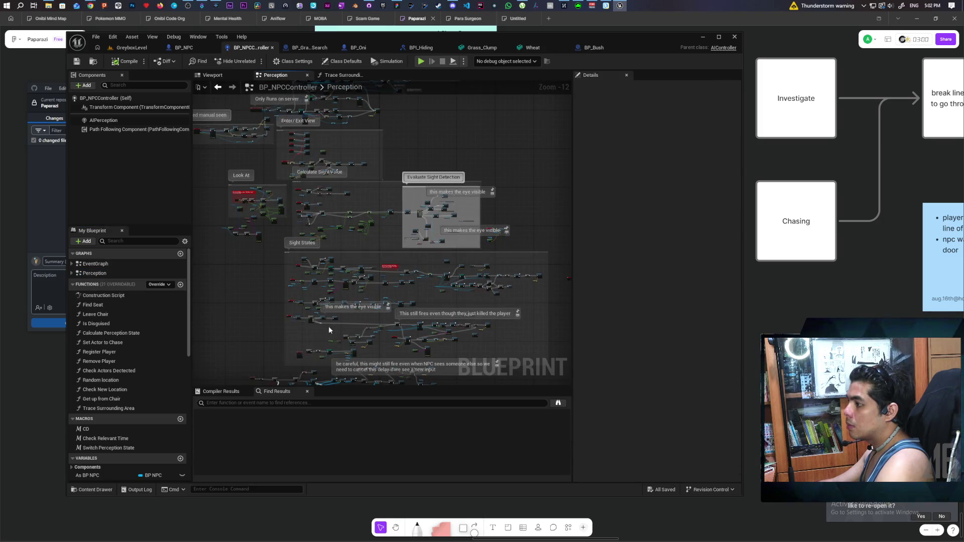
{"action": "scroll", "coordinate": [351, 181], "scroll_direction": "up", "scroll_amount": 4}
{"action": "scroll", "coordinate": [307, 230], "scroll_direction": "up", "scroll_amount": 2}
{"action": "scroll", "coordinate": [269, 233], "scroll_direction": "down", "scroll_amount": 2}
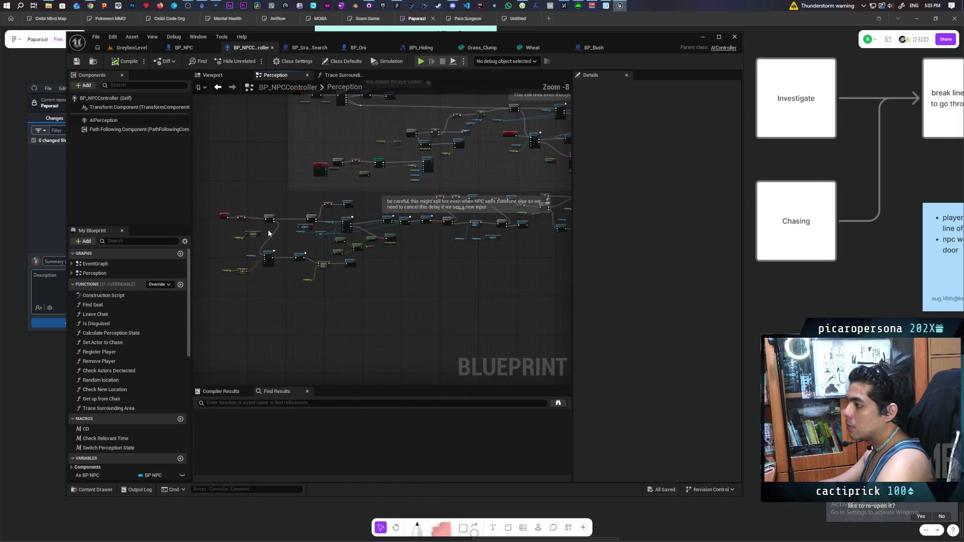
{"action": "scroll", "coordinate": [269, 234], "scroll_direction": "down", "scroll_amount": 3}
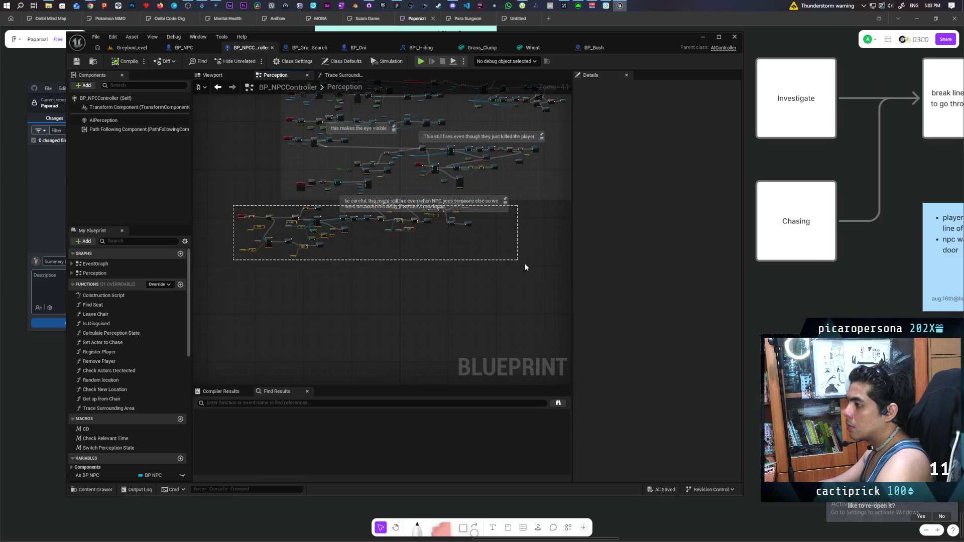
{"action": "scroll", "coordinate": [450, 240], "scroll_direction": "up", "scroll_amount": 4}
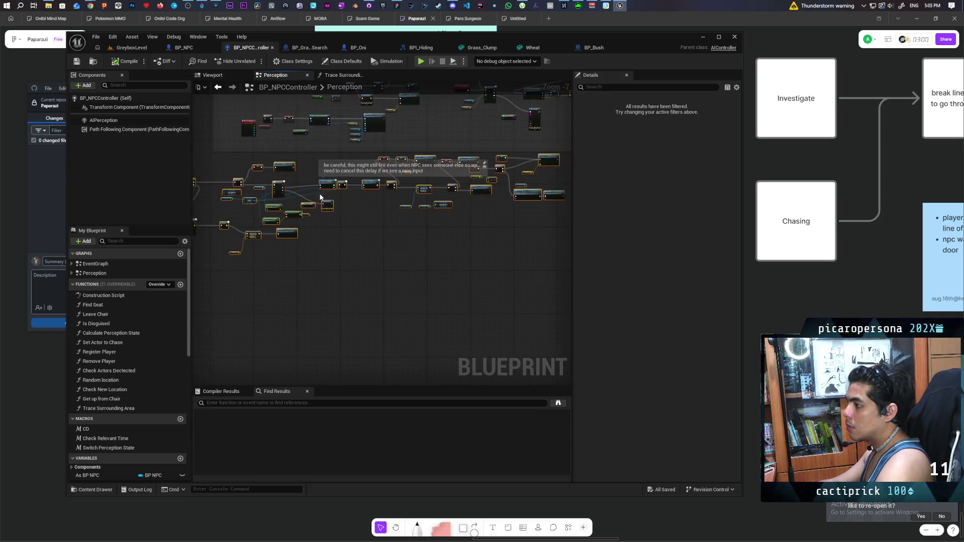
{"action": "left_click_drag", "start_coordinate": [248, 167], "coordinate": [258, 230]}
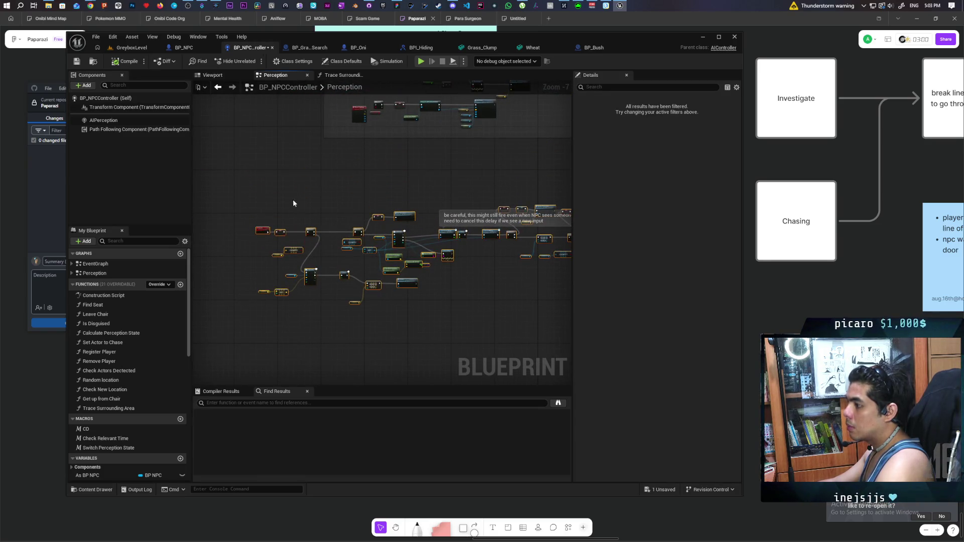
- Wrap the selected nodes in a comment box titled Search
{"action": "key", "text": "c"}
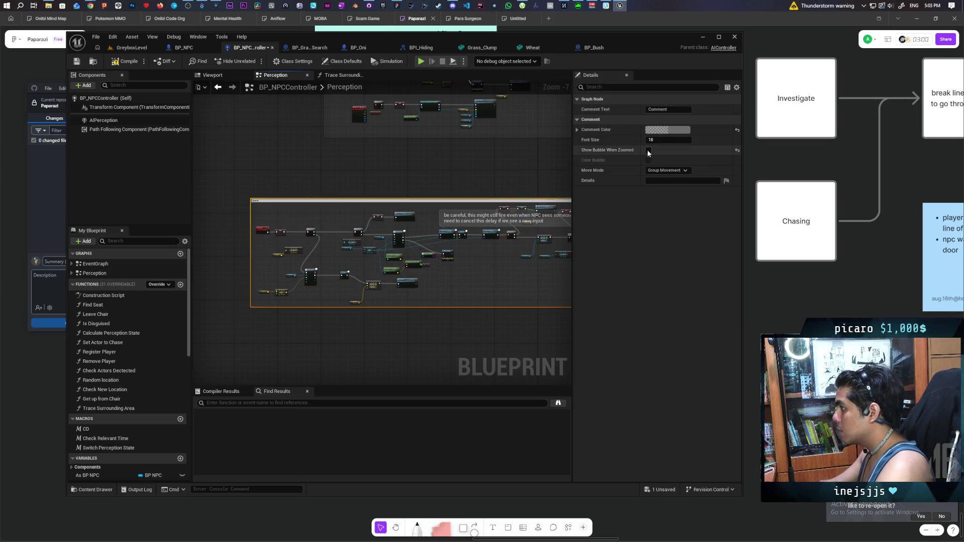
{"action": "scroll", "coordinate": [350, 211], "scroll_direction": "up", "scroll_amount": 3}
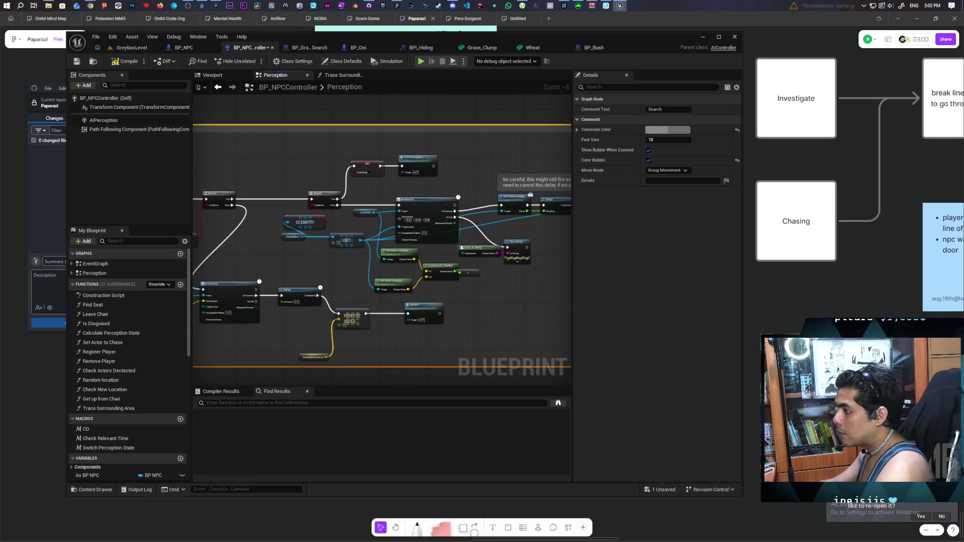
{"action": "scroll", "coordinate": [379, 223], "scroll_direction": "up", "scroll_amount": 2}
- Put an F9 breakpoint on the Print String node and start playing the level
{"action": "left_click_drag", "start_coordinate": [306, 284], "coordinate": [232, 297]}
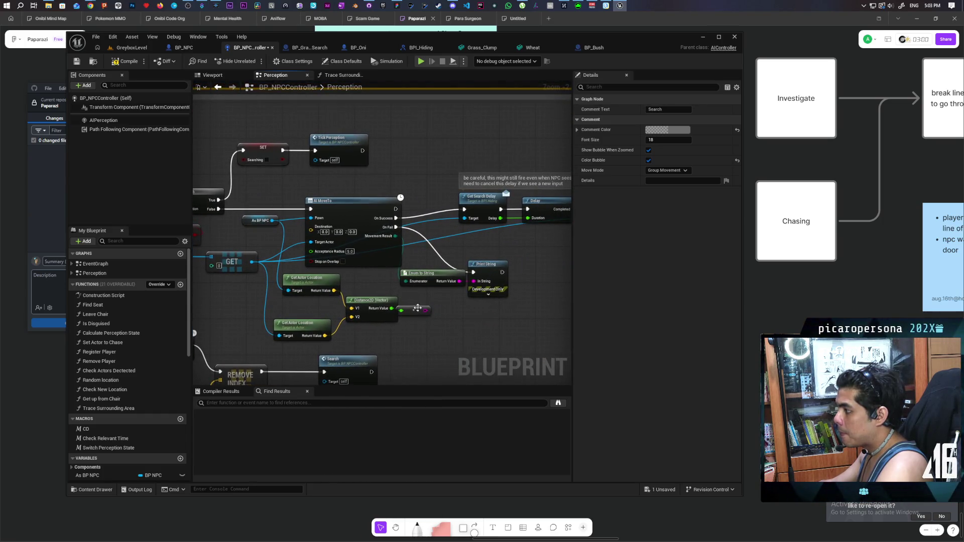
{"action": "left_click_drag", "start_coordinate": [413, 310], "coordinate": [389, 314]}
{"action": "left_click", "coordinate": [429, 270]}
{"action": "key", "text": "F9"}
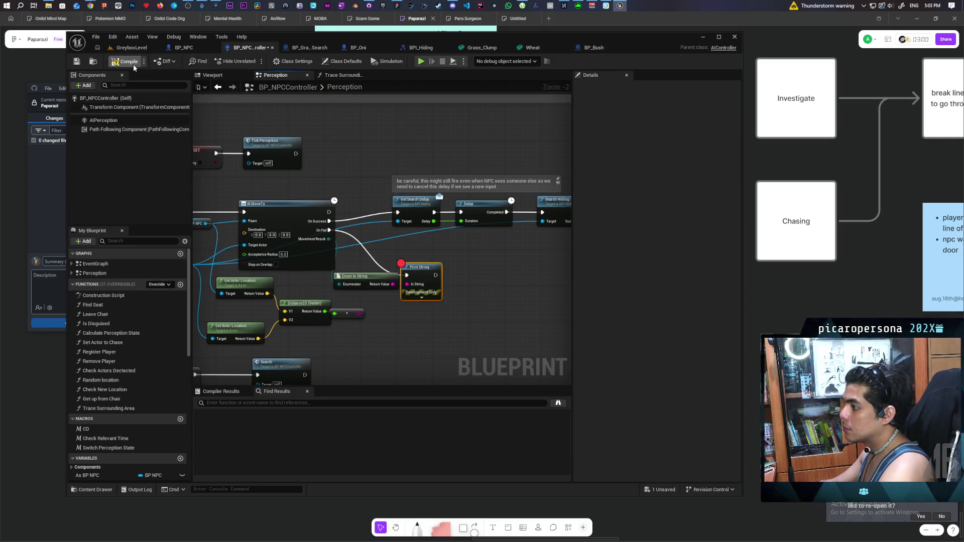
{"action": "left_click", "coordinate": [131, 48]}
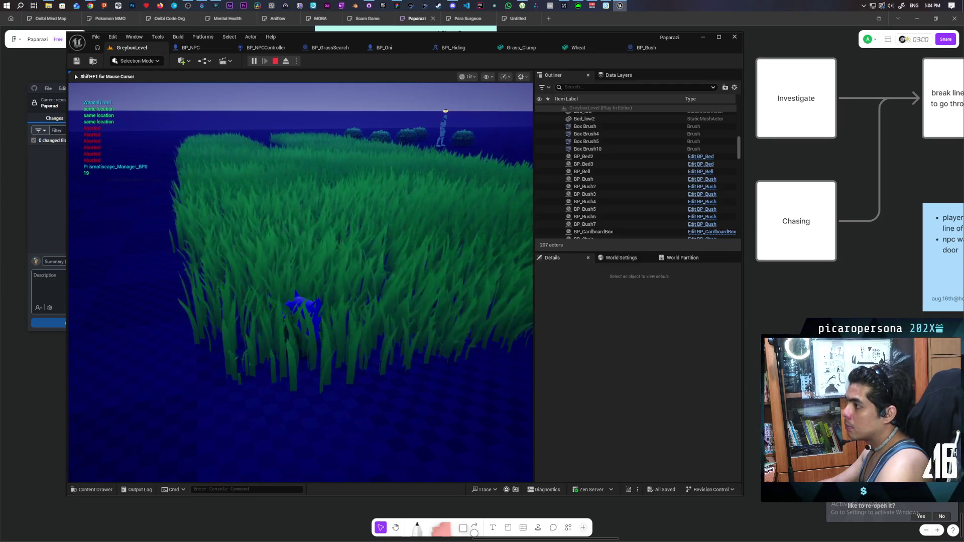
- Stop the play test of the NPC searching grass and return to BP_NPCController
{"action": "key", "text": "Escape"}
{"action": "left_click", "coordinate": [281, 48]}
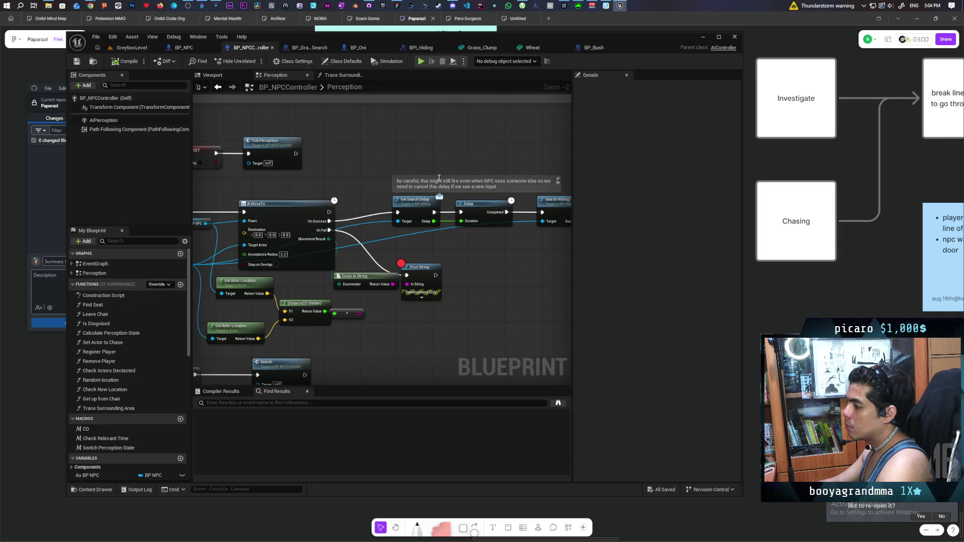
- Select the Search custom event in the Perception graph, then go back to GreyboxLevel
{"action": "scroll", "coordinate": [445, 257], "scroll_direction": "down", "scroll_amount": 4}
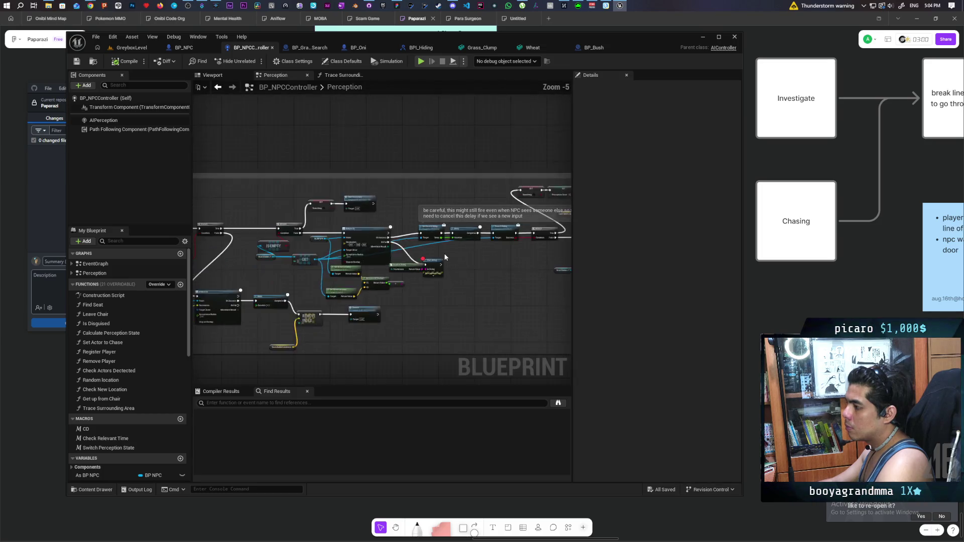
{"action": "scroll", "coordinate": [445, 257], "scroll_direction": "up", "scroll_amount": 1}
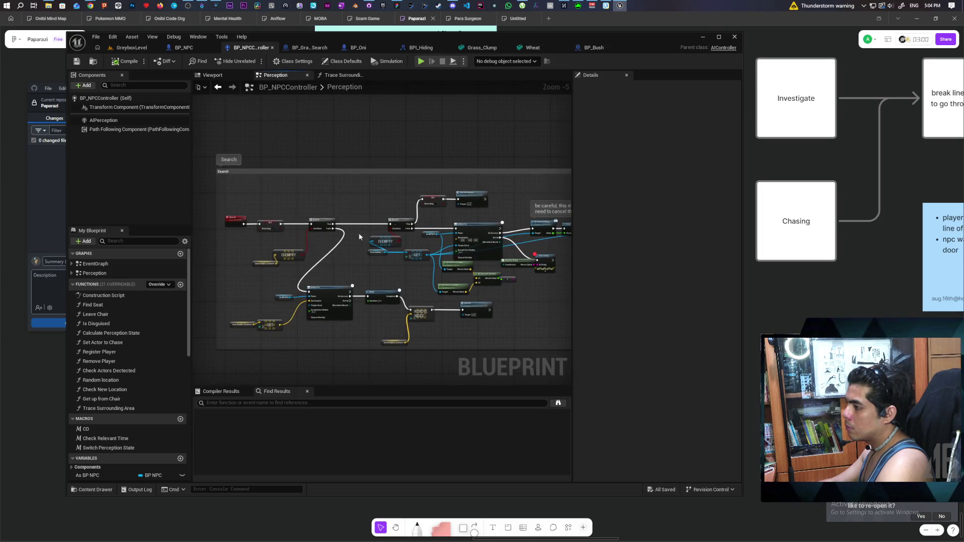
{"action": "left_click", "coordinate": [235, 222]}
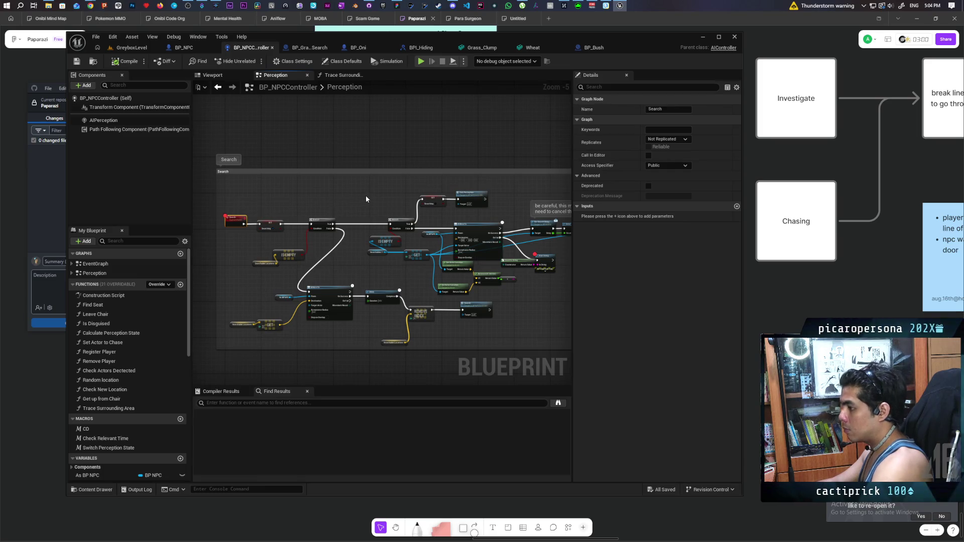
{"action": "left_click", "coordinate": [124, 49]}
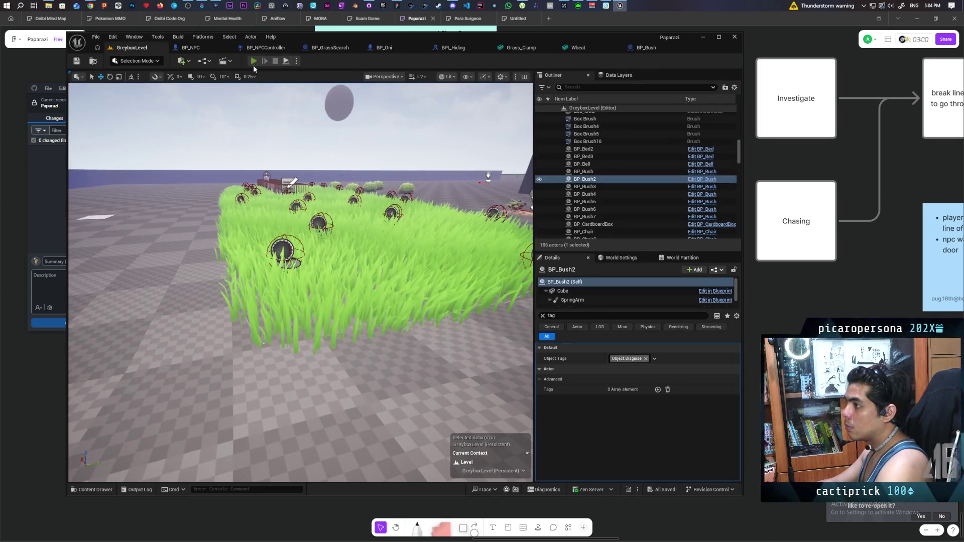
- Play the level, inspect the AI MoveTo node at the Search breakpoint, then resume
{"action": "left_click", "coordinate": [253, 60]}
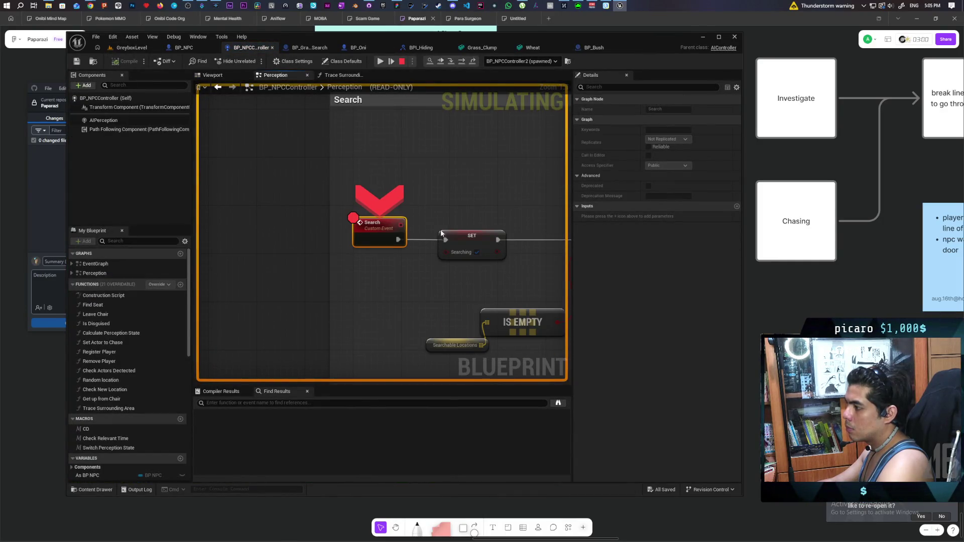
{"action": "scroll", "coordinate": [456, 185], "scroll_direction": "down", "scroll_amount": 3}
{"action": "mouse_move", "coordinate": [487, 194]}
{"action": "left_mouse_down"}
{"action": "mouse_move", "coordinate": [254, 153]}
{"action": "mouse_move", "coordinate": [502, 157]}
{"action": "mouse_move", "coordinate": [306, 143]}
{"action": "left_mouse_up"}
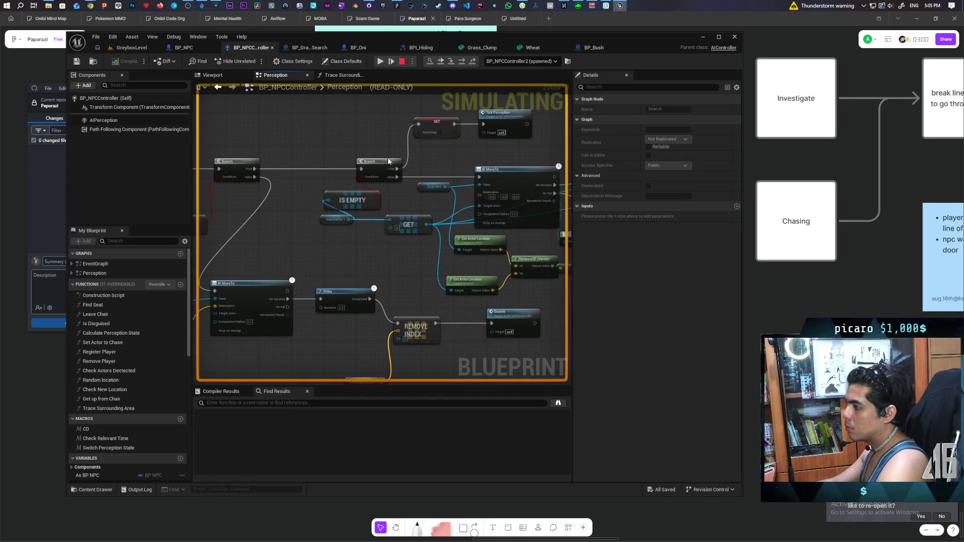
{"action": "left_click", "coordinate": [498, 194]}
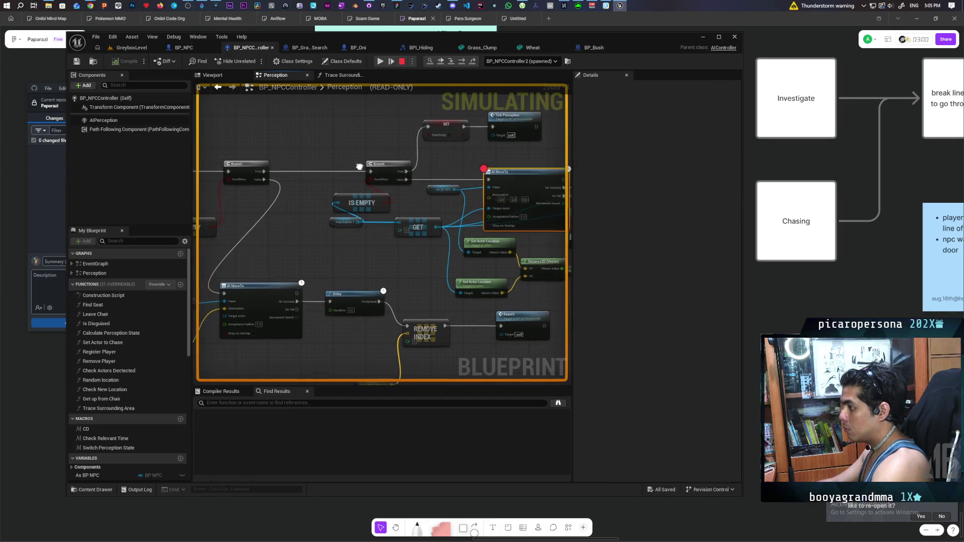
{"action": "left_click", "coordinate": [441, 62]}
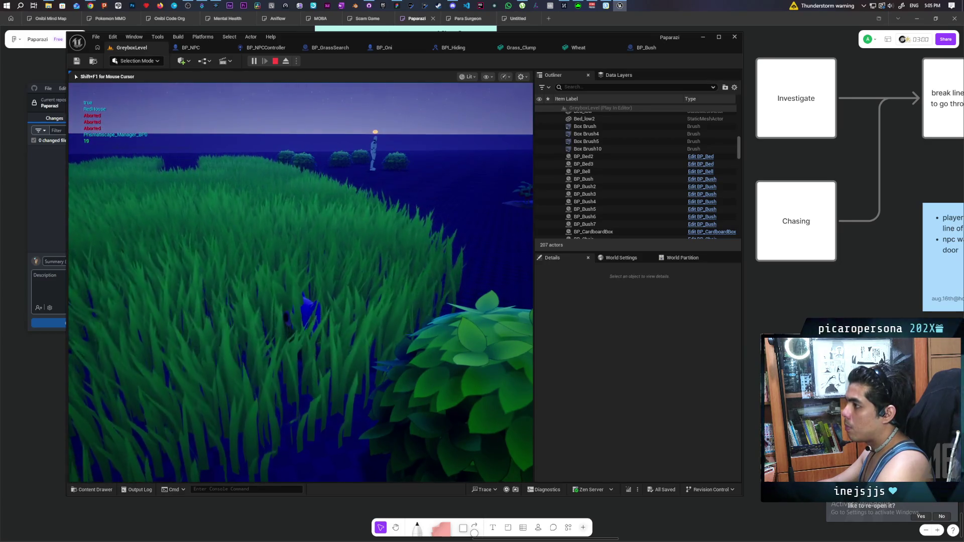
- Return to BP_NPCController's Perception graph showing the Search comment
{"action": "key", "text": "alt+Tab"}
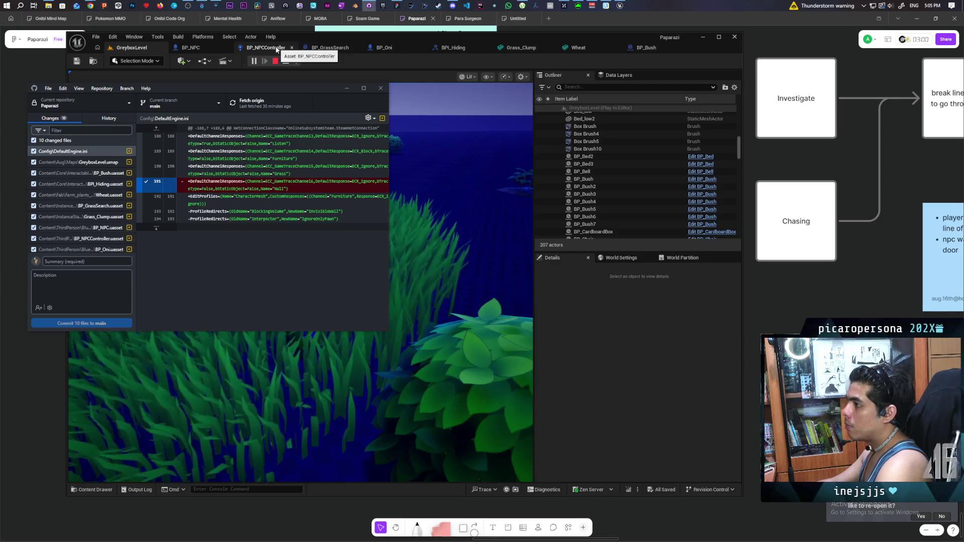
{"action": "left_click", "coordinate": [275, 46]}
{"action": "scroll", "coordinate": [401, 276], "scroll_direction": "up", "scroll_amount": 1}
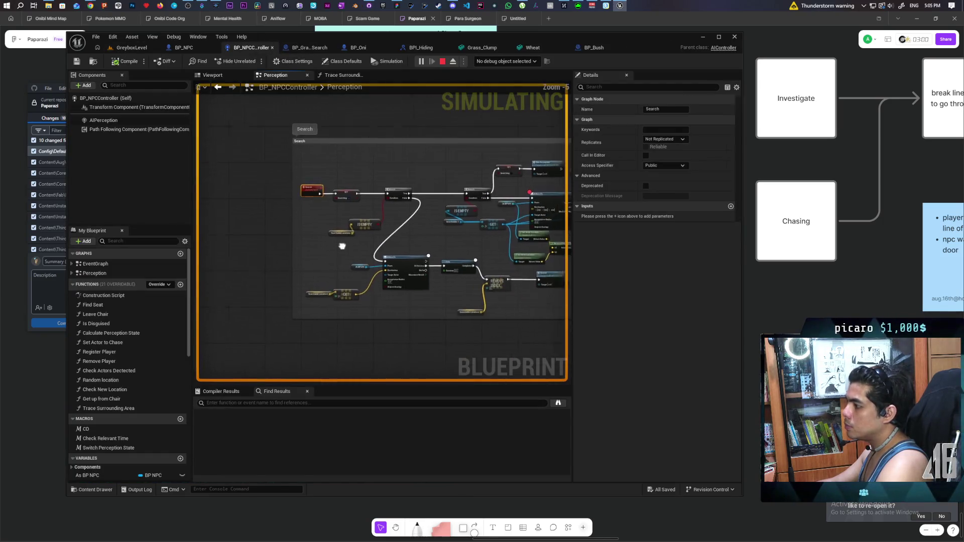
- Add a breakpoint to the second Branch node of the Search logic and stop playing
{"action": "mouse_move", "coordinate": [476, 305]}
{"action": "left_mouse_down"}
{"action": "mouse_move", "coordinate": [350, 262]}
{"action": "mouse_move", "coordinate": [278, 264]}
{"action": "mouse_move", "coordinate": [379, 269]}
{"action": "mouse_move", "coordinate": [432, 313]}
{"action": "mouse_move", "coordinate": [481, 242]}
{"action": "mouse_move", "coordinate": [442, 269]}
{"action": "mouse_move", "coordinate": [500, 257]}
{"action": "mouse_move", "coordinate": [411, 267]}
{"action": "mouse_move", "coordinate": [409, 321]}
{"action": "mouse_move", "coordinate": [435, 320]}
{"action": "mouse_move", "coordinate": [378, 336]}
{"action": "mouse_move", "coordinate": [365, 351]}
{"action": "left_mouse_up"}
{"action": "left_click_drag", "start_coordinate": [388, 354], "coordinate": [391, 349]}
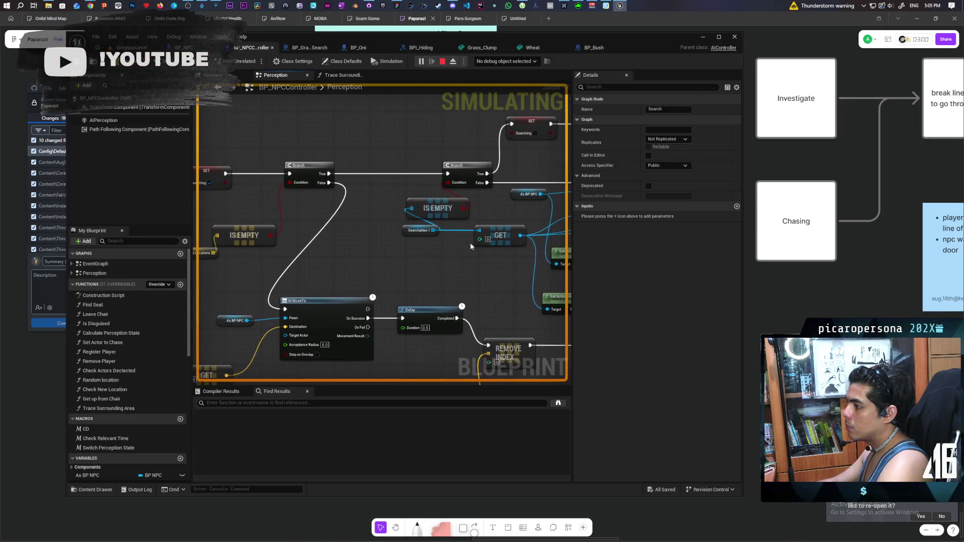
{"action": "left_click", "coordinate": [462, 177]}
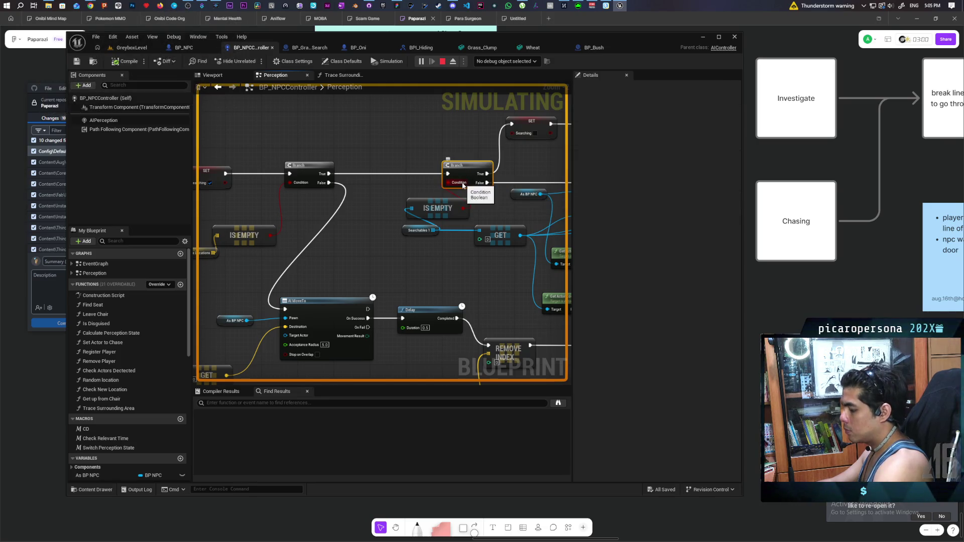
{"action": "key", "text": "F9"}
{"action": "mouse_move", "coordinate": [402, 150]}
{"action": "left_mouse_down"}
{"action": "mouse_move", "coordinate": [248, 151]}
{"action": "mouse_move", "coordinate": [304, 154]}
{"action": "left_mouse_up"}
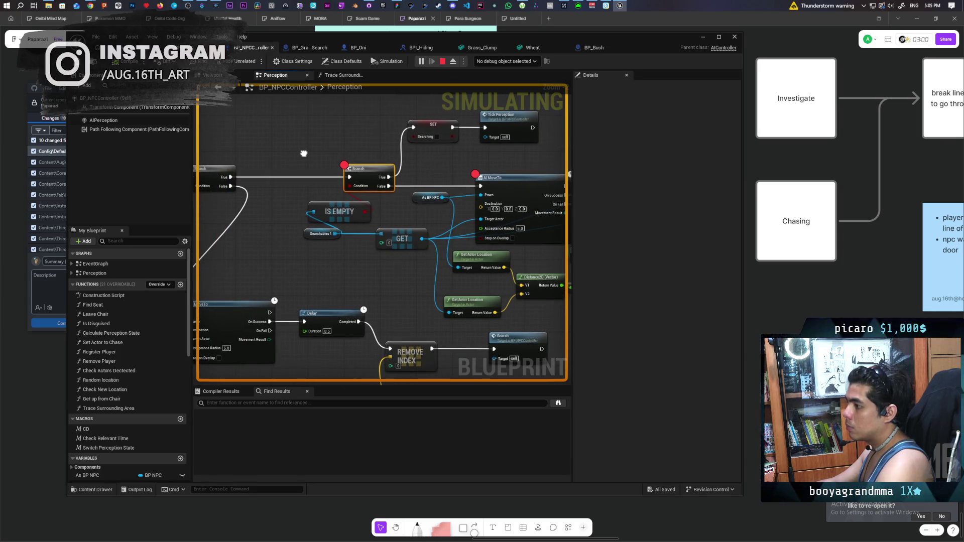
{"action": "left_click", "coordinate": [442, 61]}
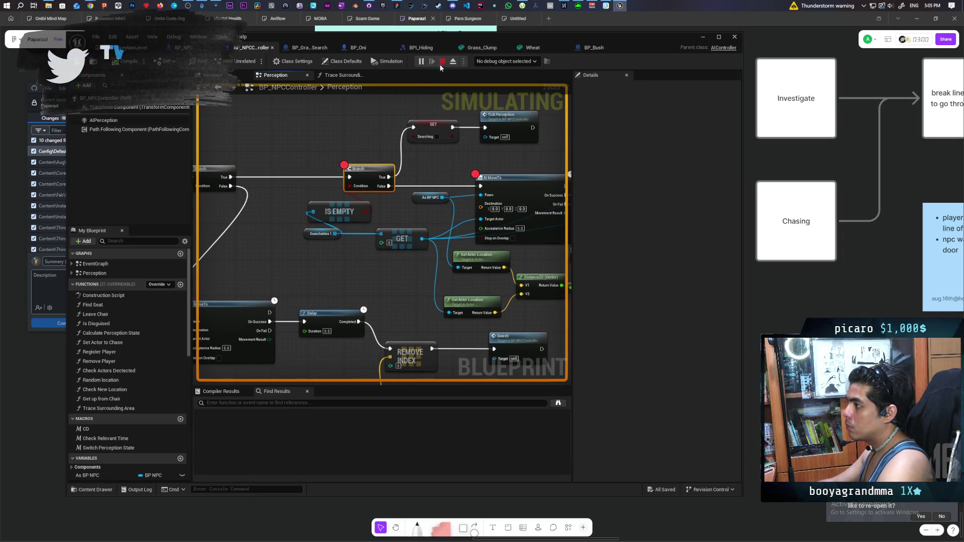
- Review the whole Search block, then open the Trace Surrounding Area function graph
{"action": "scroll", "coordinate": [423, 110], "scroll_direction": "down", "scroll_amount": 2}
{"action": "left_click_drag", "start_coordinate": [338, 136], "coordinate": [388, 133]}
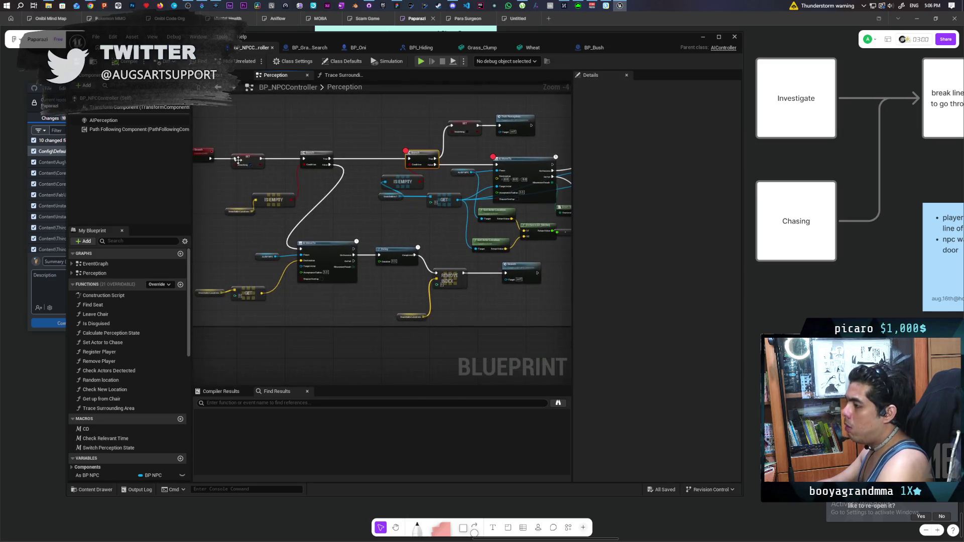
{"action": "left_click", "coordinate": [204, 154]}
{"action": "left_click_drag", "start_coordinate": [315, 129], "coordinate": [372, 124]}
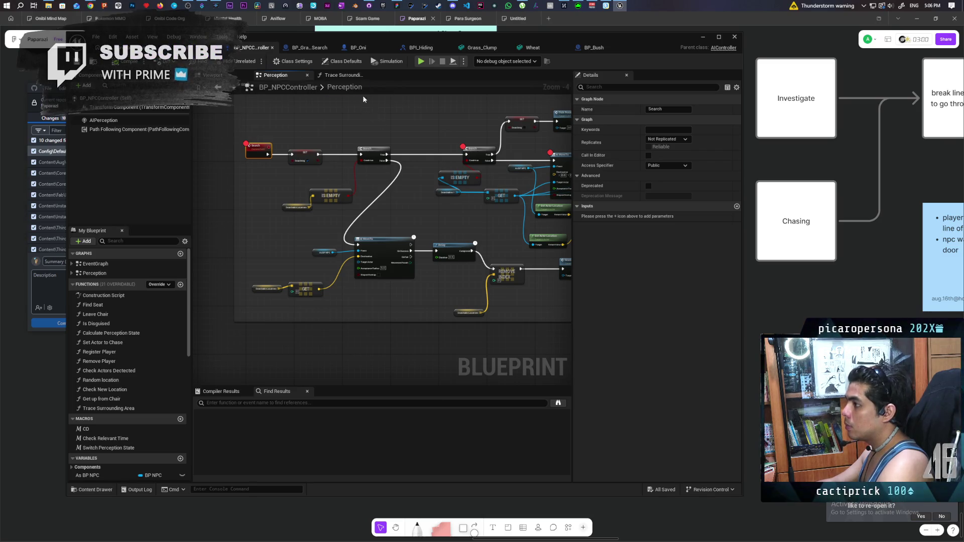
{"action": "left_click", "coordinate": [344, 76]}
{"action": "scroll", "coordinate": [370, 128], "scroll_direction": "up", "scroll_amount": 3}
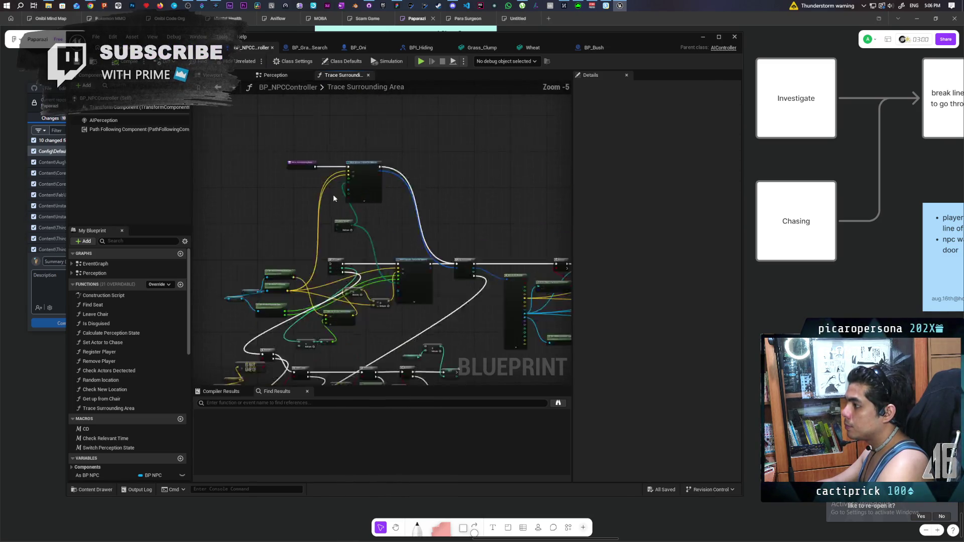
- Move the enum Select node and the Branch node lower in the Trace Surrounding Area graph
{"action": "mouse_move", "coordinate": [321, 163]}
{"action": "left_mouse_down"}
{"action": "mouse_move", "coordinate": [252, 182]}
{"action": "mouse_move", "coordinate": [206, 133]}
{"action": "mouse_move", "coordinate": [209, 92]}
{"action": "mouse_move", "coordinate": [390, 110]}
{"action": "mouse_move", "coordinate": [268, 93]}
{"action": "left_mouse_up"}
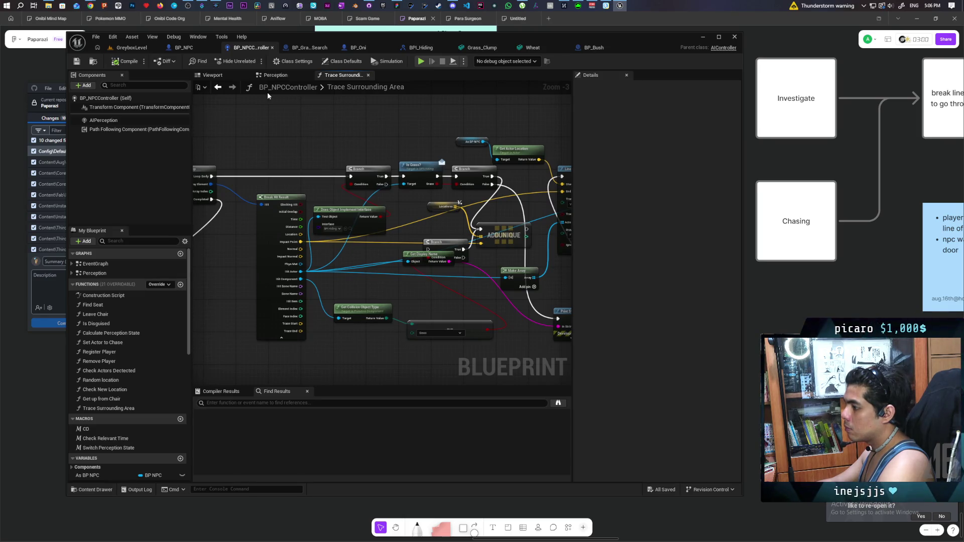
{"action": "mouse_move", "coordinate": [421, 203]}
{"action": "left_mouse_down"}
{"action": "mouse_move", "coordinate": [403, 239]}
{"action": "mouse_move", "coordinate": [357, 221]}
{"action": "left_mouse_up"}
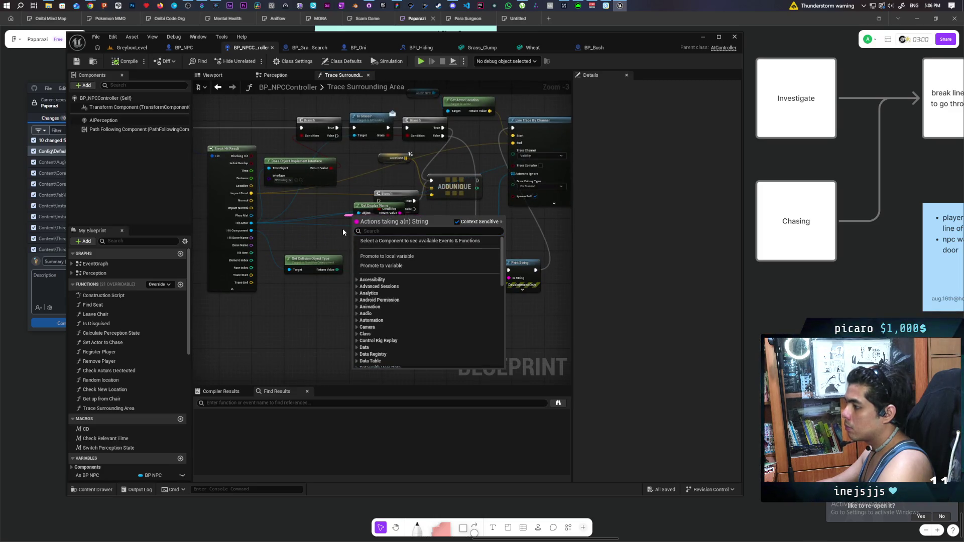
{"action": "left_click", "coordinate": [341, 231]}
{"action": "left_click_drag", "start_coordinate": [390, 273], "coordinate": [382, 300]}
{"action": "mouse_move", "coordinate": [393, 197]}
{"action": "left_mouse_down"}
{"action": "mouse_move", "coordinate": [407, 271]}
{"action": "mouse_move", "coordinate": [379, 269]}
{"action": "left_mouse_up"}
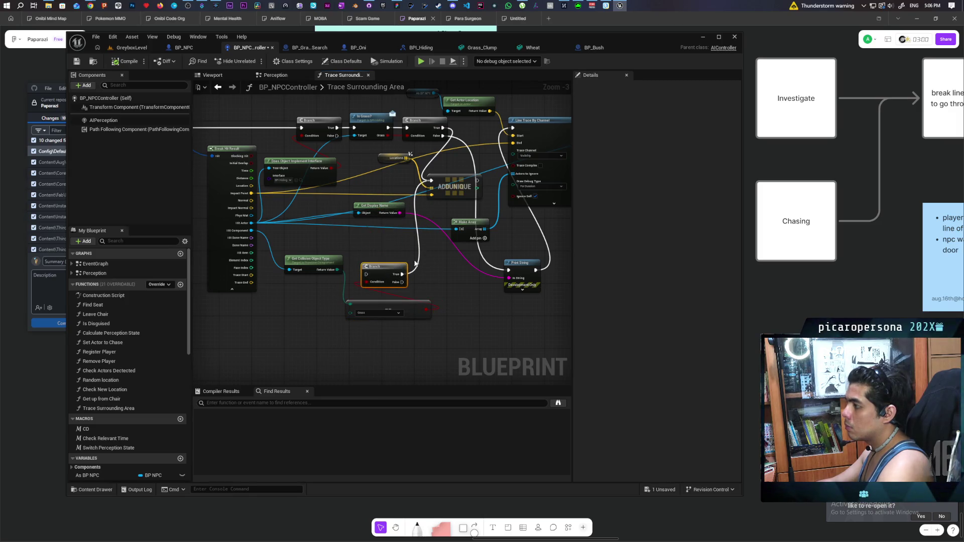
- Pan around the ADDUNIQUE node, starting and then cancelling a new execution wire from it
{"action": "mouse_move", "coordinate": [474, 142]}
{"action": "left_mouse_down"}
{"action": "mouse_move", "coordinate": [440, 171]}
{"action": "mouse_move", "coordinate": [397, 176]}
{"action": "mouse_move", "coordinate": [476, 168]}
{"action": "mouse_move", "coordinate": [246, 206]}
{"action": "mouse_move", "coordinate": [408, 190]}
{"action": "left_mouse_up"}
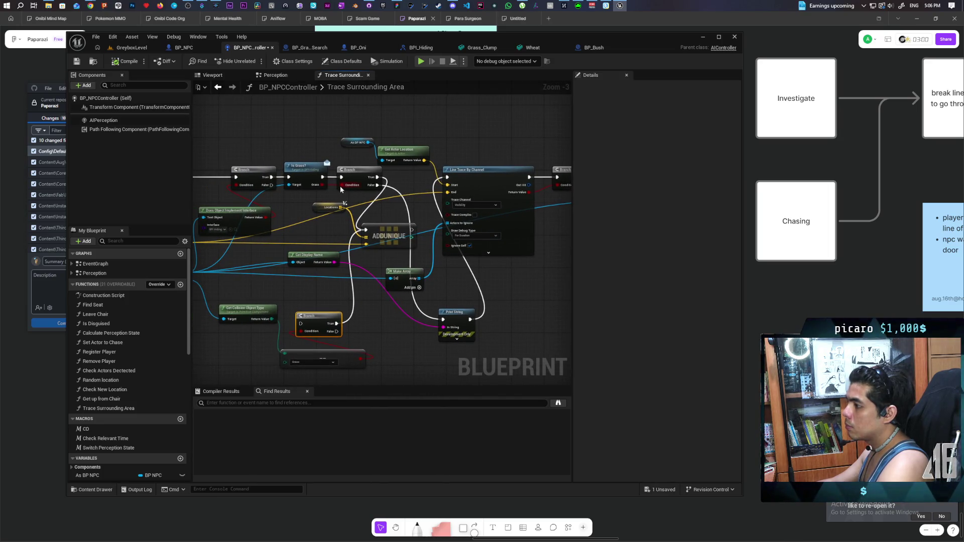
{"action": "left_click_drag", "start_coordinate": [352, 190], "coordinate": [401, 185]}
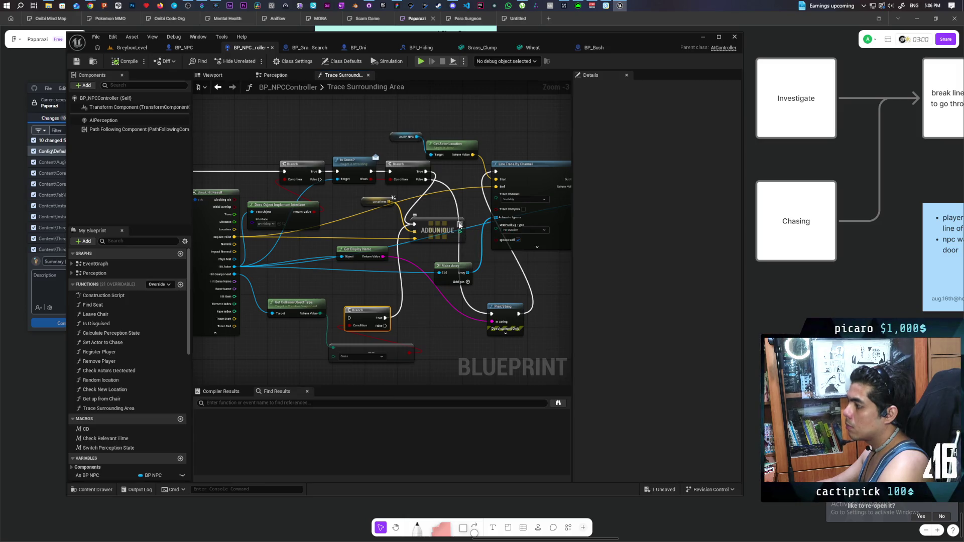
{"action": "mouse_move", "coordinate": [460, 224]}
{"action": "left_mouse_down"}
{"action": "mouse_move", "coordinate": [474, 275]}
{"action": "mouse_move", "coordinate": [473, 232]}
{"action": "left_mouse_up"}
{"action": "key", "text": "Escape"}
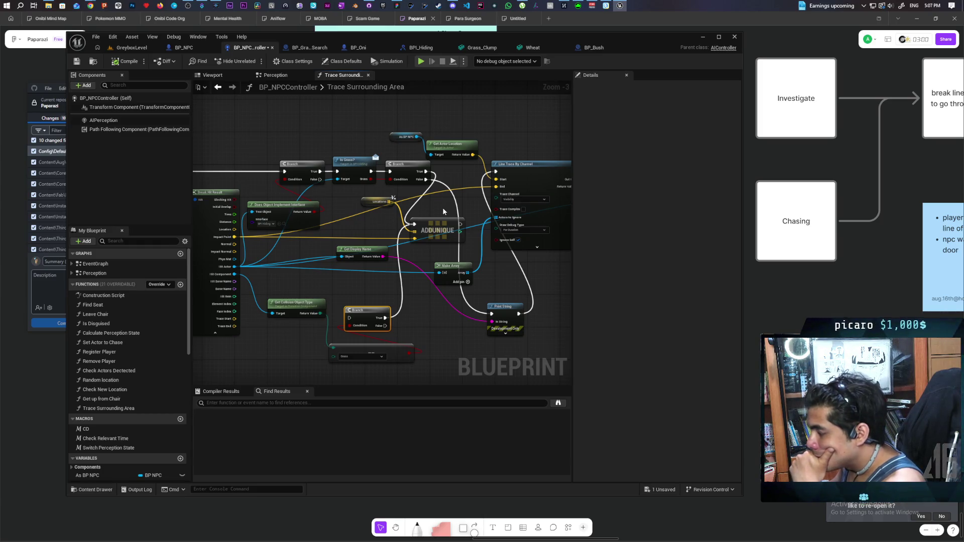
{"action": "left_click_drag", "start_coordinate": [441, 209], "coordinate": [428, 215]}
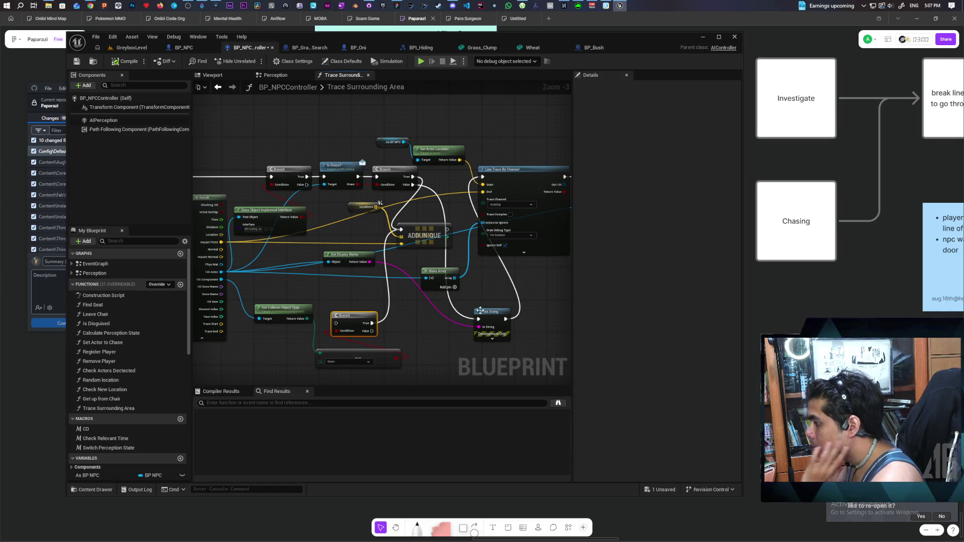
- Paste a Print String wired after ADDUNIQUE and set its text to 'location'
{"action": "key", "text": "ctrl+v"}
{"action": "mouse_move", "coordinate": [447, 230]}
{"action": "left_mouse_down"}
{"action": "mouse_move", "coordinate": [455, 281]}
{"action": "mouse_move", "coordinate": [439, 340]}
{"action": "left_mouse_up"}
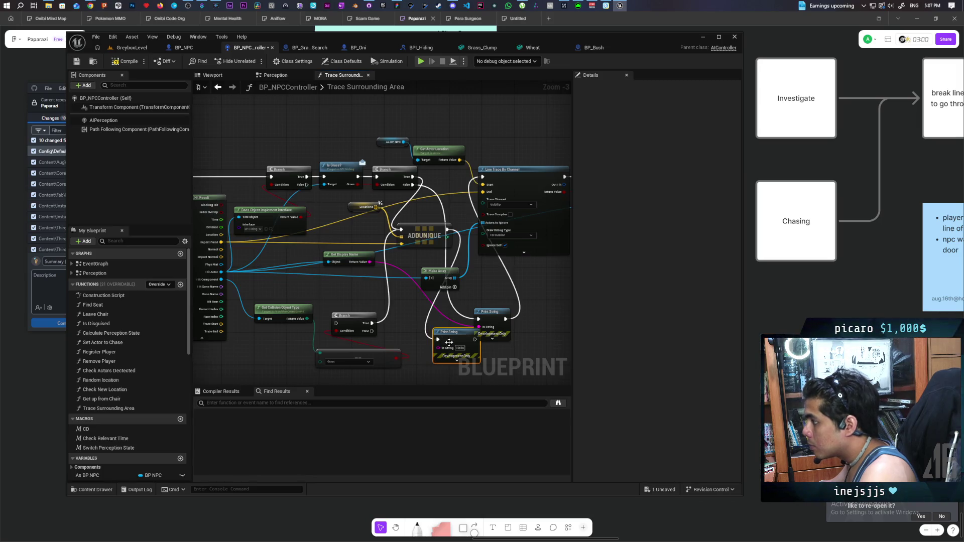
{"action": "left_click", "coordinate": [459, 349]}
{"action": "type", "text": "location"}
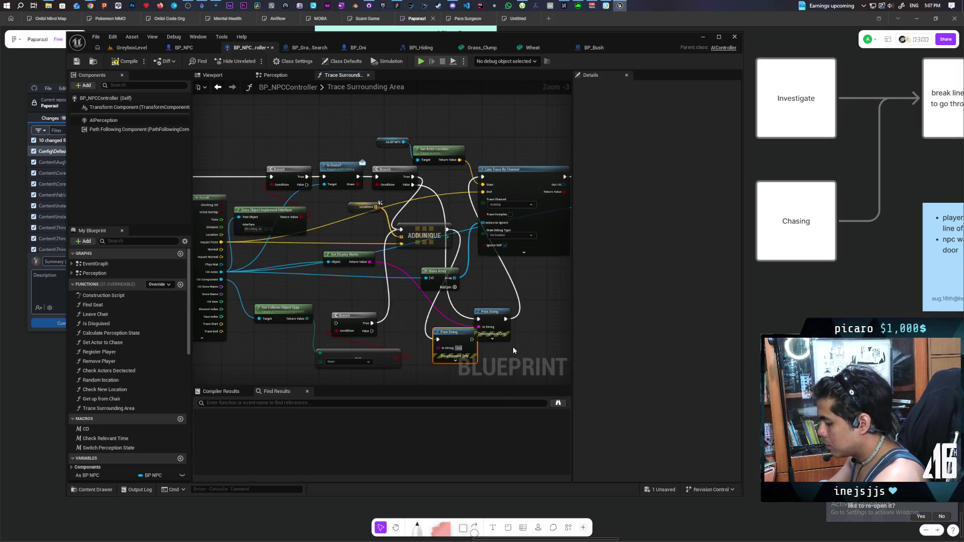
- Look over the rest of the function graph and save BP_NPCController with Ctrl+S
{"action": "scroll", "coordinate": [561, 324], "scroll_direction": "down", "scroll_amount": 2}
{"action": "mouse_move", "coordinate": [542, 314]}
{"action": "left_mouse_down"}
{"action": "mouse_move", "coordinate": [448, 329]}
{"action": "mouse_move", "coordinate": [459, 275]}
{"action": "mouse_move", "coordinate": [529, 205]}
{"action": "mouse_move", "coordinate": [497, 265]}
{"action": "left_mouse_up"}
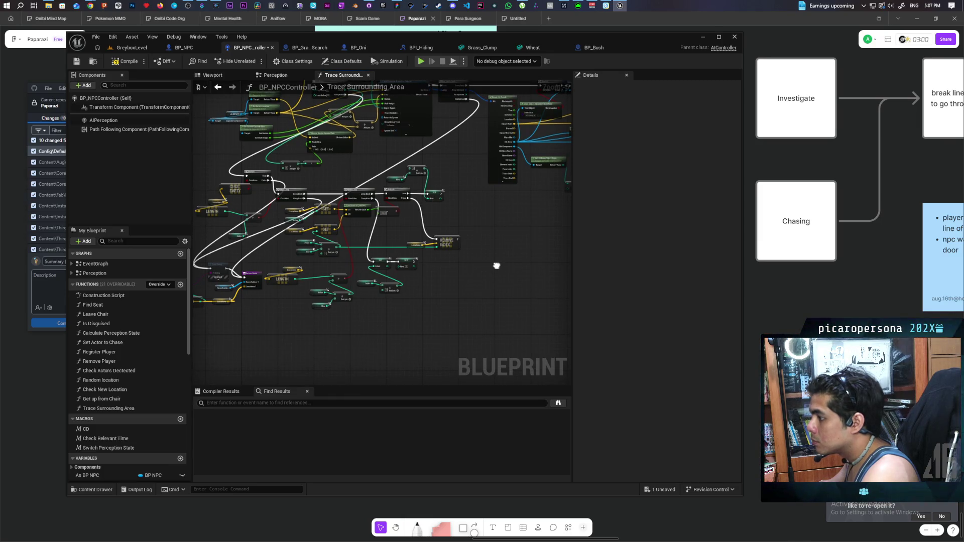
{"action": "left_click_drag", "start_coordinate": [496, 266], "coordinate": [311, 344]}
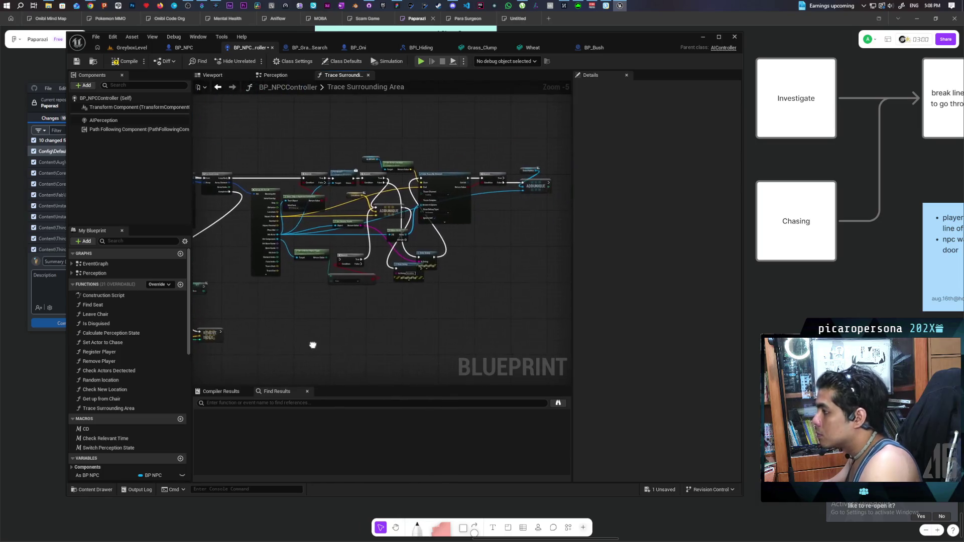
{"action": "key", "text": "ctrl+s"}
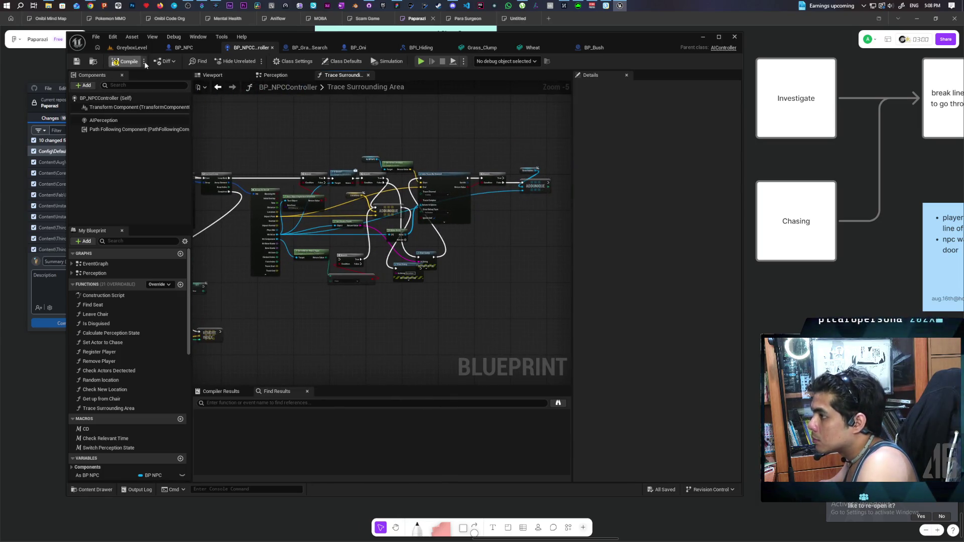
- In GreyboxLevel, walk through the gate into the grass toward the white NPC until the Search breakpoint hits
{"action": "left_click", "coordinate": [139, 50]}
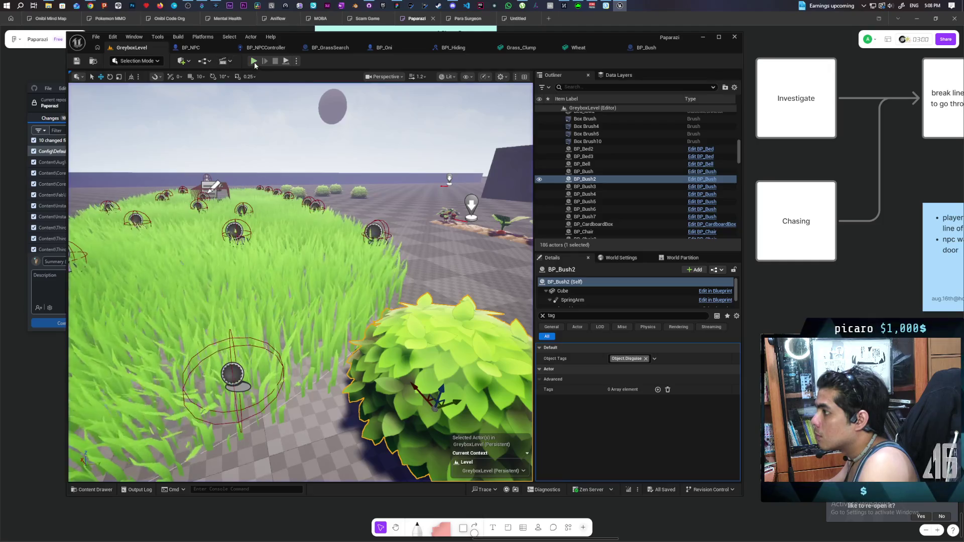
{"action": "key", "text": "w"}
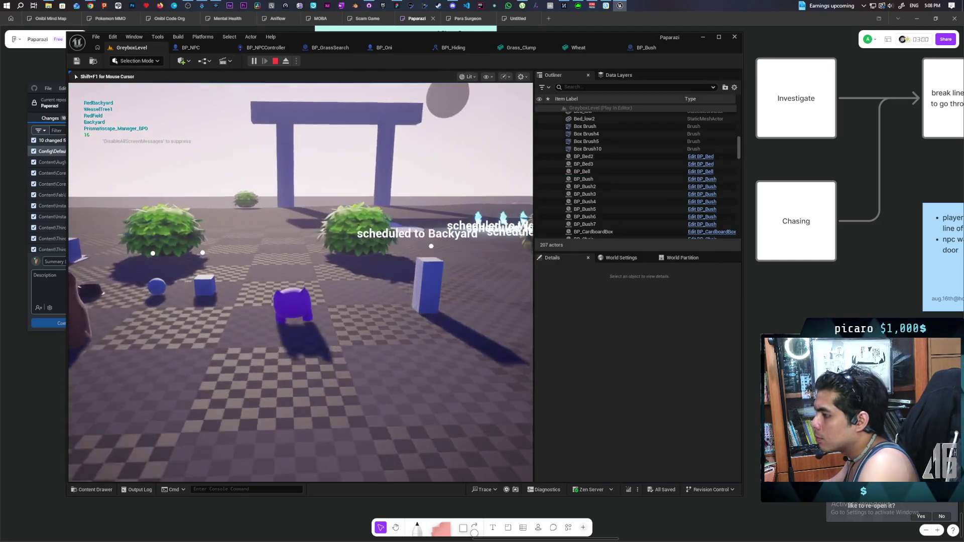
{"action": "key", "text": "w"}
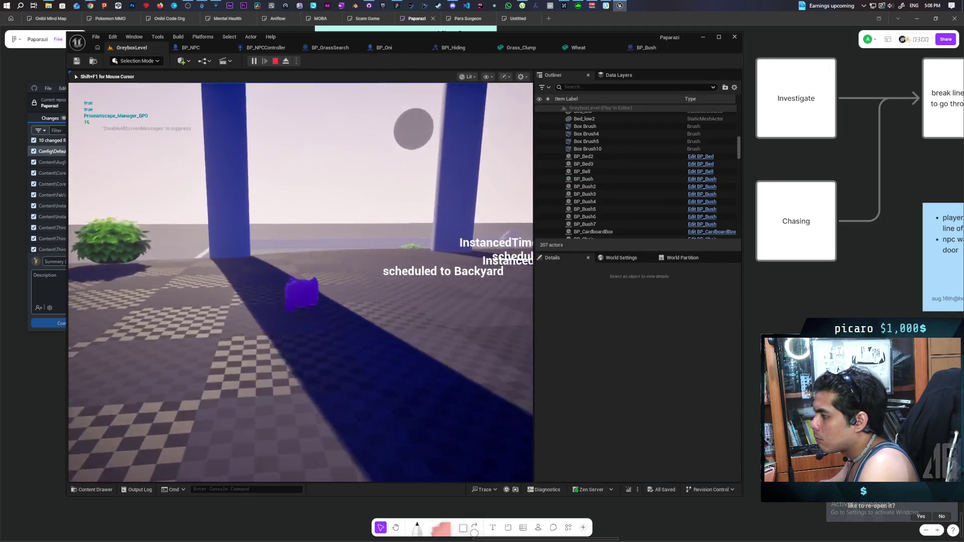
{"action": "key", "text": "s"}
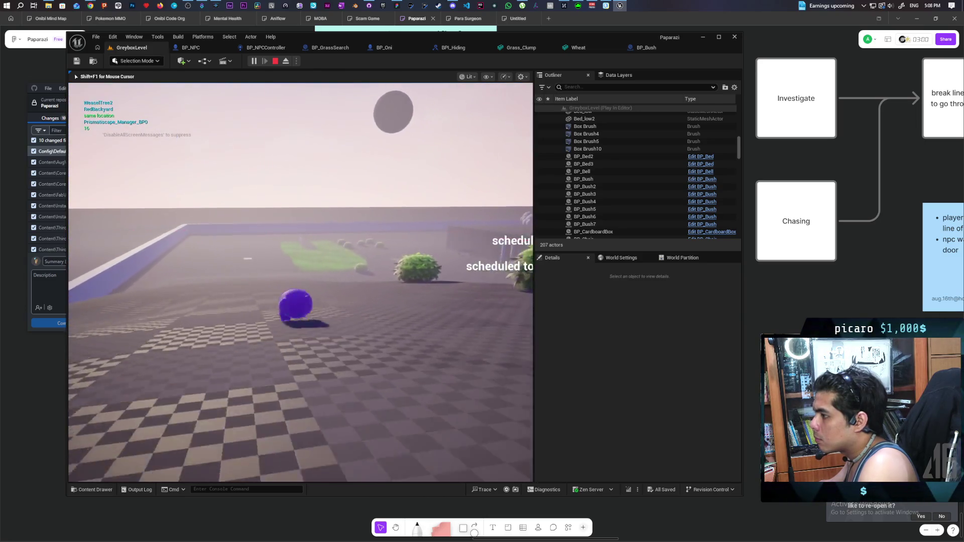
{"action": "key", "text": "s"}
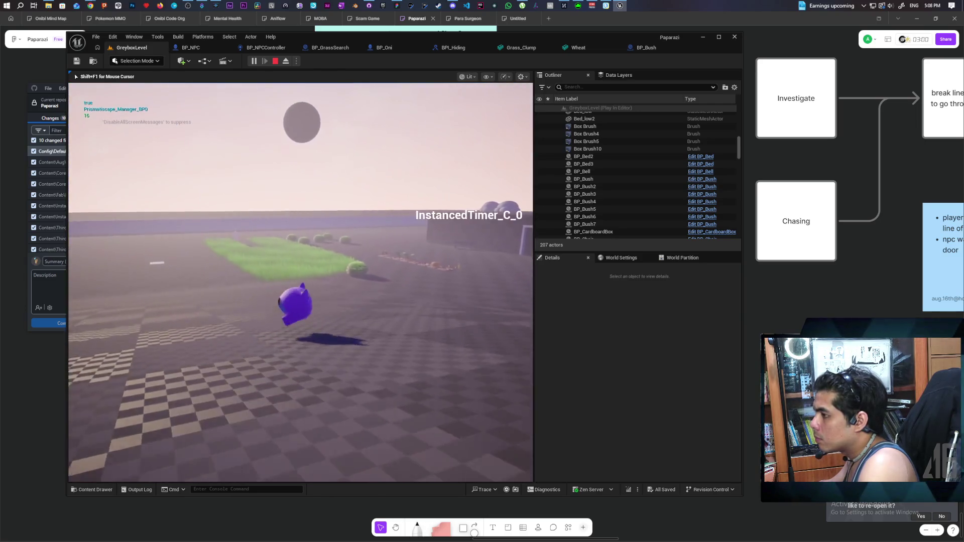
{"action": "key", "text": "w"}
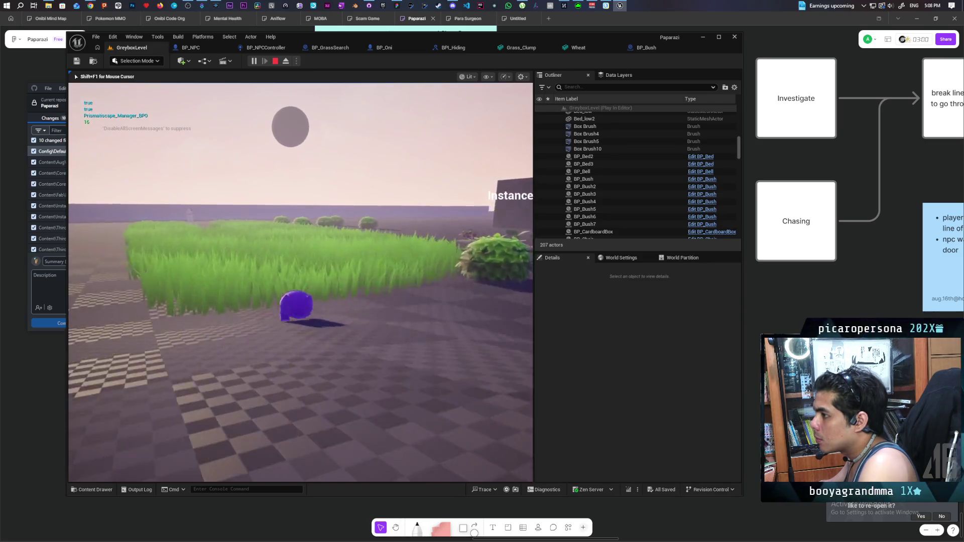
{"action": "key", "text": "w"}
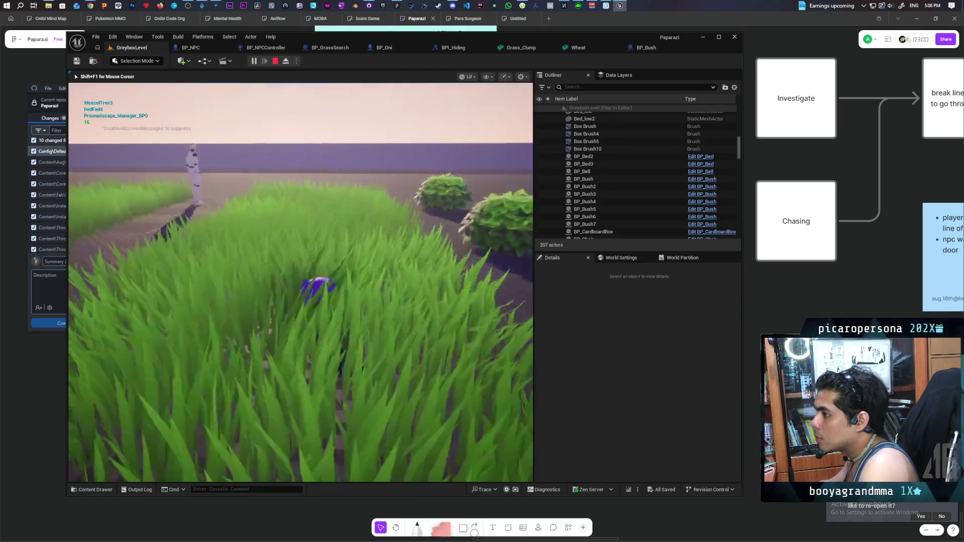
{"action": "key", "text": "w"}
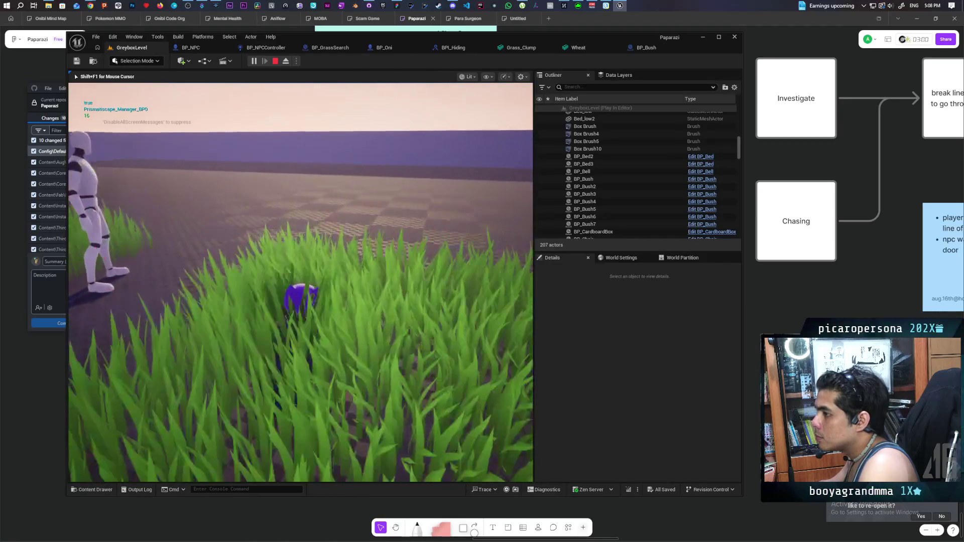
{"action": "key", "text": "w"}
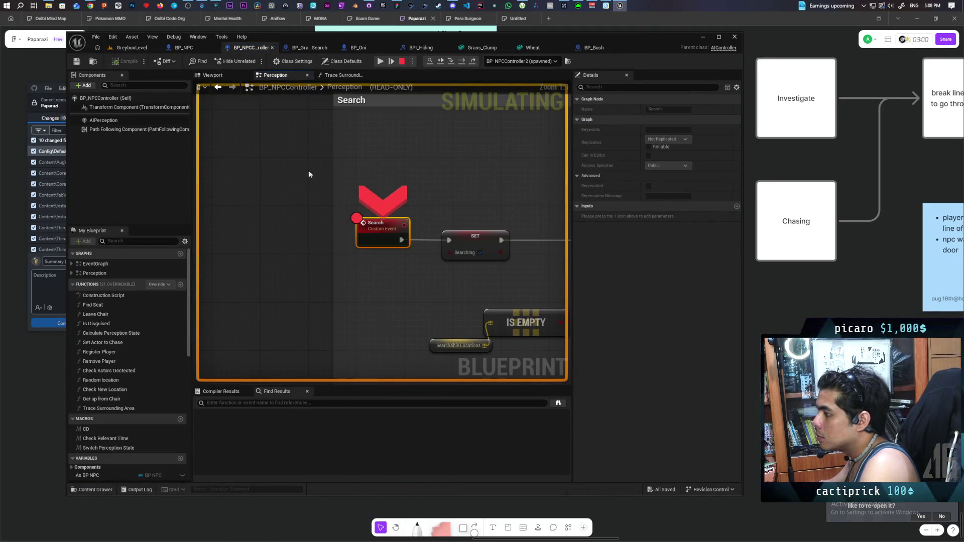
- Resume twice past the Search breakpoints, watch the NPC search the grass, then stop play
{"action": "scroll", "coordinate": [291, 150], "scroll_direction": "down", "scroll_amount": 4}
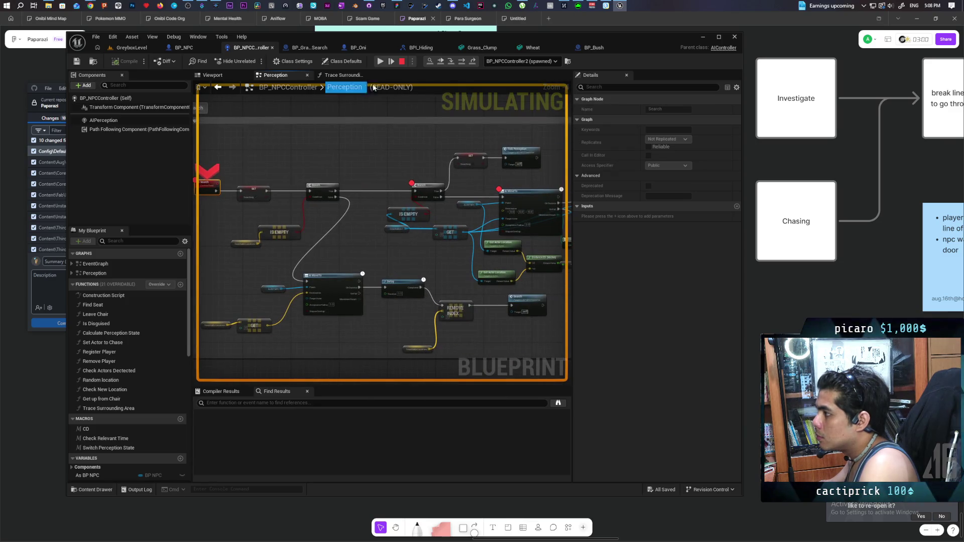
{"action": "left_click", "coordinate": [382, 62]}
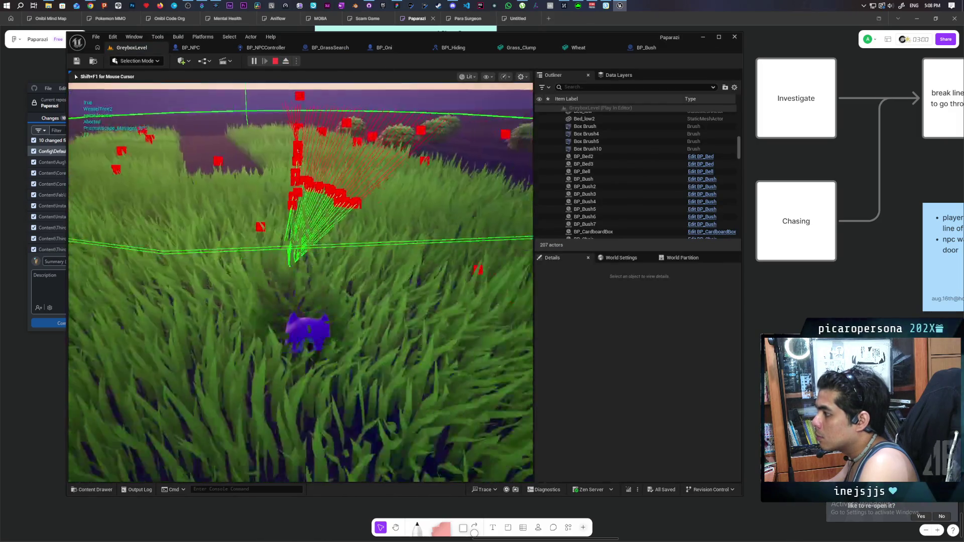
{"action": "scroll", "coordinate": [488, 188], "scroll_direction": "down", "scroll_amount": 5}
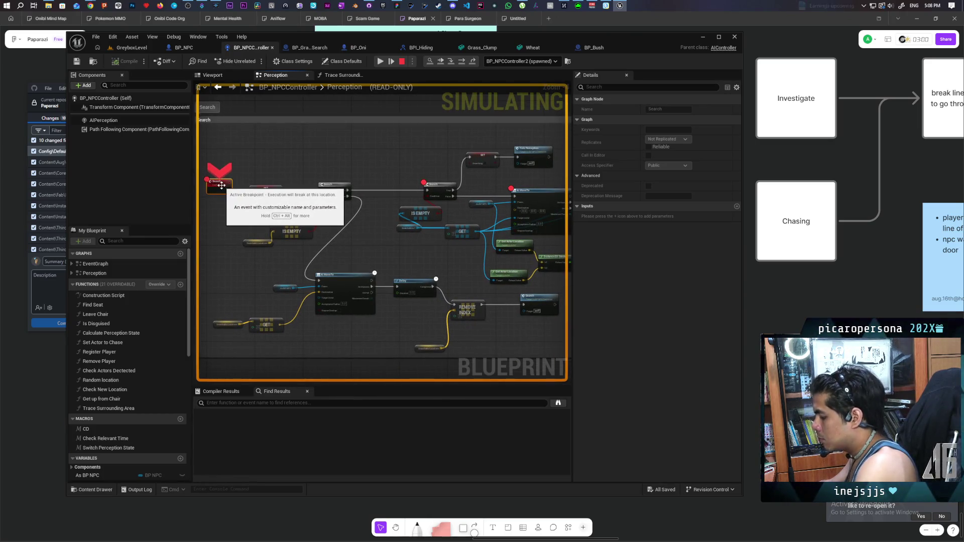
{"action": "left_click", "coordinate": [380, 61]}
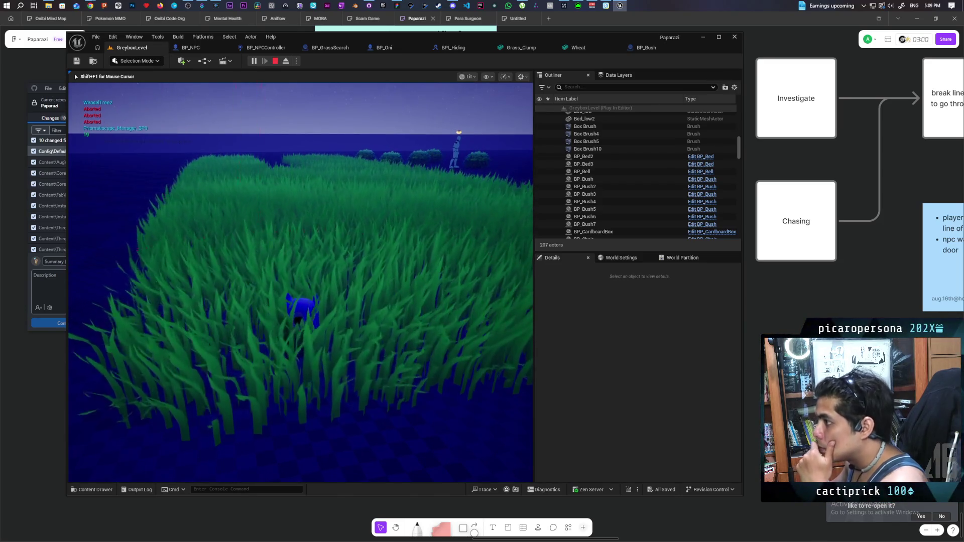
{"action": "key", "text": "Escape"}
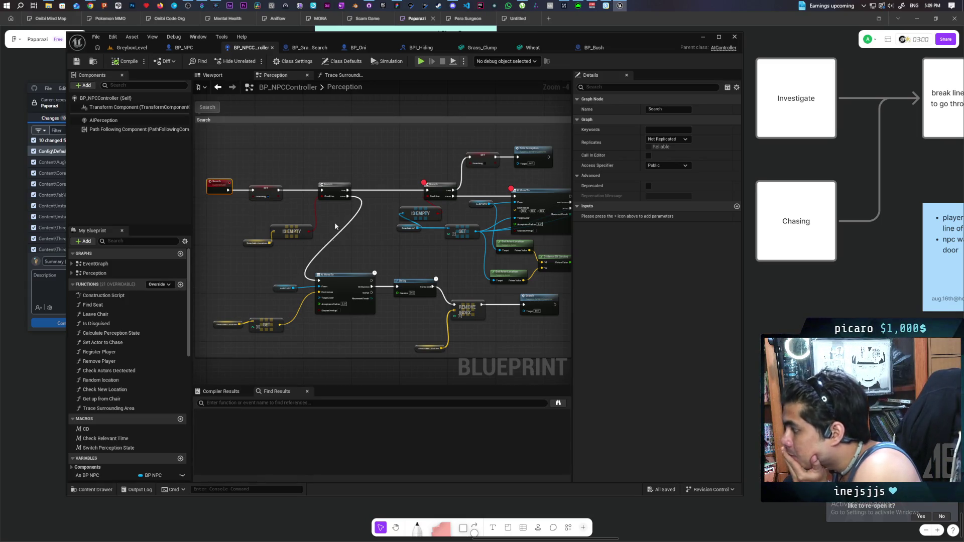
- Create a Print String from AI MoveTo's On Fail pin and give it an F9 breakpoint
{"action": "left_click_drag", "start_coordinate": [376, 333], "coordinate": [318, 320]}
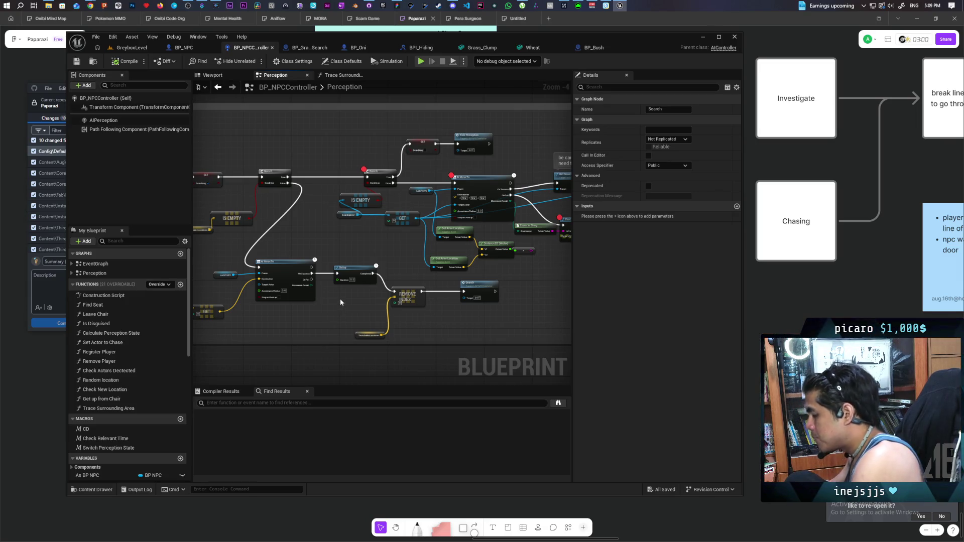
{"action": "left_click_drag", "start_coordinate": [312, 279], "coordinate": [336, 310]}
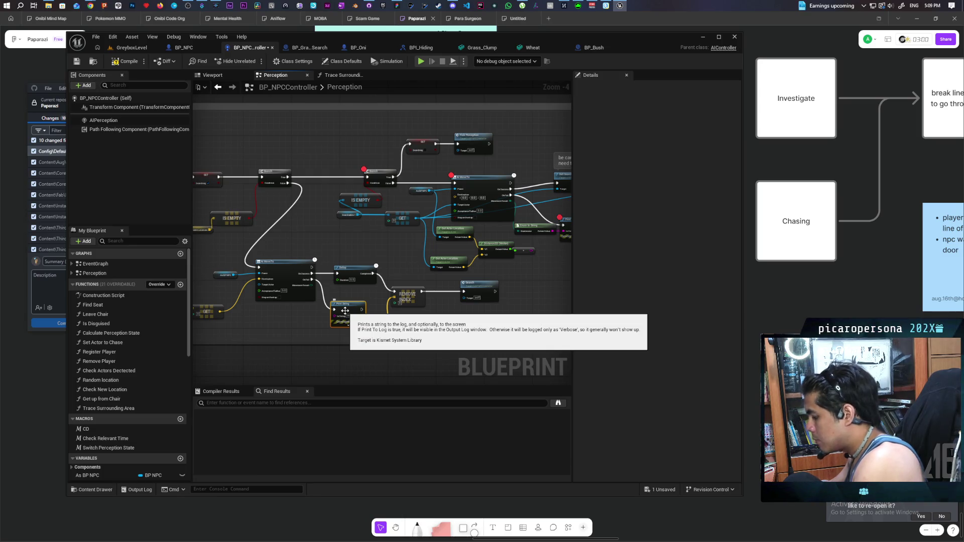
{"action": "key", "text": "F9"}
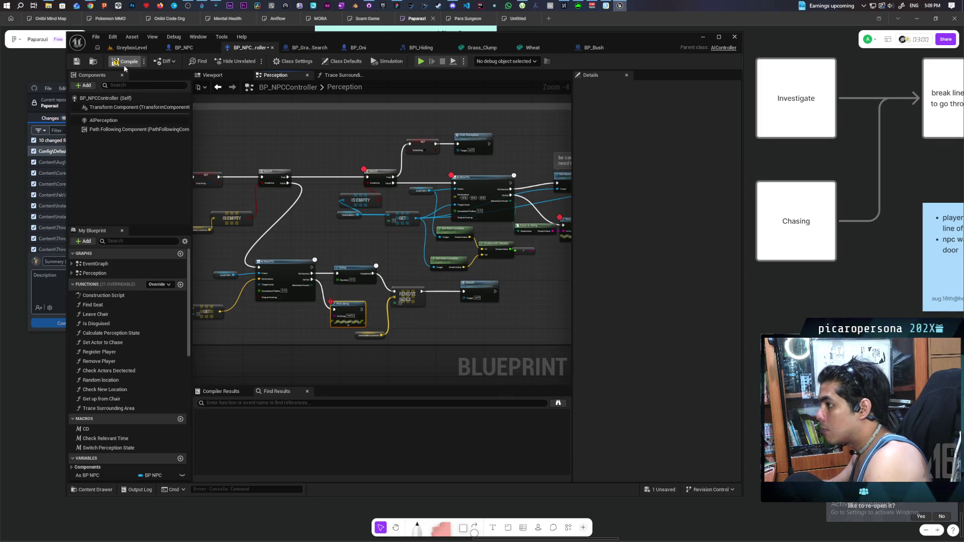
- Save the blueprint and start a Play session in GreyboxLevel
{"action": "left_click", "coordinate": [133, 48]}
{"action": "key", "text": "ctrl+s"}
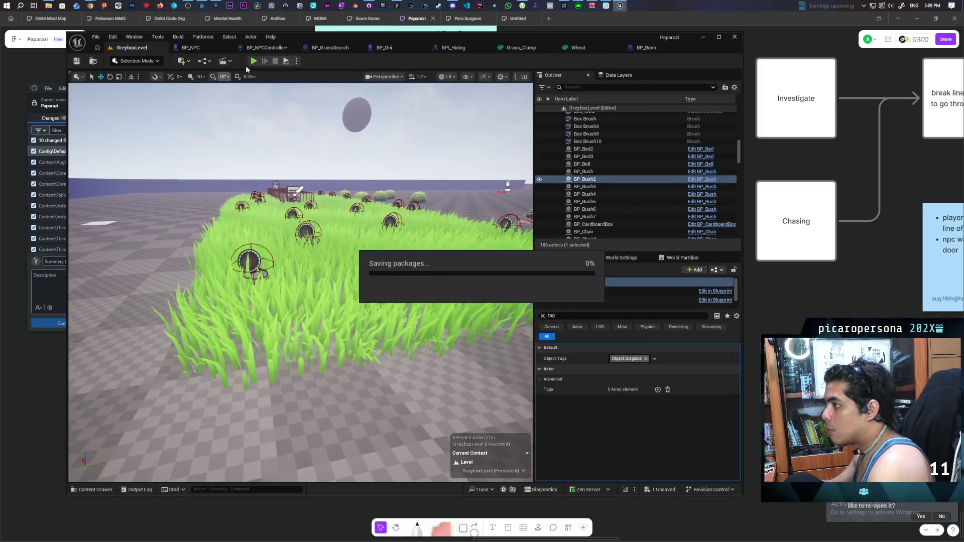
{"action": "left_click", "coordinate": [254, 60]}
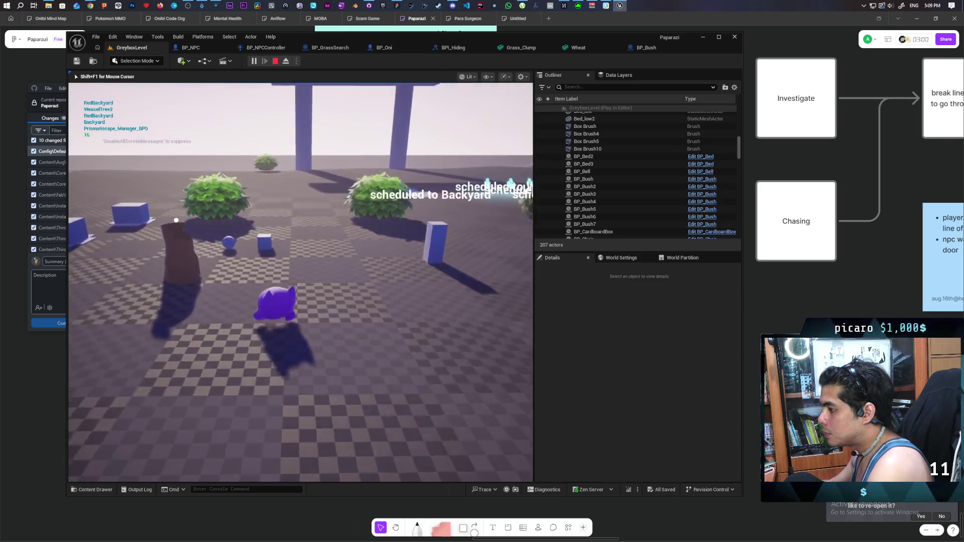
- Move past the bushes into the grass near the NPC until the On Fail Print String breakpoint hits
{"action": "key", "text": "w"}
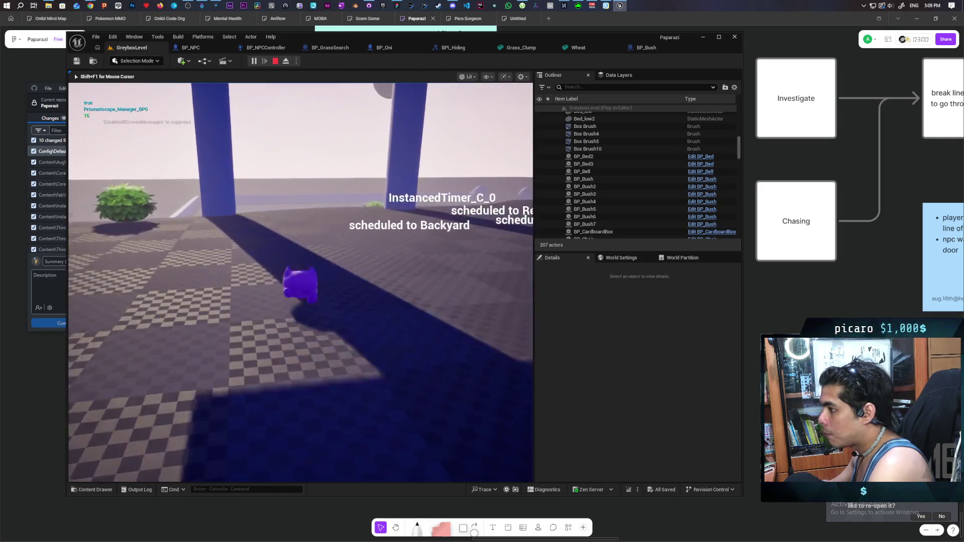
{"action": "key", "text": "w"}
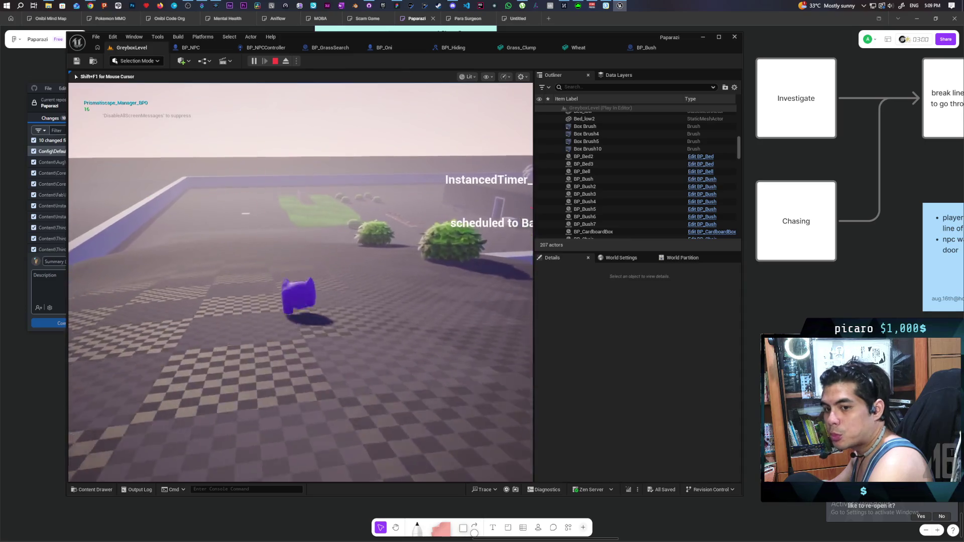
{"action": "key", "text": "w"}
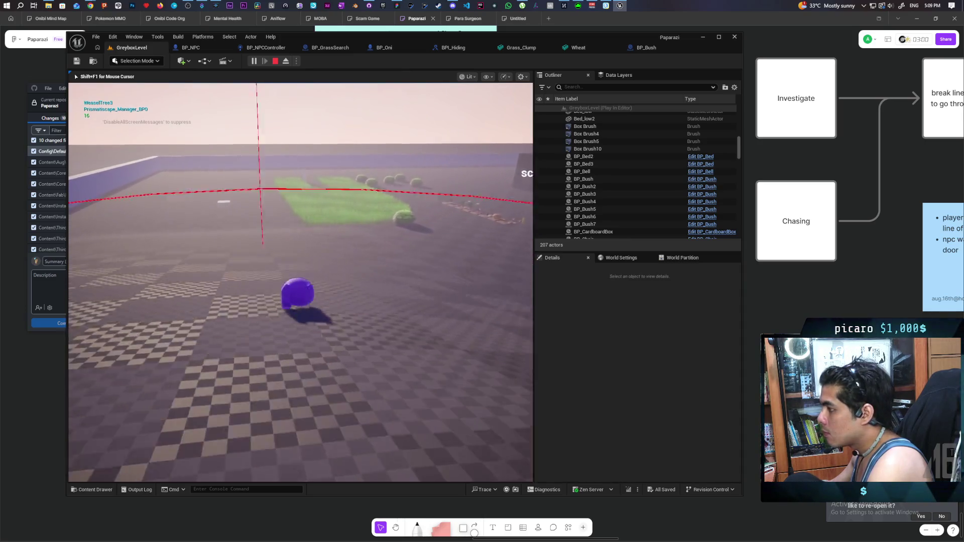
{"action": "key", "text": "w"}
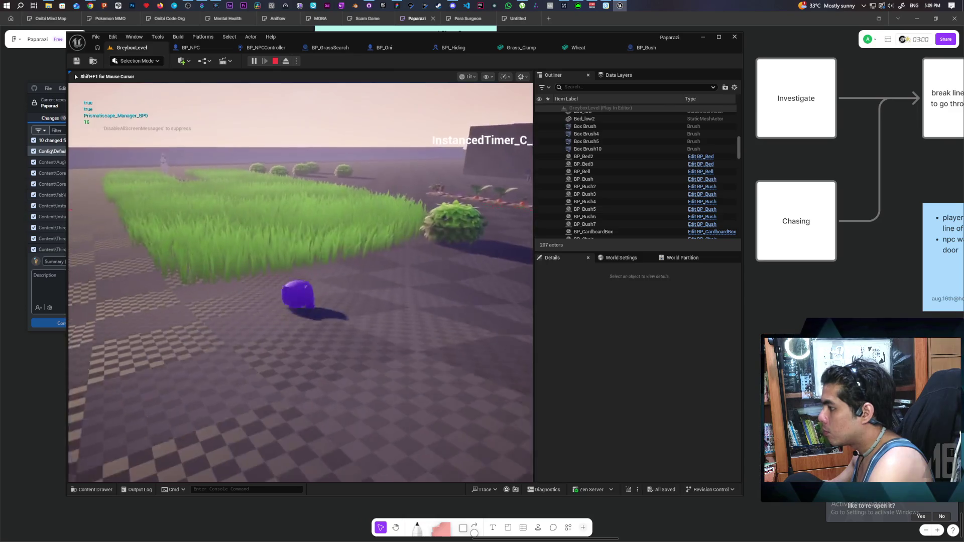
{"action": "key", "text": "w"}
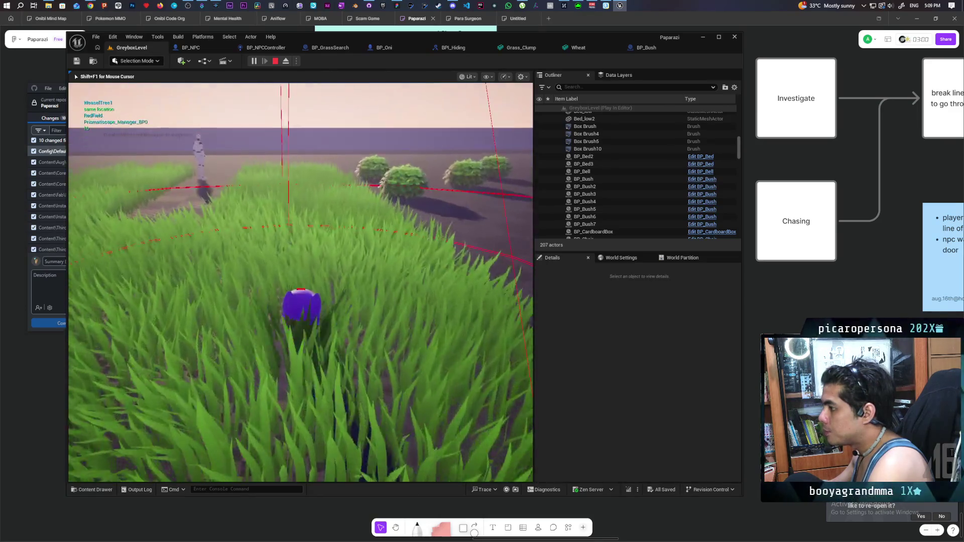
{"action": "key", "text": "w"}
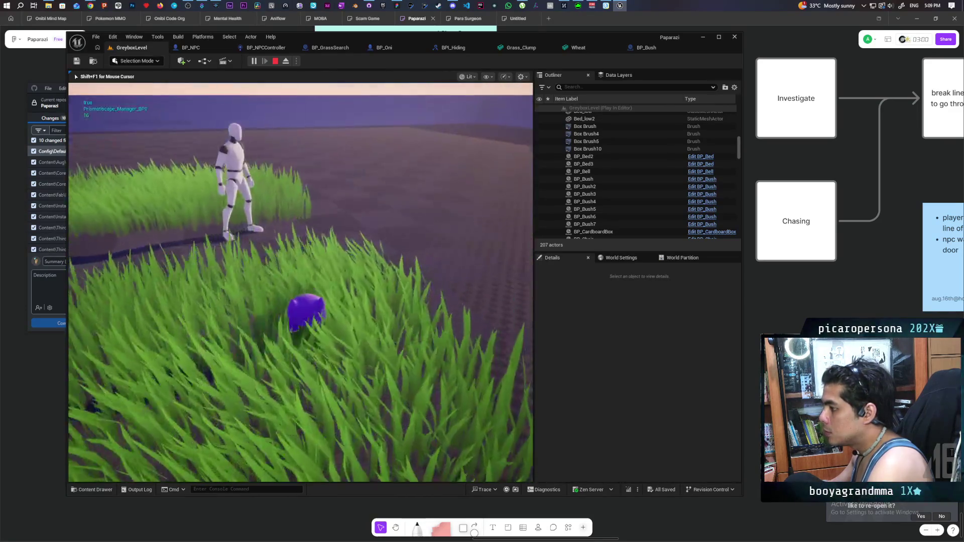
{"action": "key", "text": "w"}
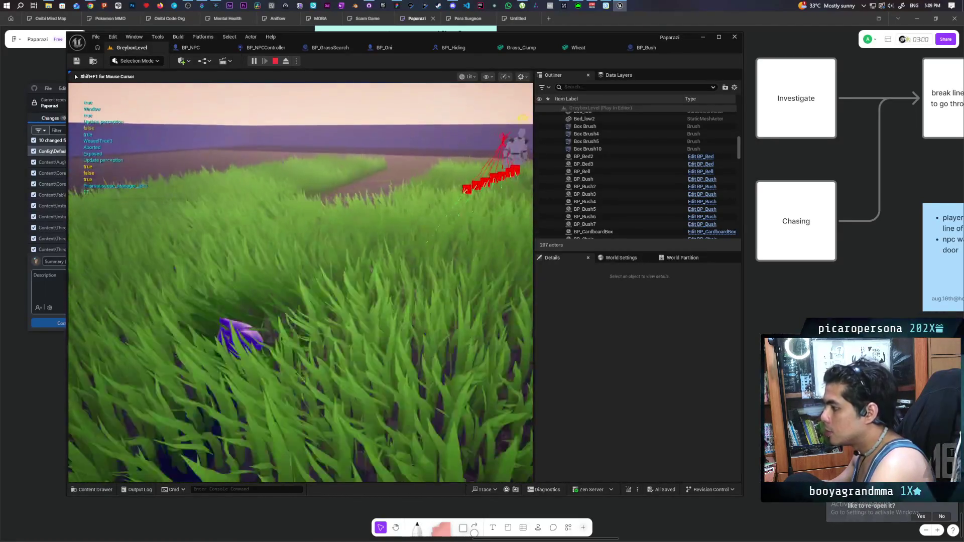
{"action": "key", "text": "w"}
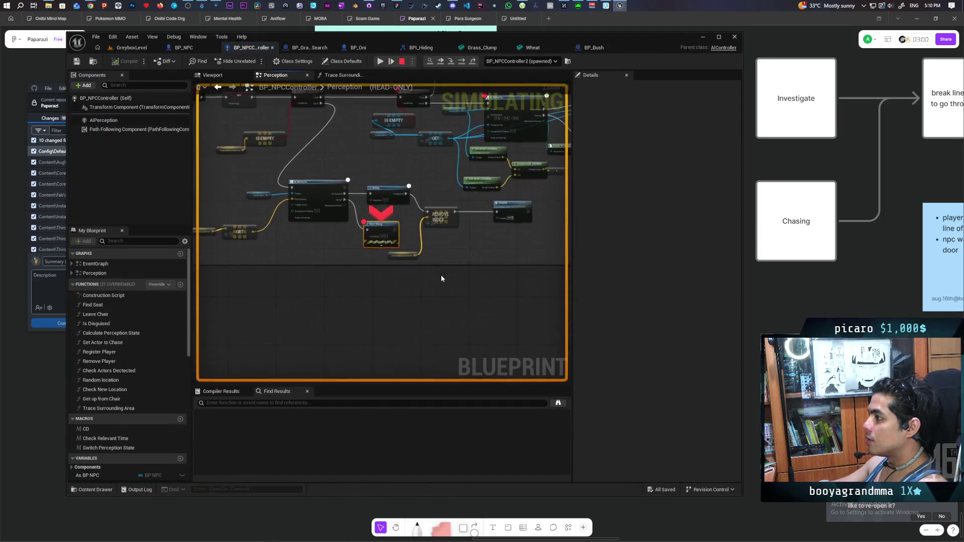
- View AI MoveTo, Print String, Remove Index and Get Actor Location in the Perception graph, then stop the simulation
{"action": "mouse_move", "coordinate": [441, 275]}
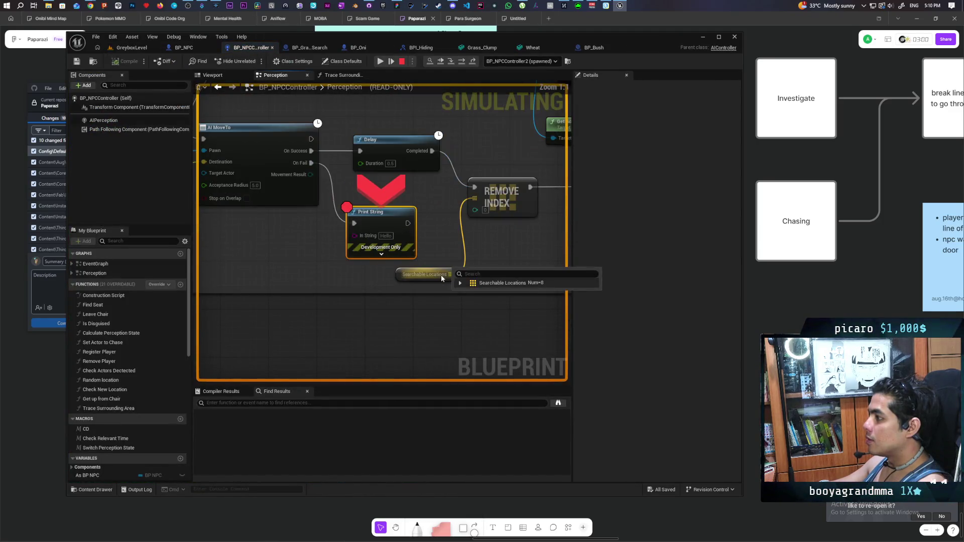
{"action": "mouse_move", "coordinate": [440, 275]}
{"action": "left_mouse_down"}
{"action": "mouse_move", "coordinate": [480, 310]}
{"action": "mouse_move", "coordinate": [393, 313]}
{"action": "left_mouse_up"}
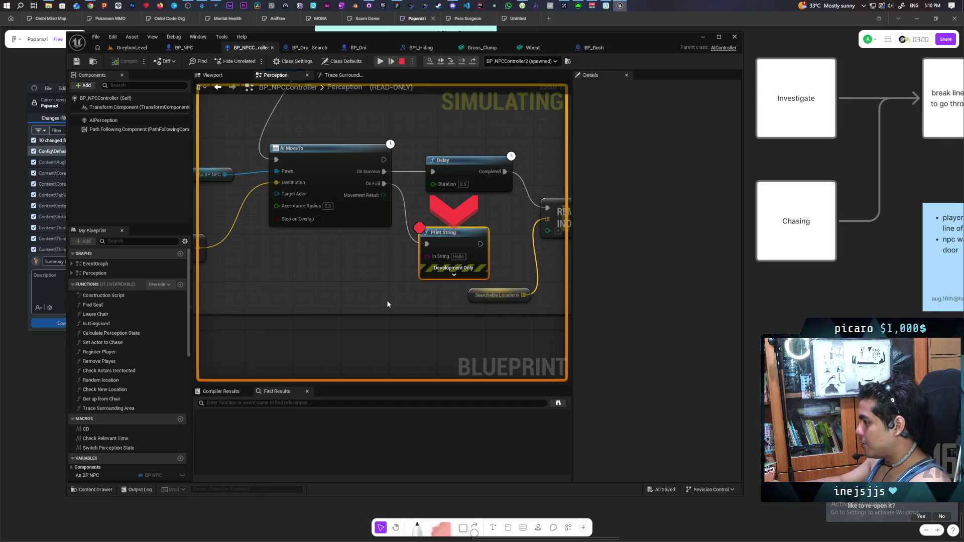
{"action": "mouse_move", "coordinate": [484, 190]}
{"action": "left_mouse_down"}
{"action": "mouse_move", "coordinate": [373, 238]}
{"action": "mouse_move", "coordinate": [494, 249]}
{"action": "mouse_move", "coordinate": [395, 251]}
{"action": "mouse_move", "coordinate": [522, 247]}
{"action": "left_mouse_up"}
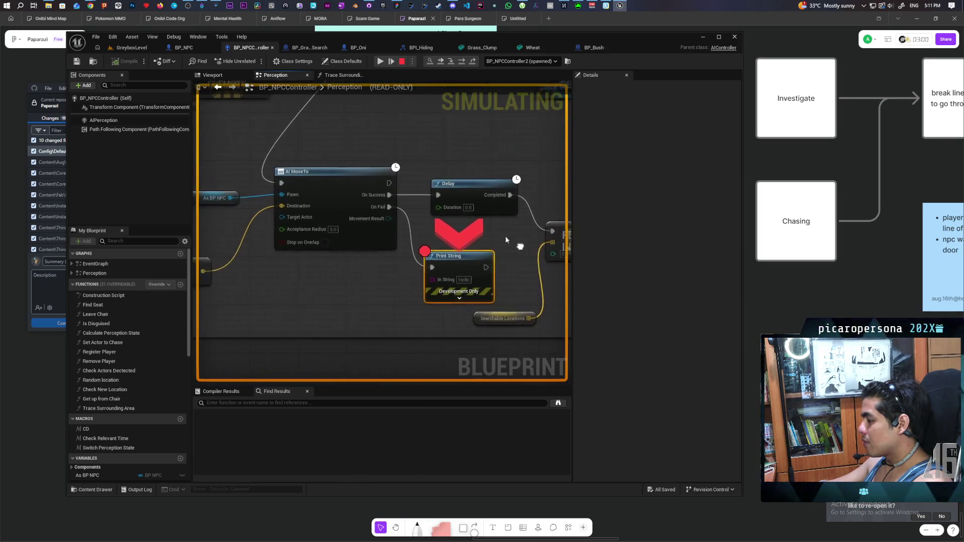
{"action": "scroll", "coordinate": [523, 247], "scroll_direction": "down", "scroll_amount": 5}
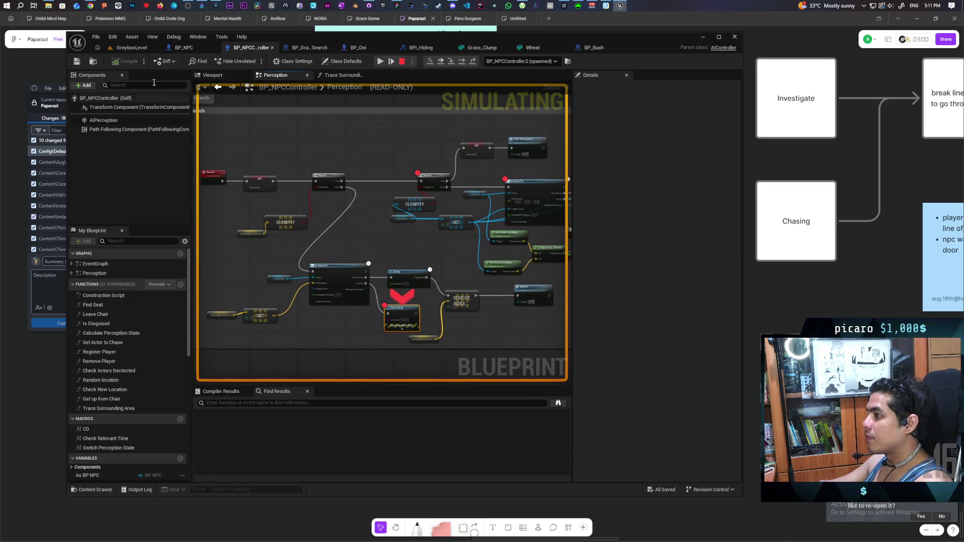
{"action": "left_click", "coordinate": [402, 61]}
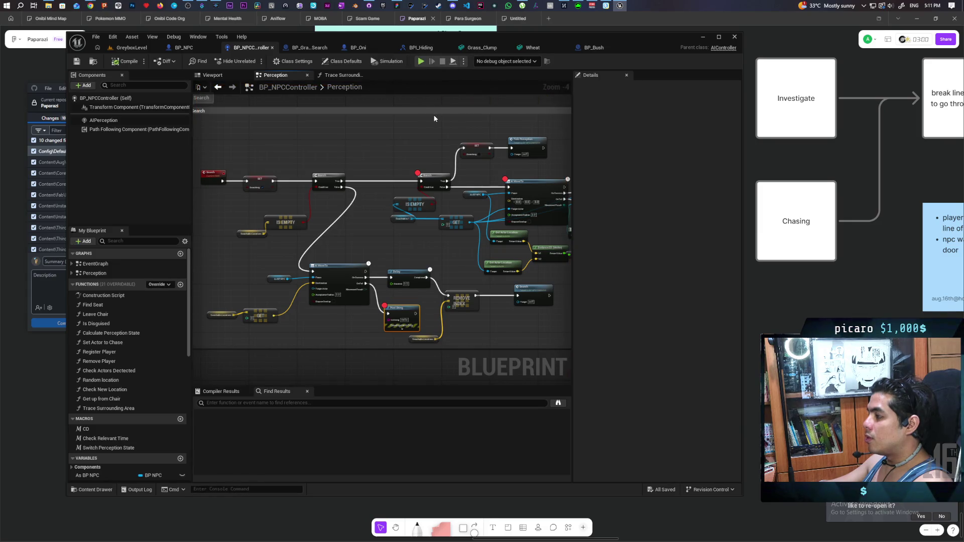
- In GreyboxLevel, select the bushes beside the grass and focus the view on BP_Bush4
{"action": "left_click", "coordinate": [132, 47]}
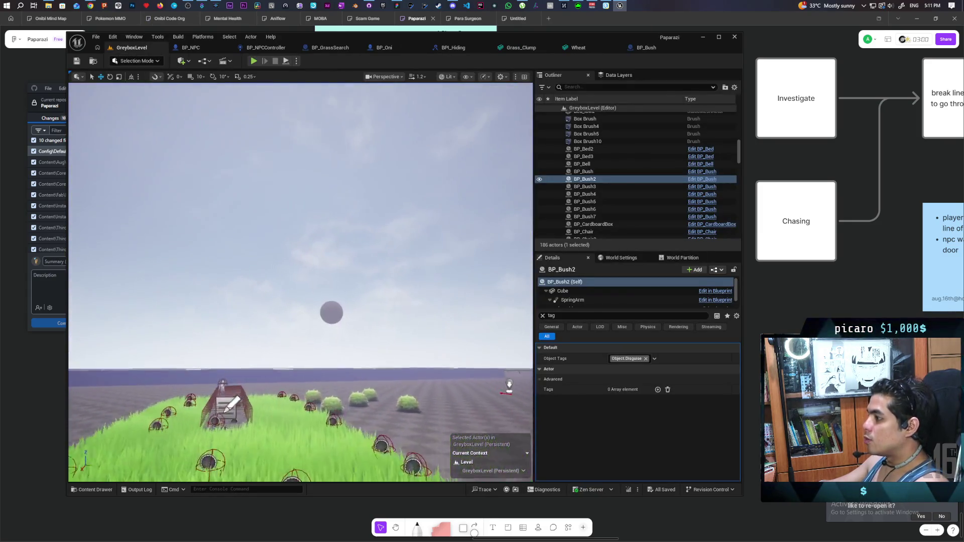
{"action": "left_click_drag", "start_coordinate": [265, 294], "coordinate": [265, 293]}
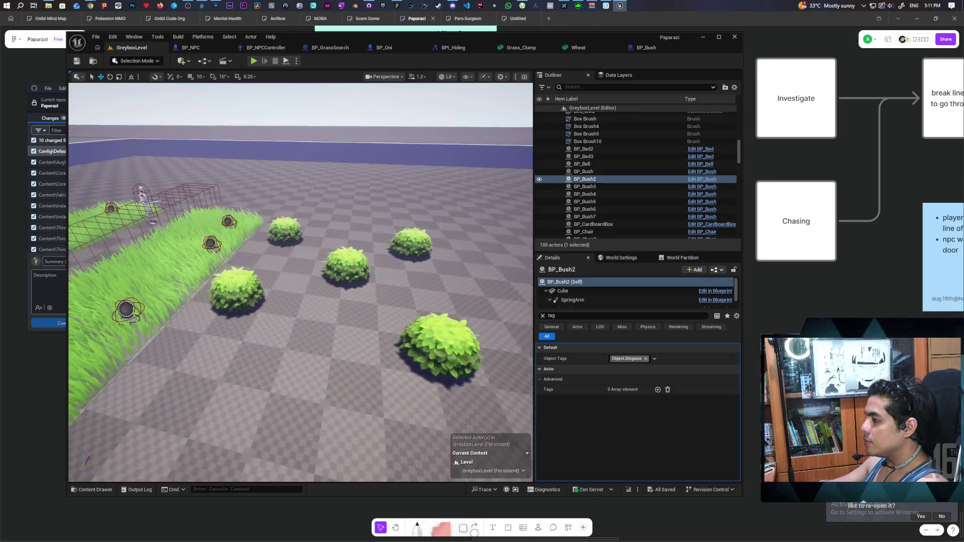
{"action": "left_click", "coordinate": [265, 293]}
{"action": "left_click", "coordinate": [294, 226]}
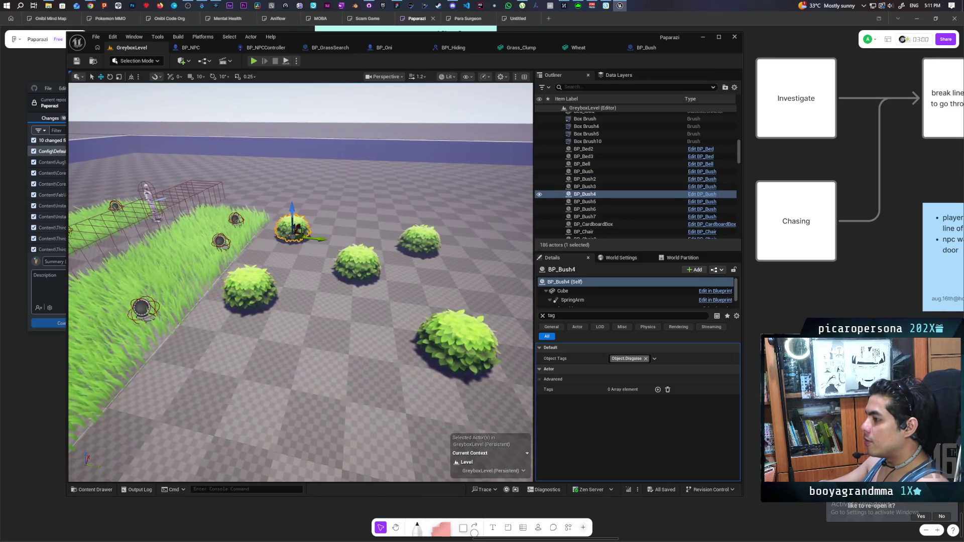
{"action": "key", "text": "f"}
{"action": "left_click_drag", "start_coordinate": [297, 299], "coordinate": [298, 298]}
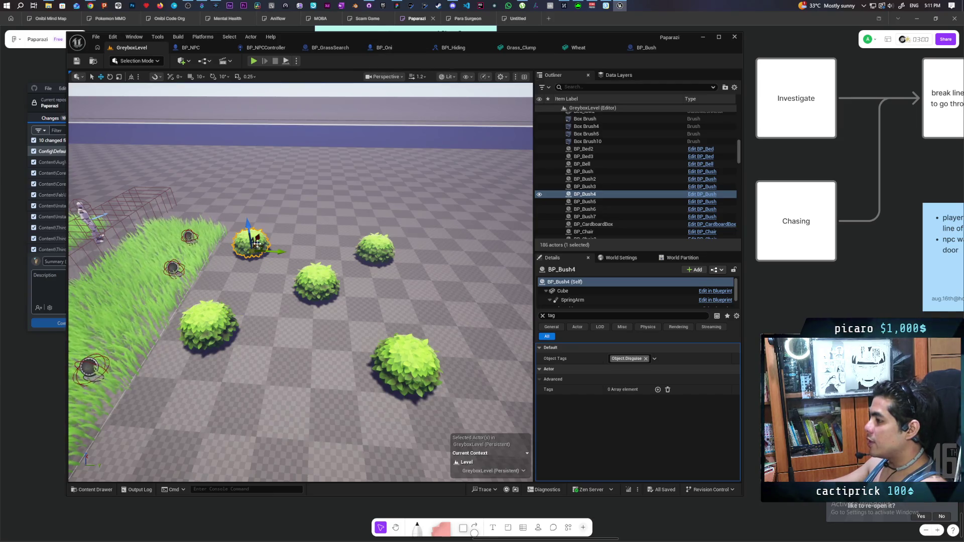
- Zoom in on the controller's Trace Surrounding Area trace nodes, then open BP_Bush from the GreyboxLevel Outliner
{"action": "left_click", "coordinate": [214, 47]}
{"action": "left_click", "coordinate": [248, 47]}
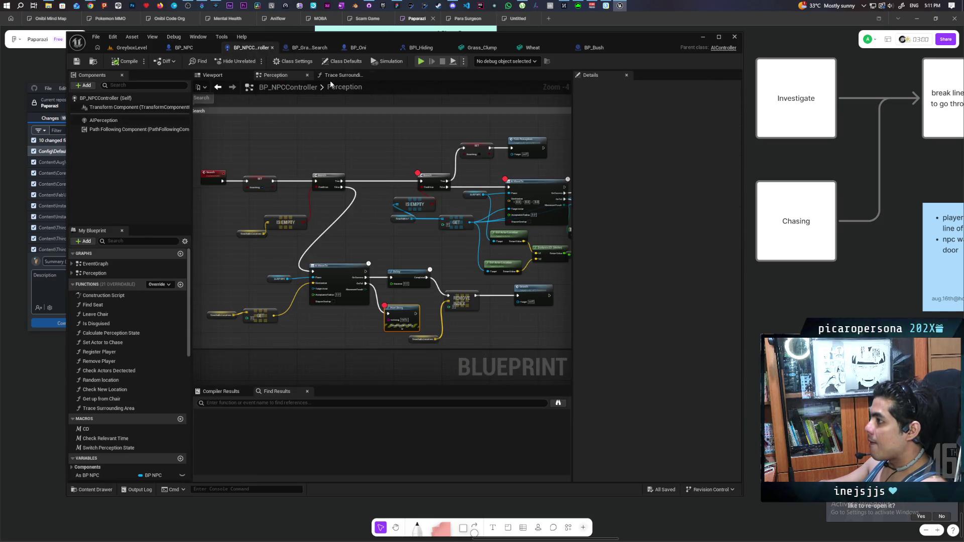
{"action": "left_click_drag", "start_coordinate": [240, 180], "coordinate": [381, 202]}
{"action": "left_click_drag", "start_coordinate": [396, 239], "coordinate": [311, 152]}
{"action": "scroll", "coordinate": [350, 201], "scroll_direction": "up", "scroll_amount": 2}
{"action": "scroll", "coordinate": [374, 237], "scroll_direction": "up", "scroll_amount": 2}
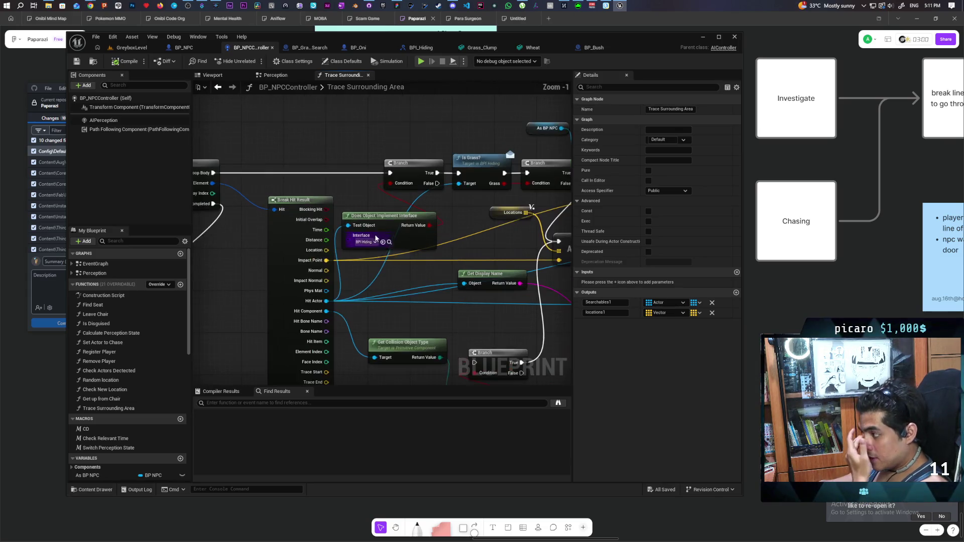
{"action": "scroll", "coordinate": [381, 241], "scroll_direction": "up", "scroll_amount": 1}
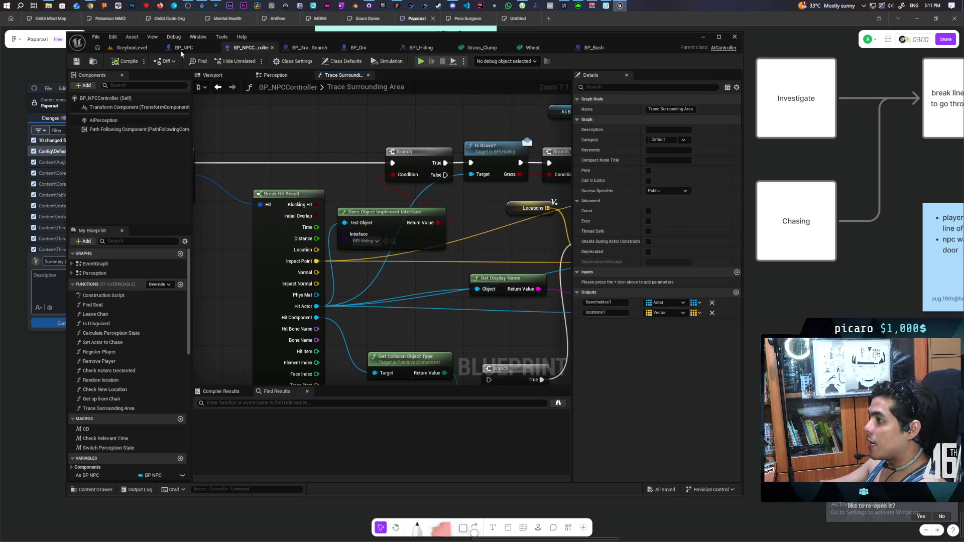
{"action": "left_click", "coordinate": [132, 48]}
{"action": "left_click", "coordinate": [701, 195]}
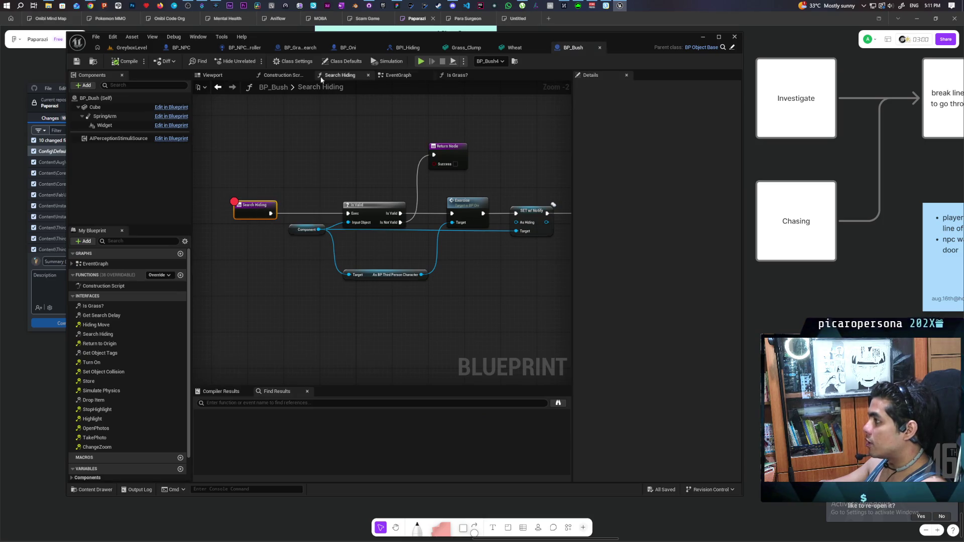
- In BP_Bush's Class Settings, expand the Interfaces section to confirm BPI Hiding is implemented
{"action": "left_click", "coordinate": [346, 62]}
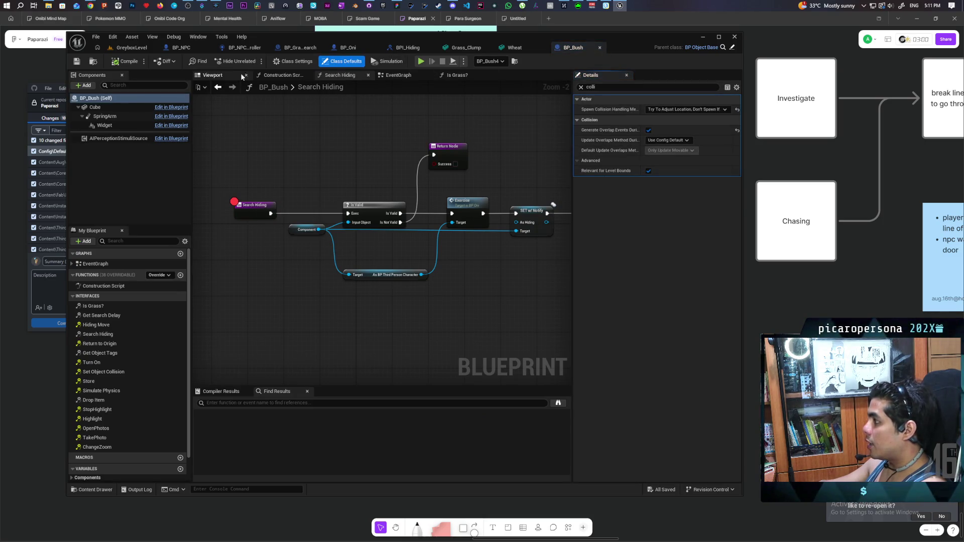
{"action": "left_click", "coordinate": [289, 62]}
{"action": "left_click", "coordinate": [581, 87]}
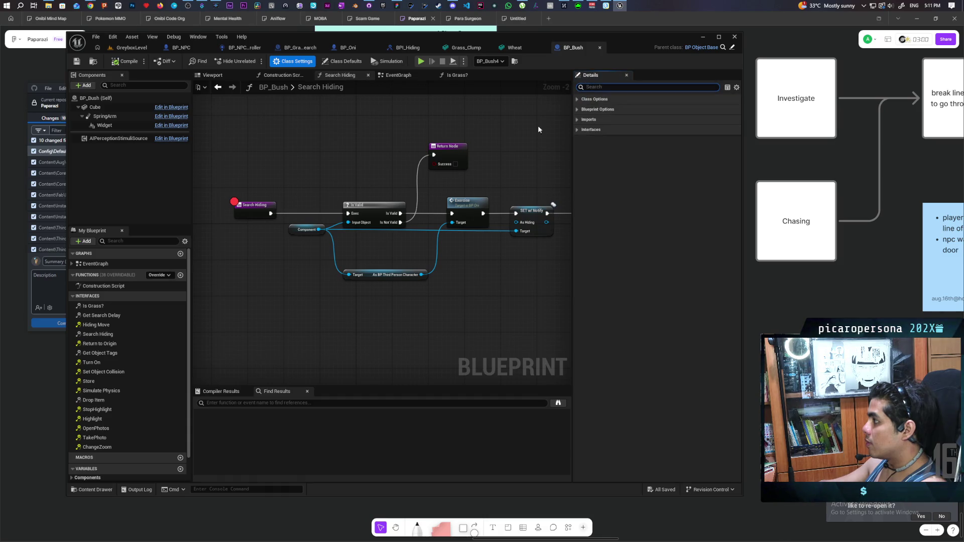
{"action": "left_click", "coordinate": [577, 130]}
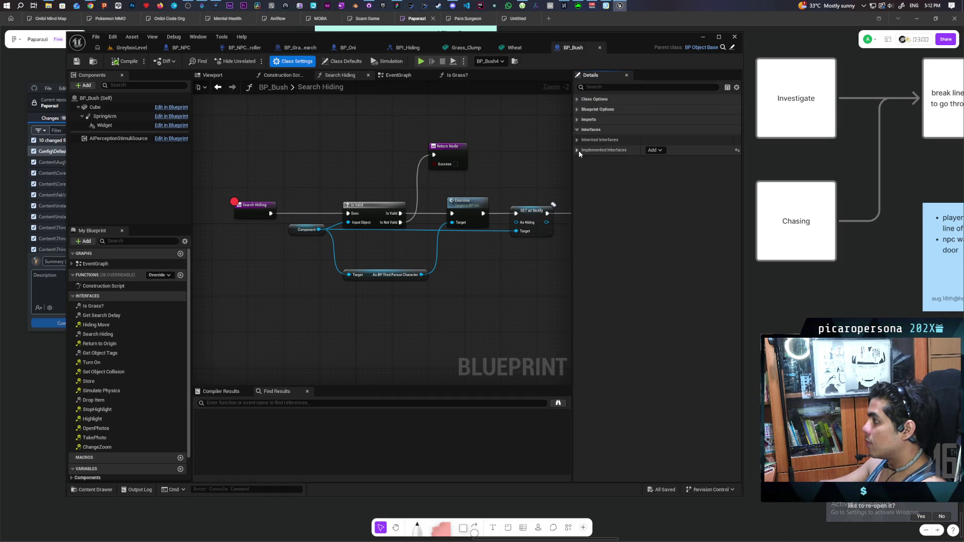
{"action": "left_click", "coordinate": [577, 141]}
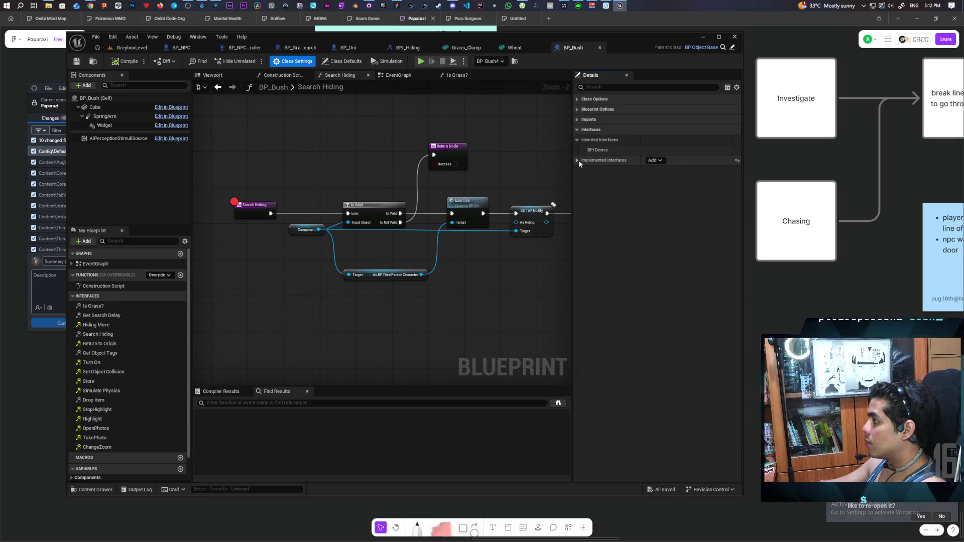
{"action": "left_click", "coordinate": [578, 161]}
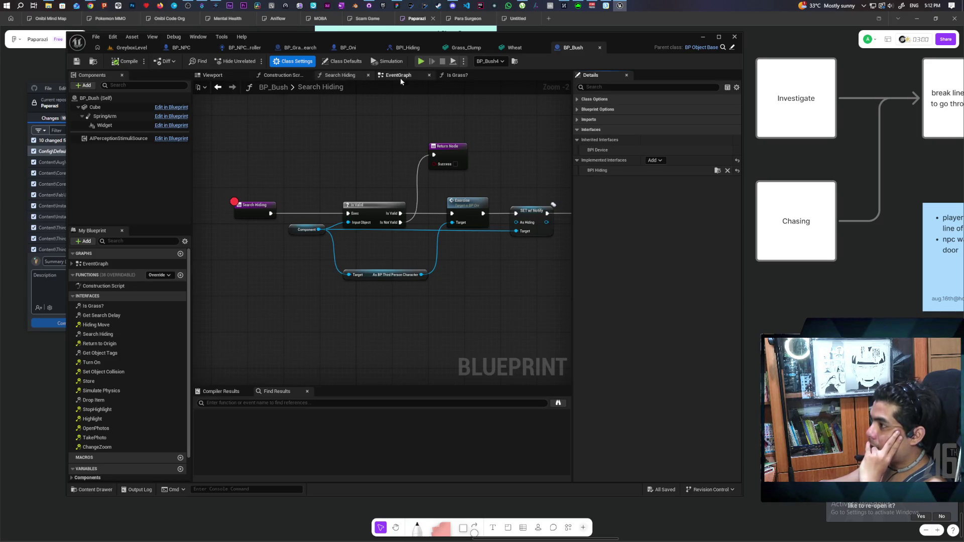
- Inspect BP_Bush's Is Grass? function, then view the Is Grass? and ADDUNIQUE nodes in the controller graph
{"action": "left_click", "coordinate": [462, 78]}
{"action": "left_click_drag", "start_coordinate": [260, 173], "coordinate": [419, 266]}
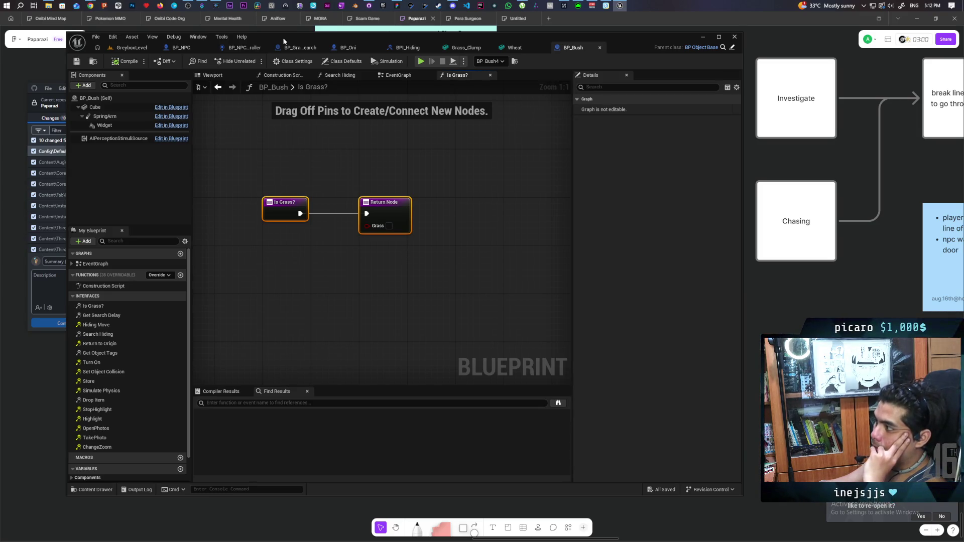
{"action": "left_click", "coordinate": [245, 47]}
{"action": "left_click_drag", "start_coordinate": [463, 142], "coordinate": [270, 133]}
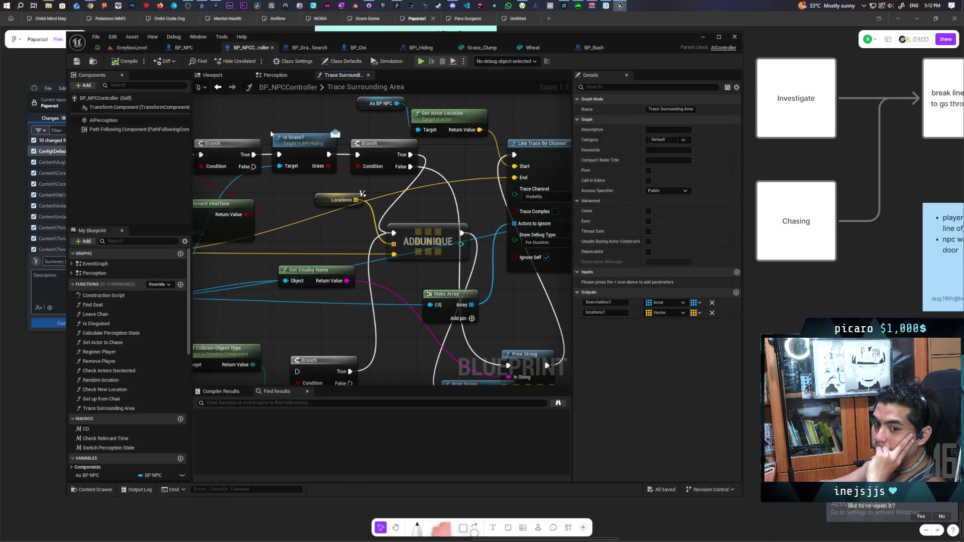
- Link the Branch's True output to the Is Grass? call and shift the ADDUNIQUE node slightly down
{"action": "left_click_drag", "start_coordinate": [279, 154], "coordinate": [267, 156]}
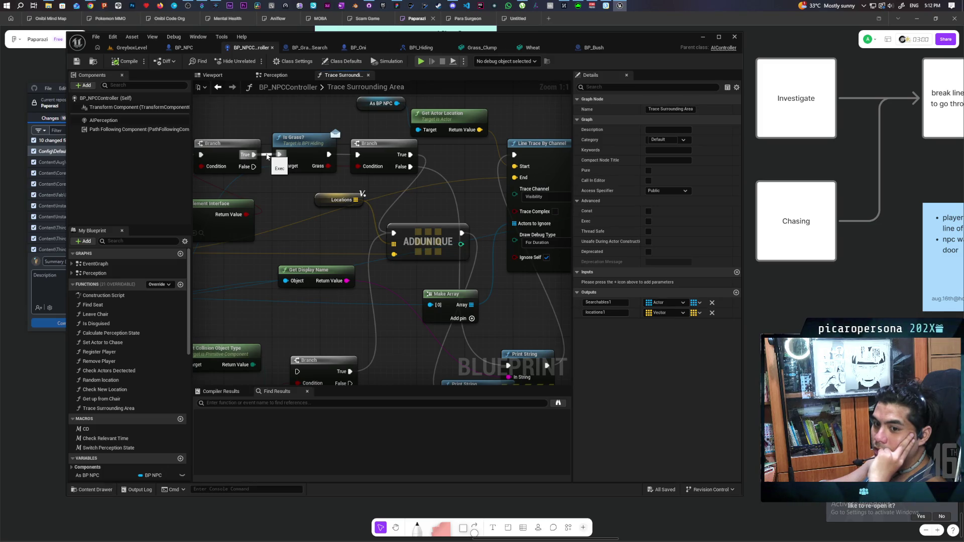
{"action": "left_click_drag", "start_coordinate": [267, 156], "coordinate": [279, 155]}
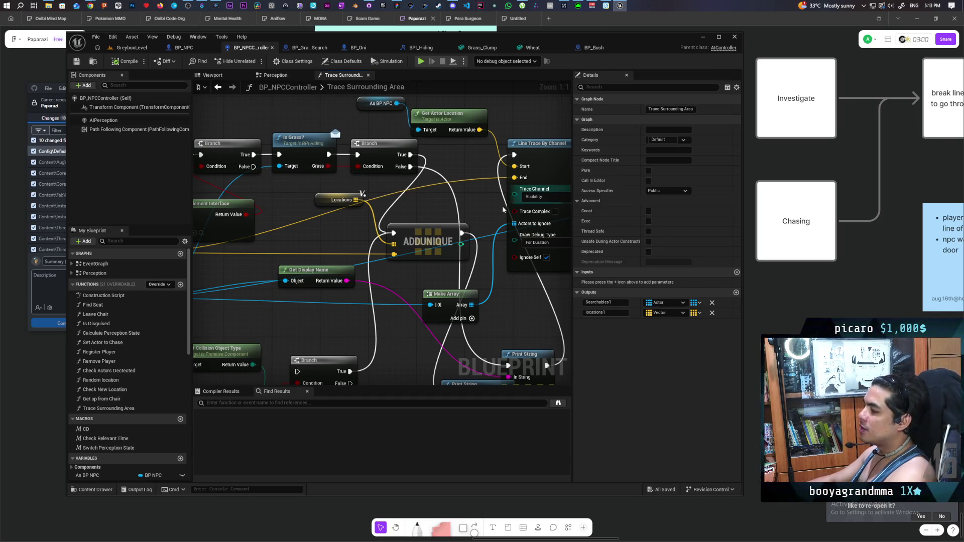
{"action": "mouse_move", "coordinate": [389, 179]}
{"action": "left_mouse_down"}
{"action": "mouse_move", "coordinate": [402, 156]}
{"action": "mouse_move", "coordinate": [355, 132]}
{"action": "mouse_move", "coordinate": [337, 197]}
{"action": "mouse_move", "coordinate": [362, 220]}
{"action": "mouse_move", "coordinate": [391, 152]}
{"action": "left_mouse_up"}
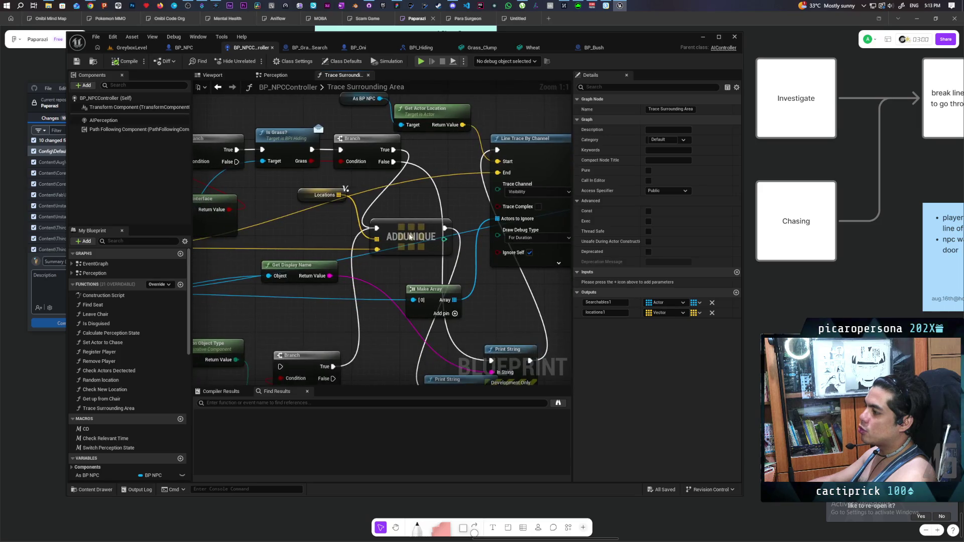
{"action": "left_click", "coordinate": [410, 222]}
{"action": "left_click_drag", "start_coordinate": [411, 223], "coordinate": [296, 186]}
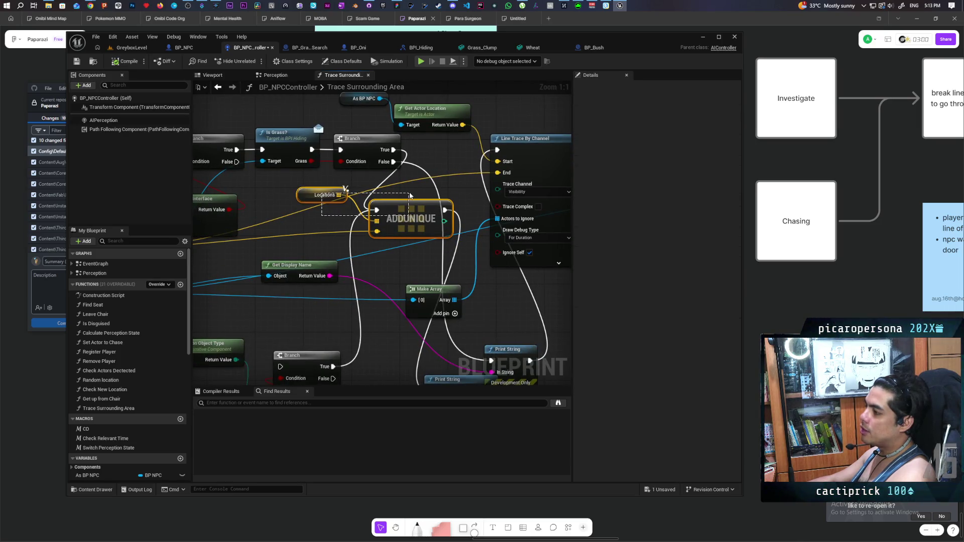
{"action": "left_click", "coordinate": [333, 222]}
- Find references to the Locations variable by class member, then jump through the Get Locations results
{"action": "right_click", "coordinate": [304, 197]}
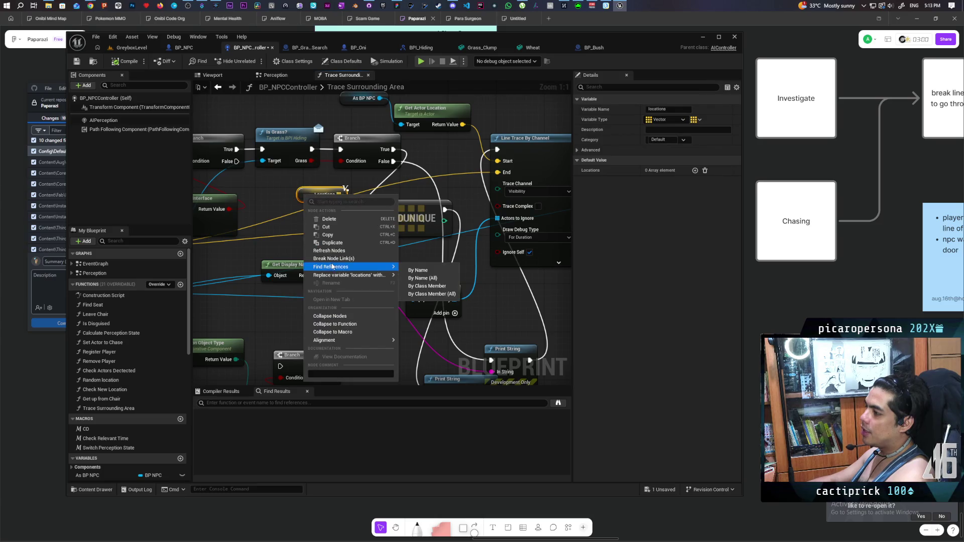
{"action": "mouse_move", "coordinate": [381, 266]}
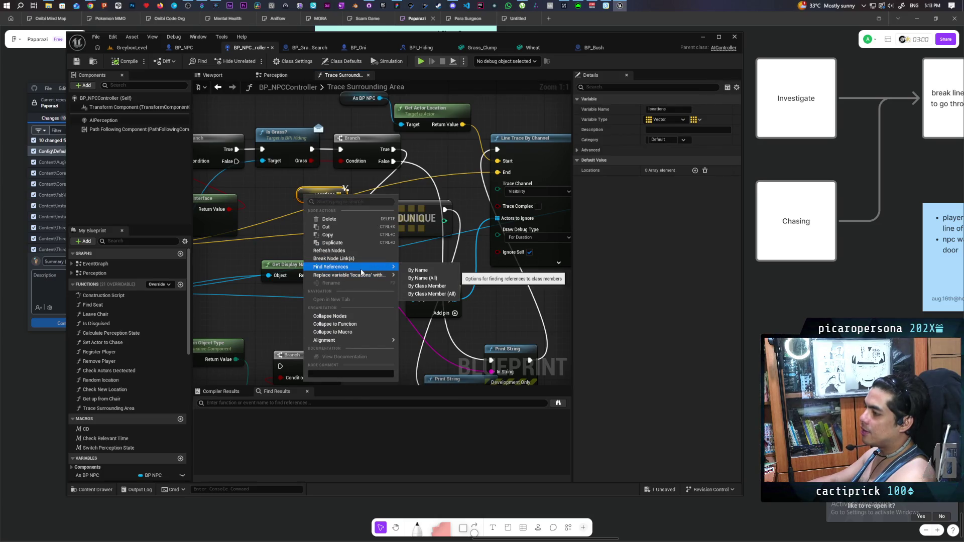
{"action": "left_click", "coordinate": [431, 279]}
{"action": "double_click", "coordinate": [246, 430]}
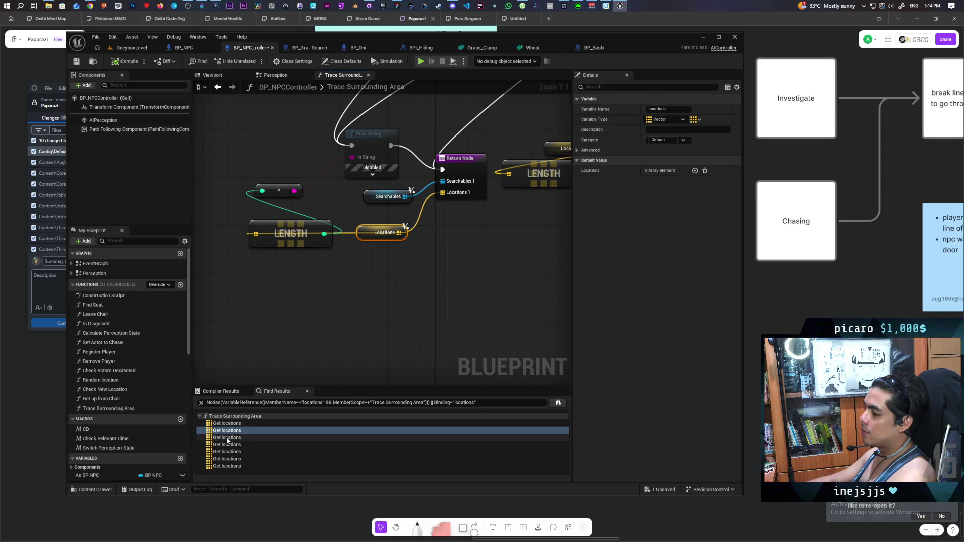
{"action": "double_click", "coordinate": [227, 437]}
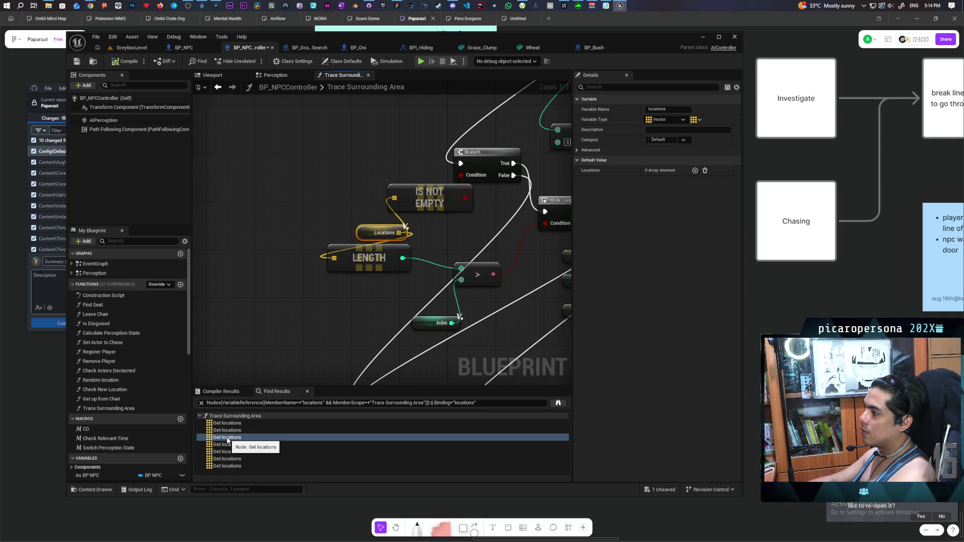
{"action": "left_click", "coordinate": [228, 445]}
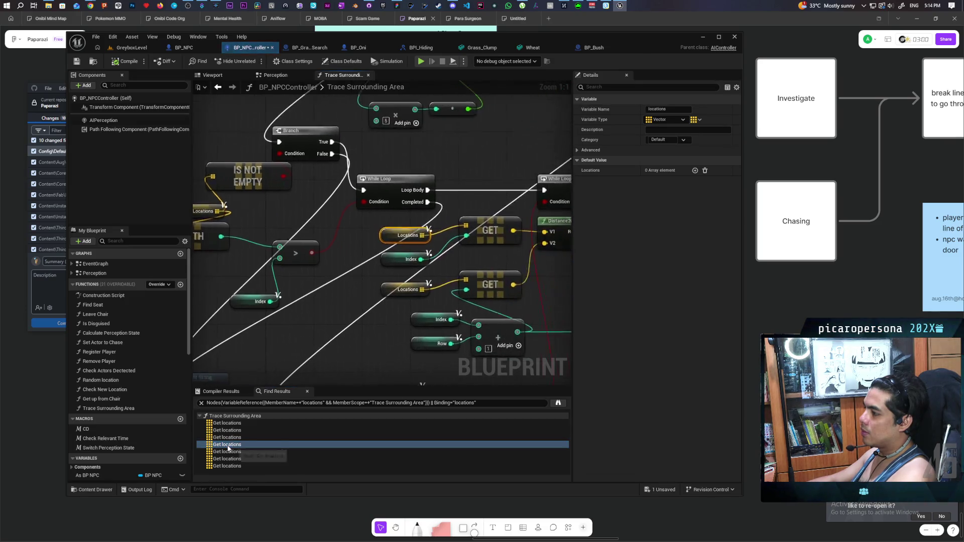